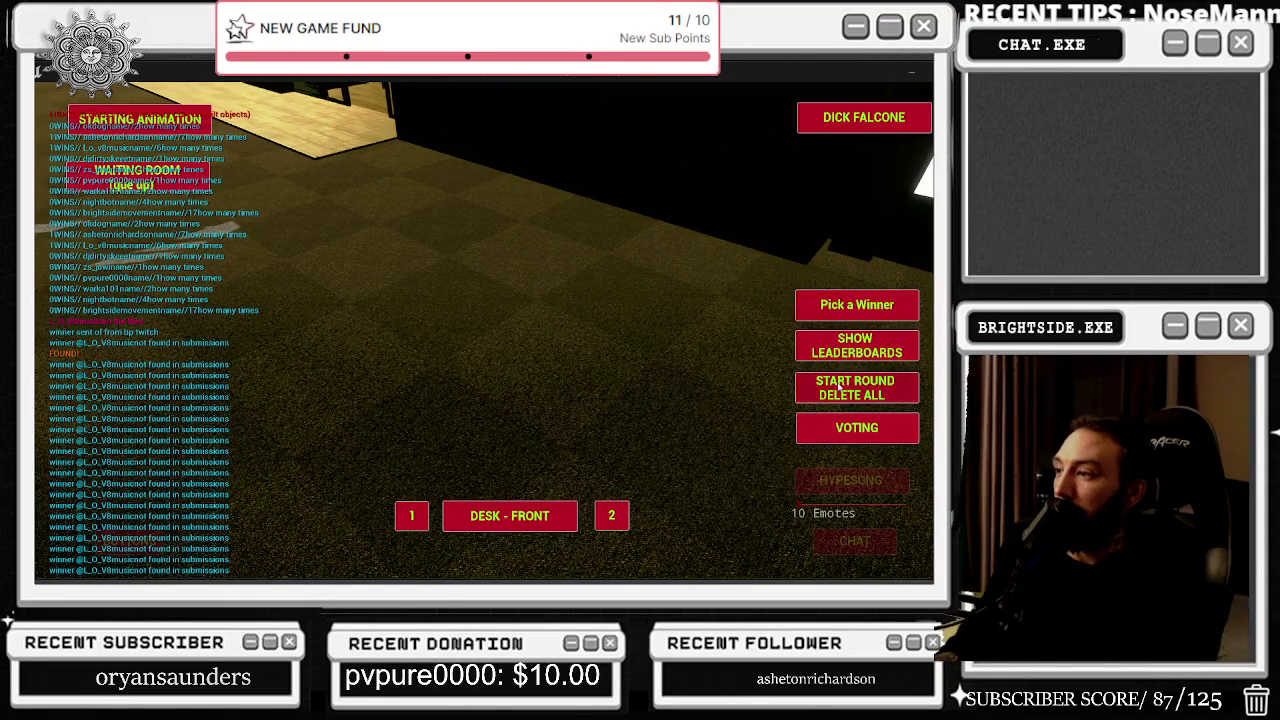
Step: Pick a winner in the running office game, then return to the editor
click(836, 304)
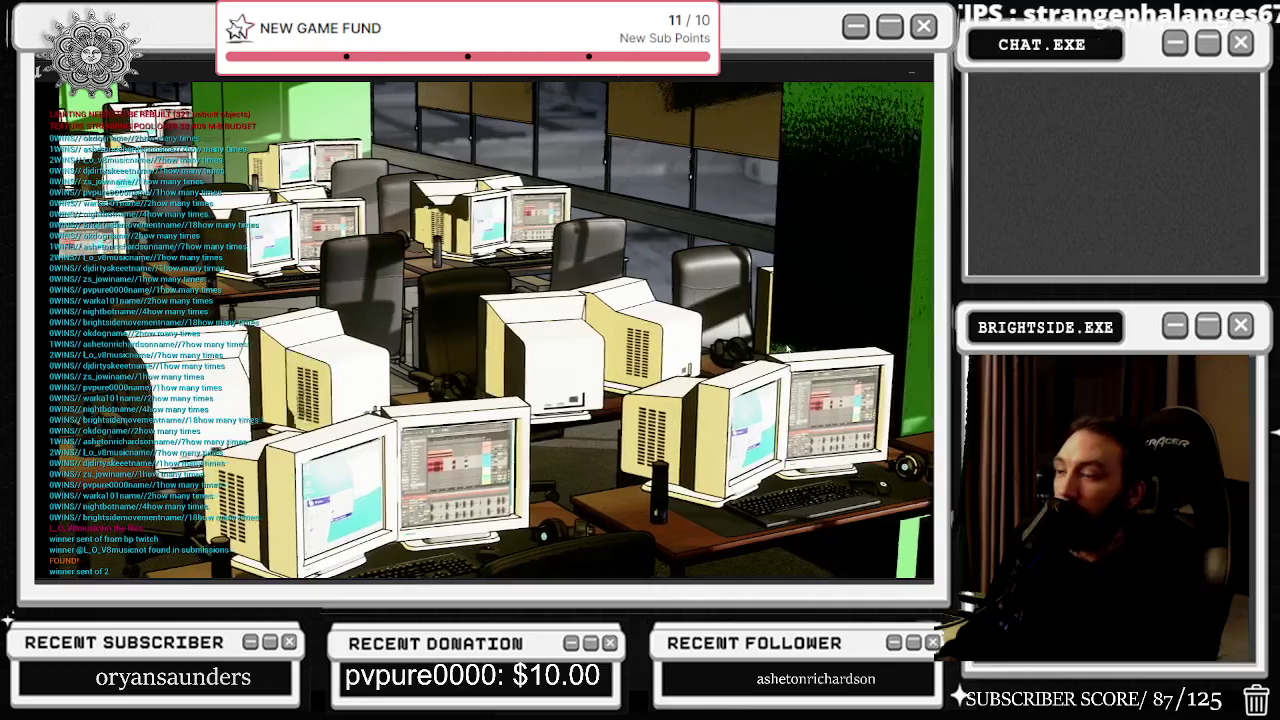
click(334, 110)
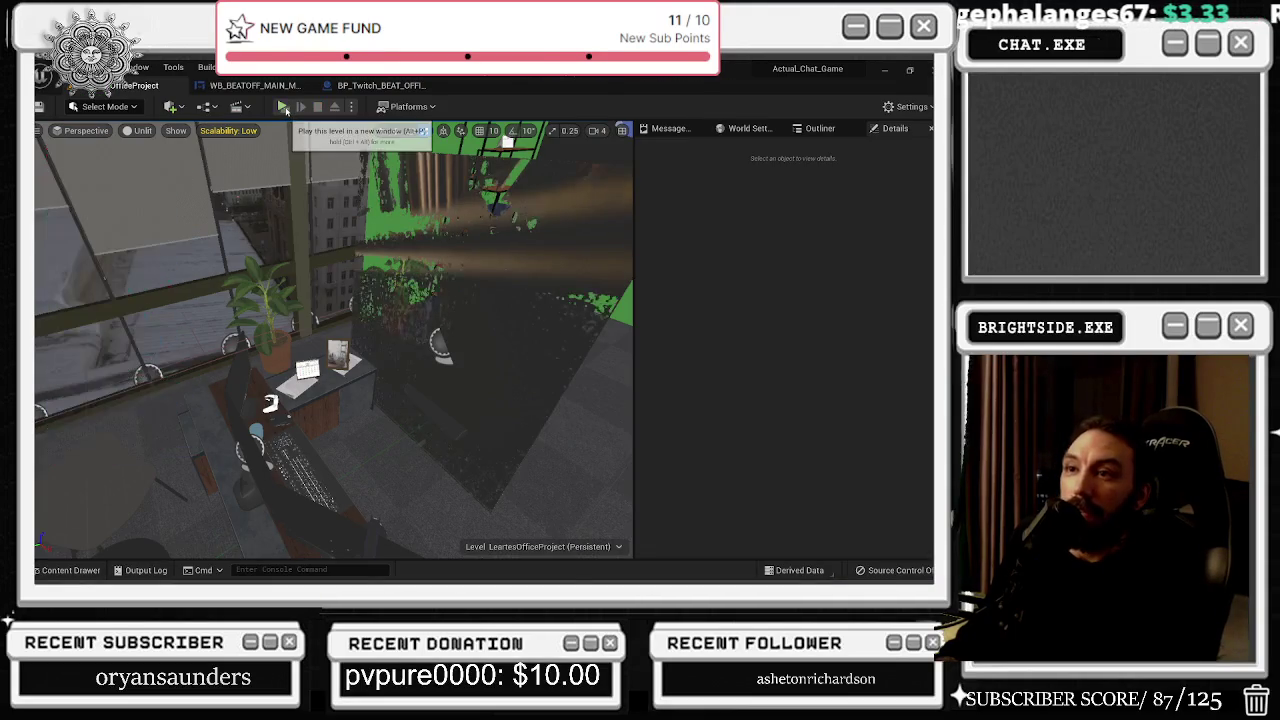
Step: Re-enter the game, pick another winner, check the Top 10 leaderboard and stop play
click(334, 107)
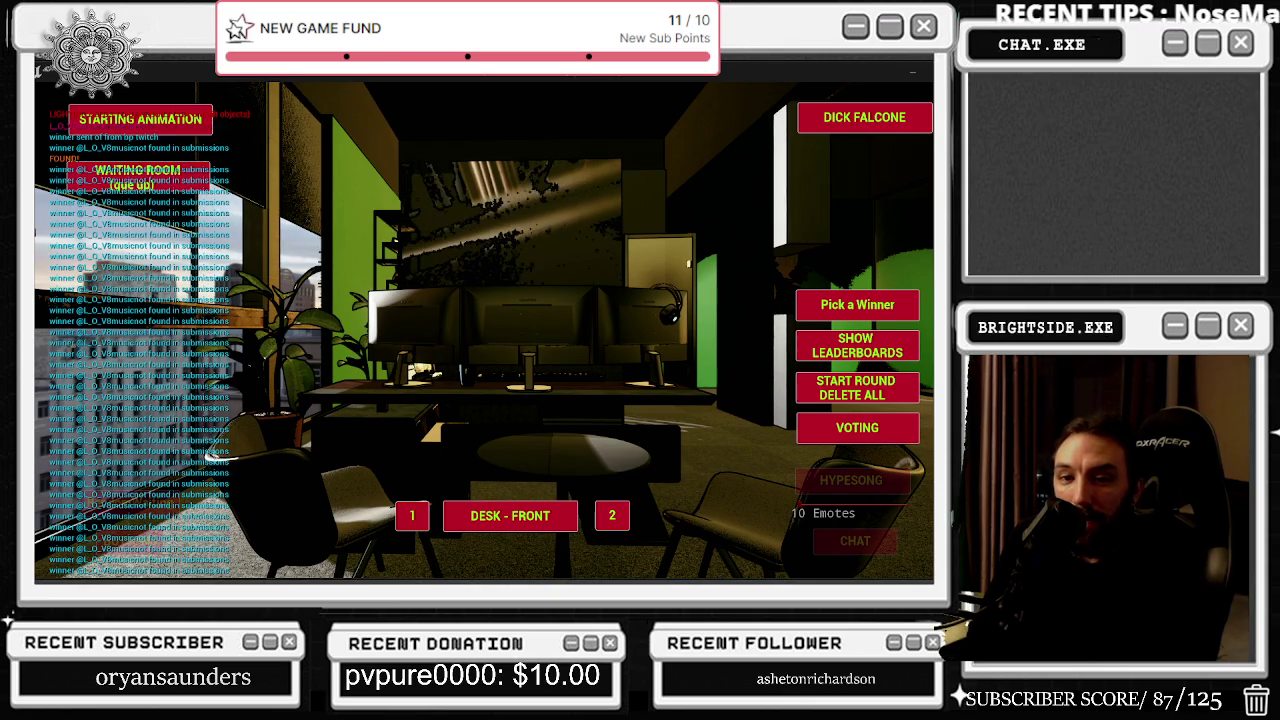
click(826, 308)
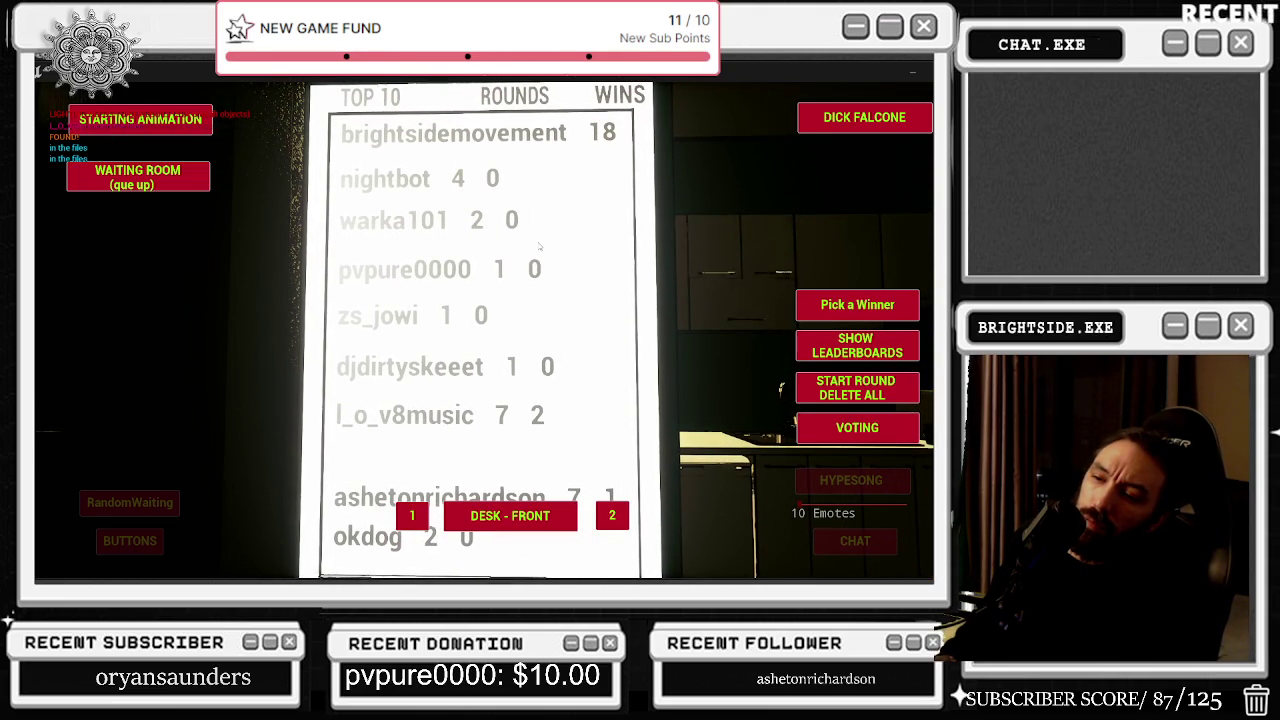
key(Escape)
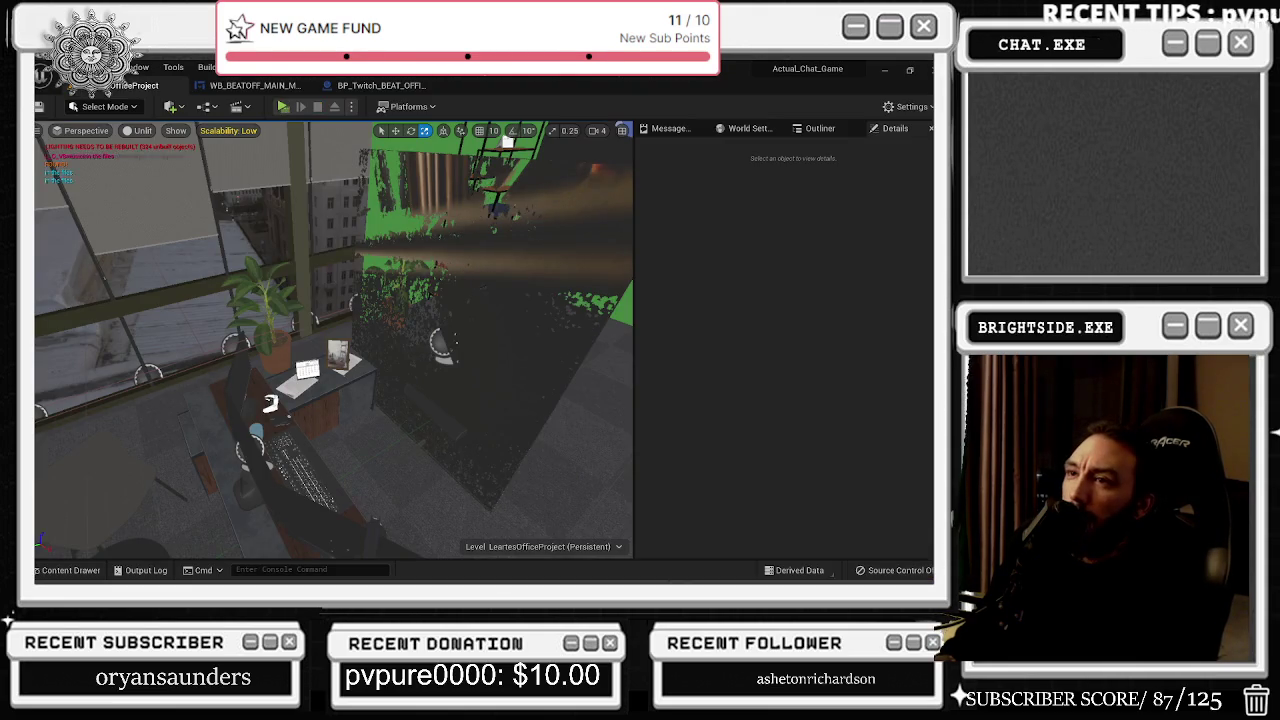
Step: Open the BP_Twitch_BEAT_OFFICES Event Graph and select the S_Leaderboard_Structure getter near ADD
click(385, 86)
scroll(532, 241, down, 7)
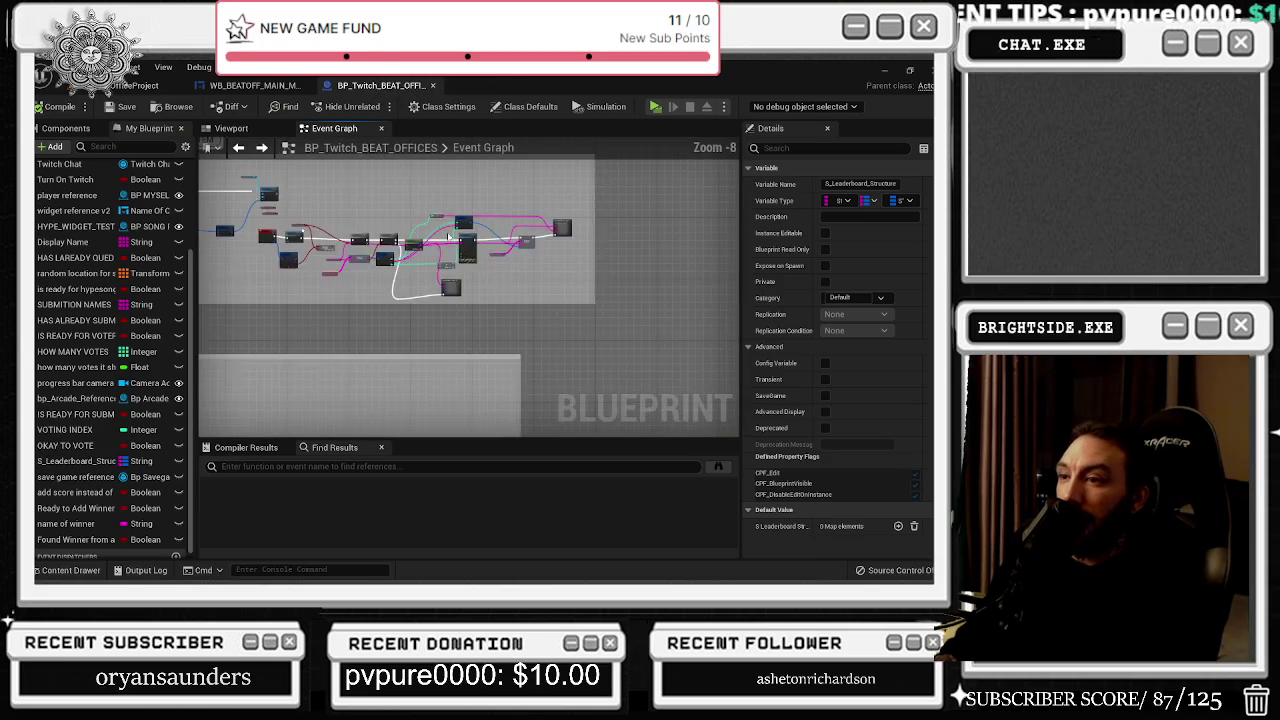
scroll(532, 241, up, 4)
click(425, 285)
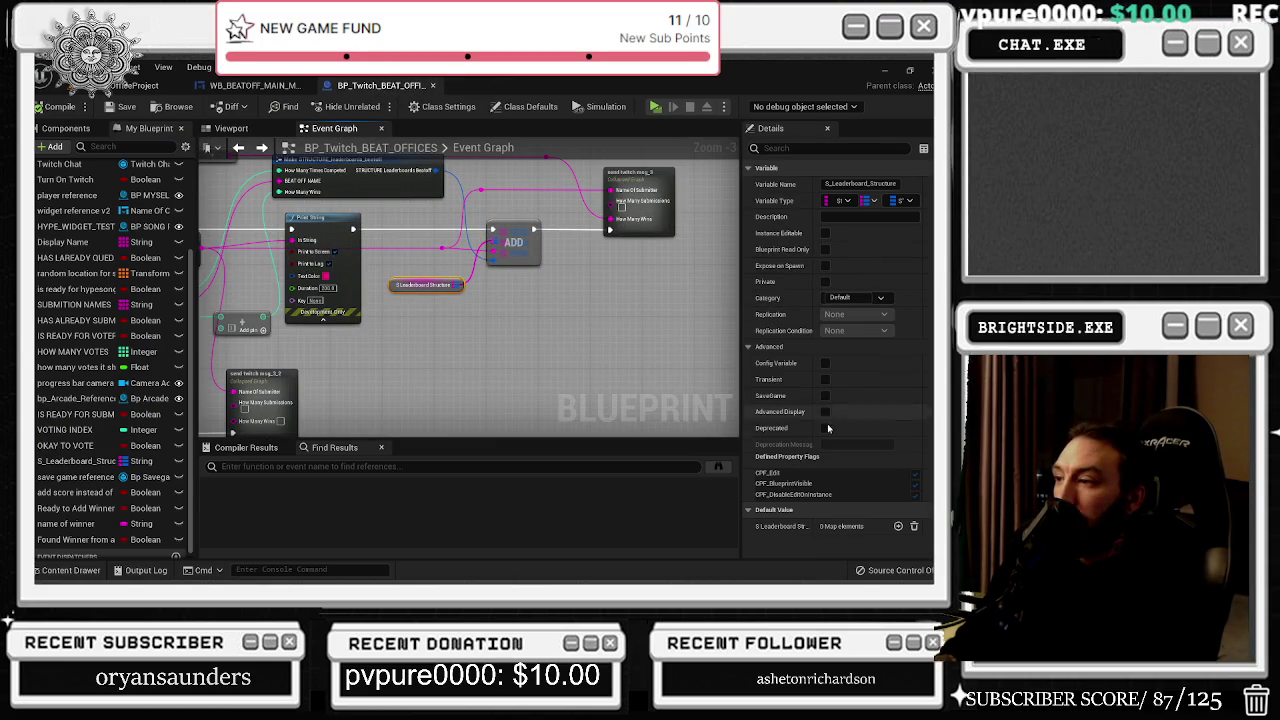
double_click(441, 248)
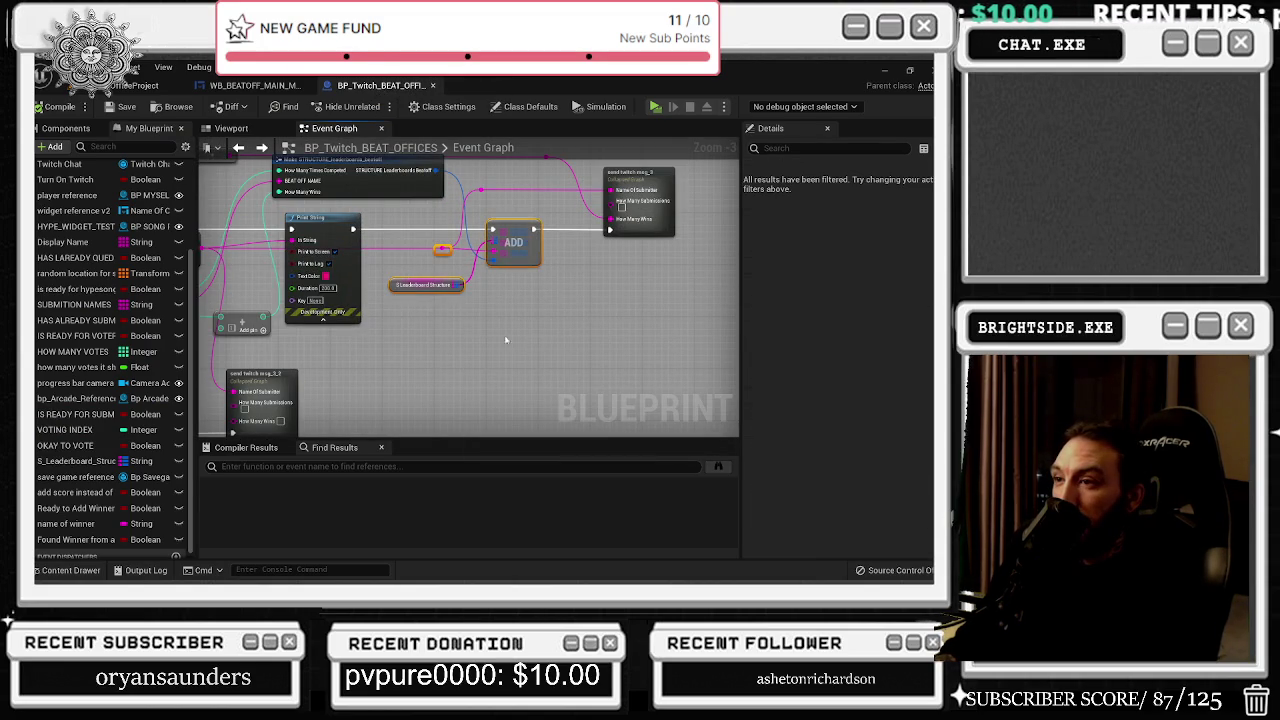
click(397, 289)
drag(397, 289, 440, 326)
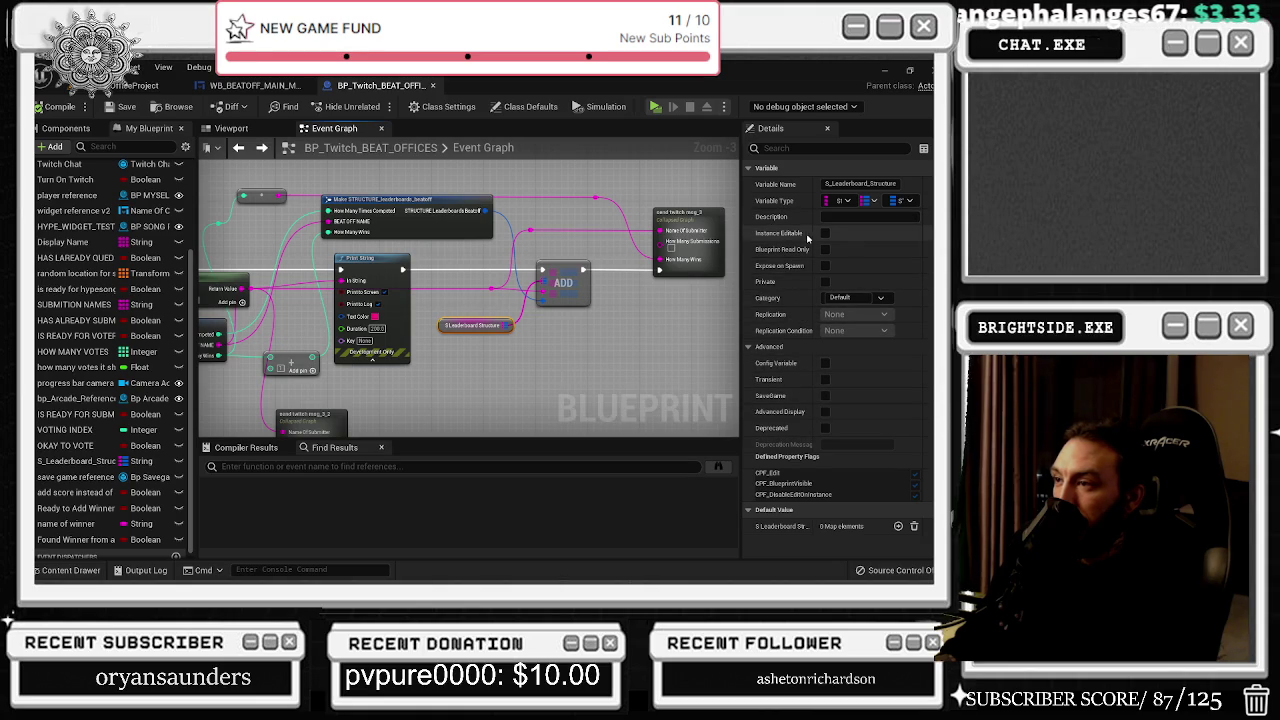
Step: Follow the Do Once, For Each Loop, Delay, Sequence and AddUnique chain to the ADD node
scroll(667, 325, down, 3)
scroll(490, 376, up, 3)
drag(540, 316, 385, 403)
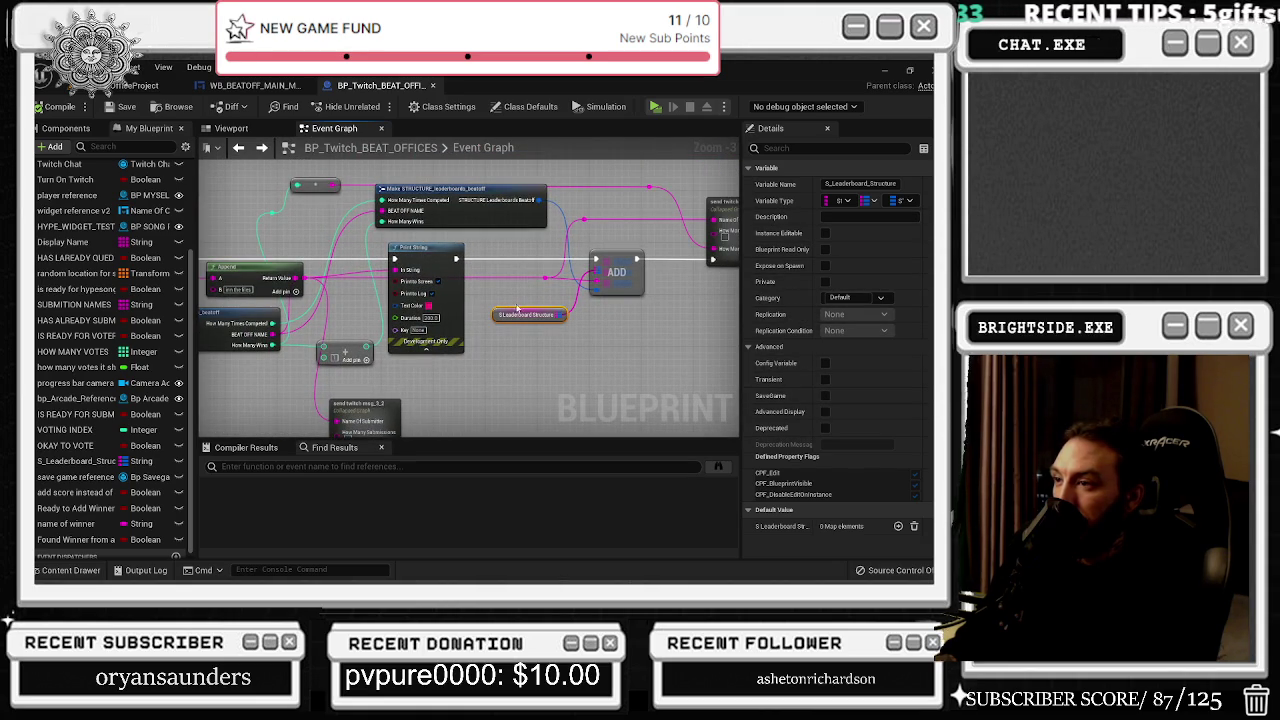
scroll(517, 305, down, 5)
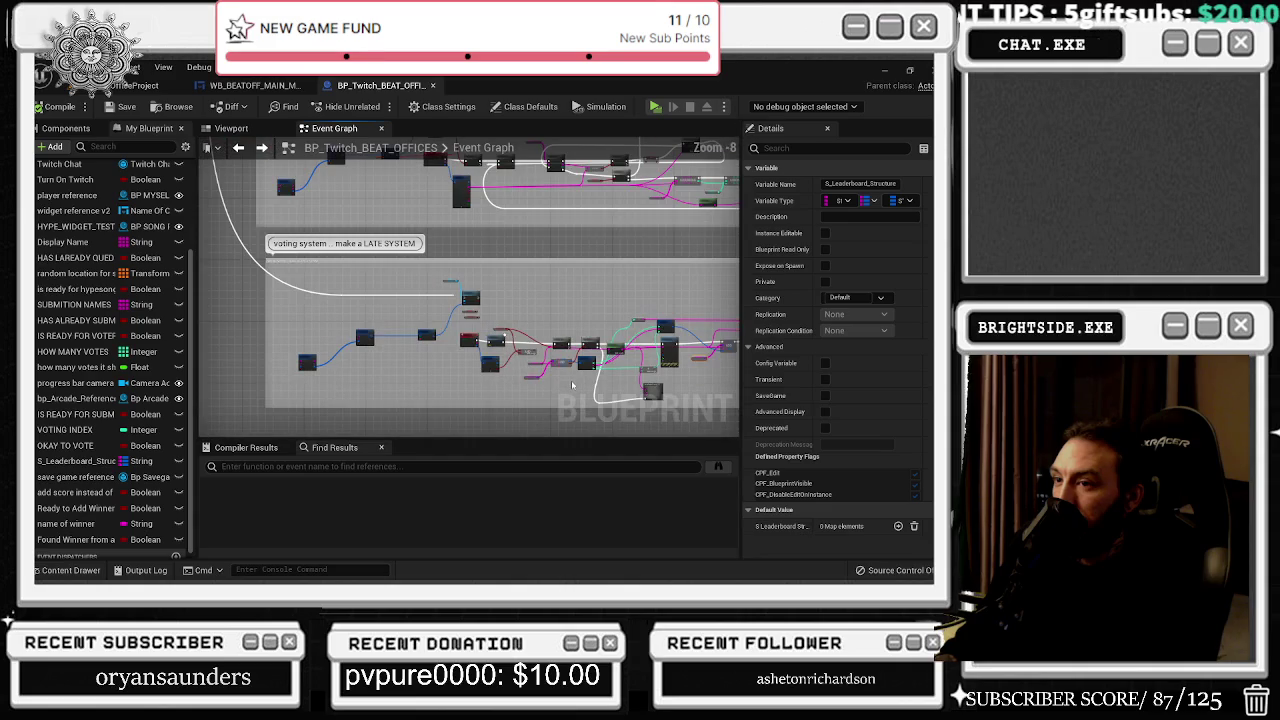
drag(529, 350, 514, 415)
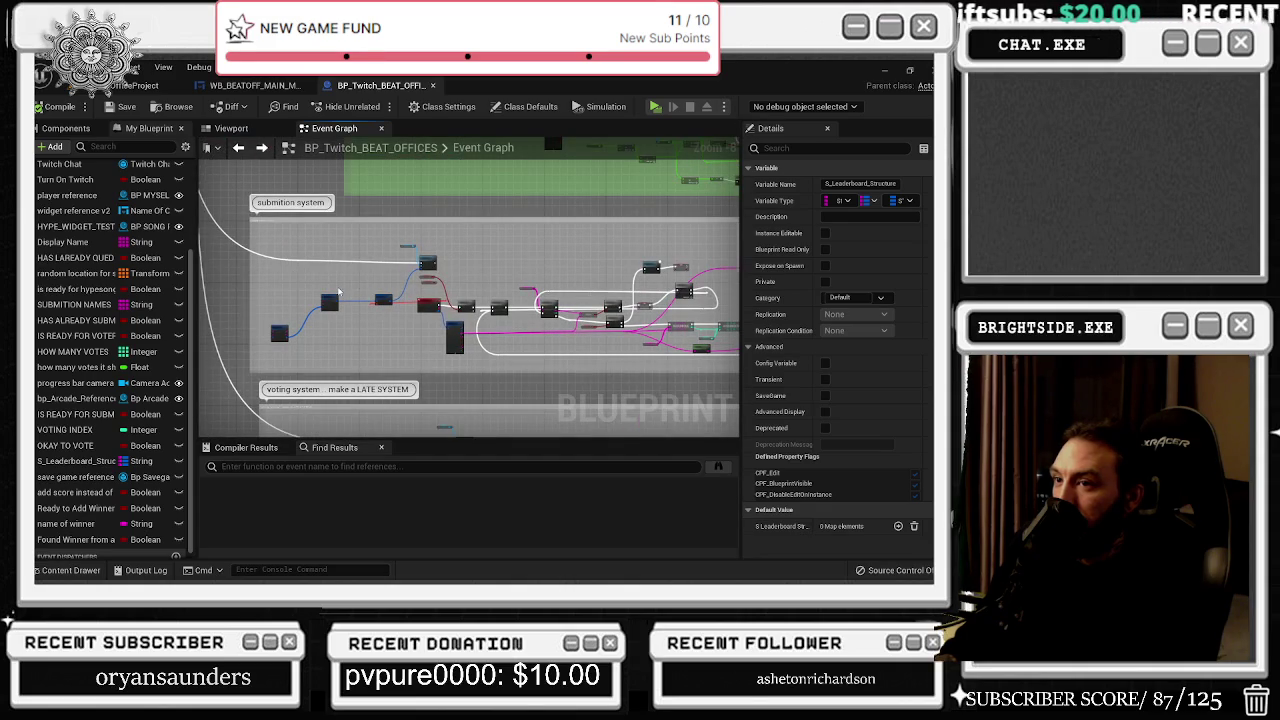
scroll(475, 301, up, 5)
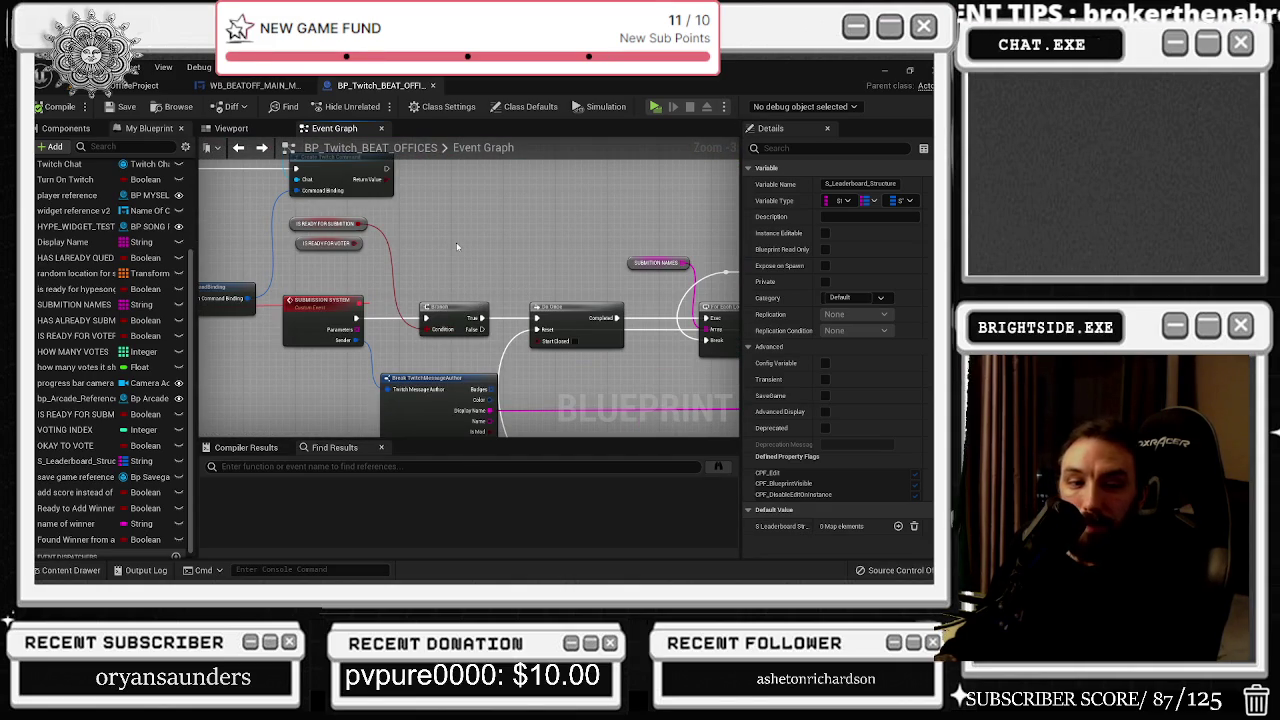
drag(457, 241, 381, 268)
drag(375, 347, 204, 349)
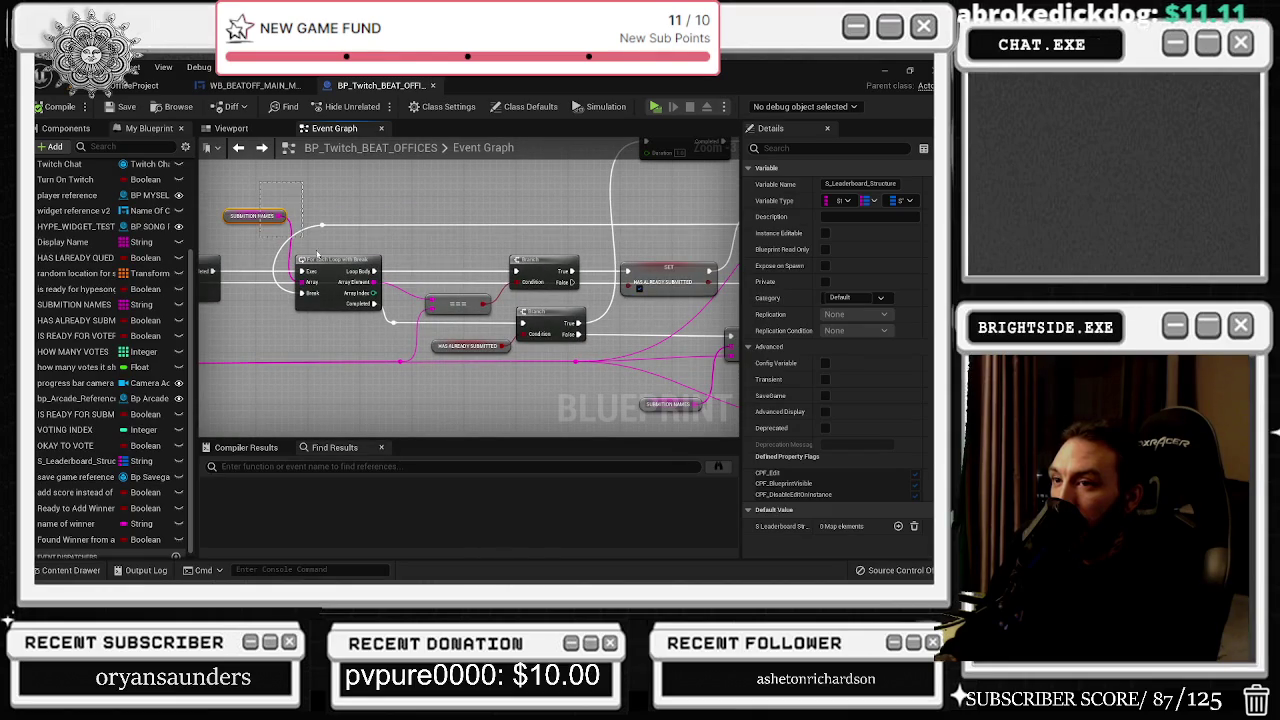
drag(432, 364, 17, 478)
drag(470, 330, 476, 137)
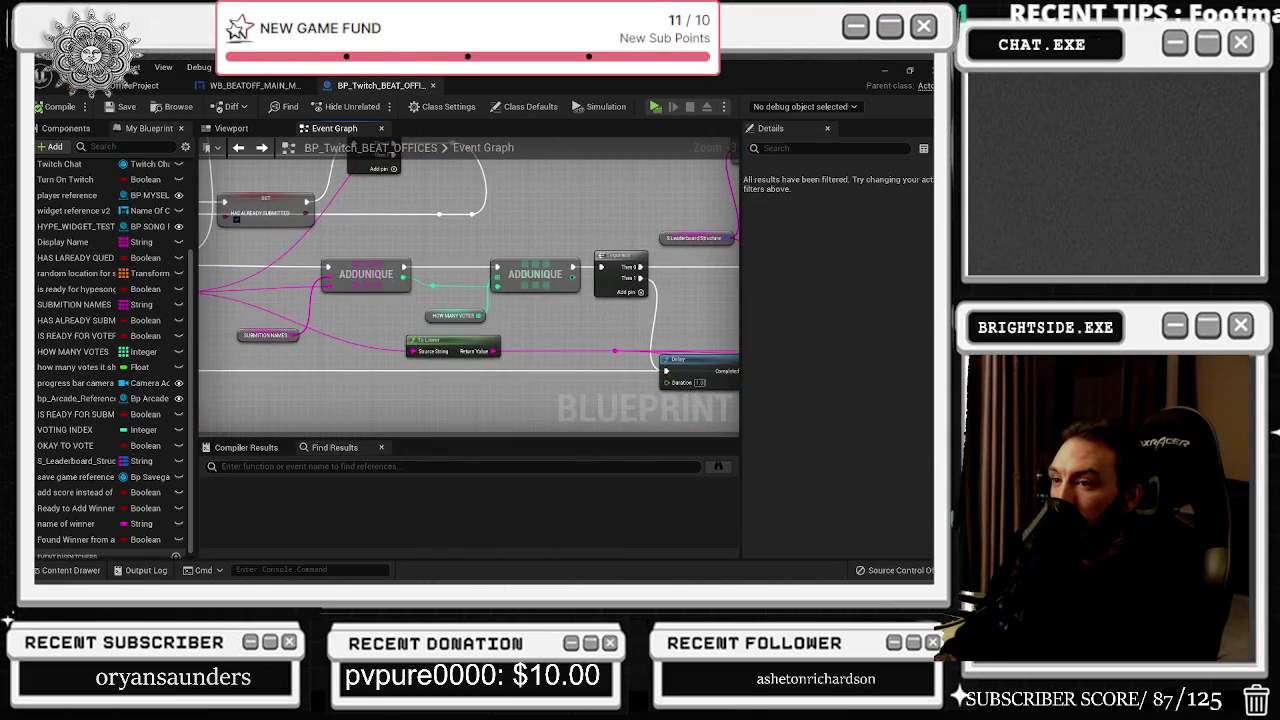
mouse_move(470, 300)
mouse_down()
mouse_move(450, 320)
mouse_move(470, 260)
mouse_move(490, 300)
mouse_move(461, 288)
mouse_move(111, 313)
mouse_move(94, 340)
mouse_up()
mouse_move(470, 300)
mouse_down()
mouse_move(357, 316)
mouse_move(286, 245)
mouse_move(140, 205)
mouse_up()
mouse_move(390, 280)
mouse_down()
mouse_move(330, 272)
mouse_move(480, 385)
mouse_move(553, 393)
mouse_up()
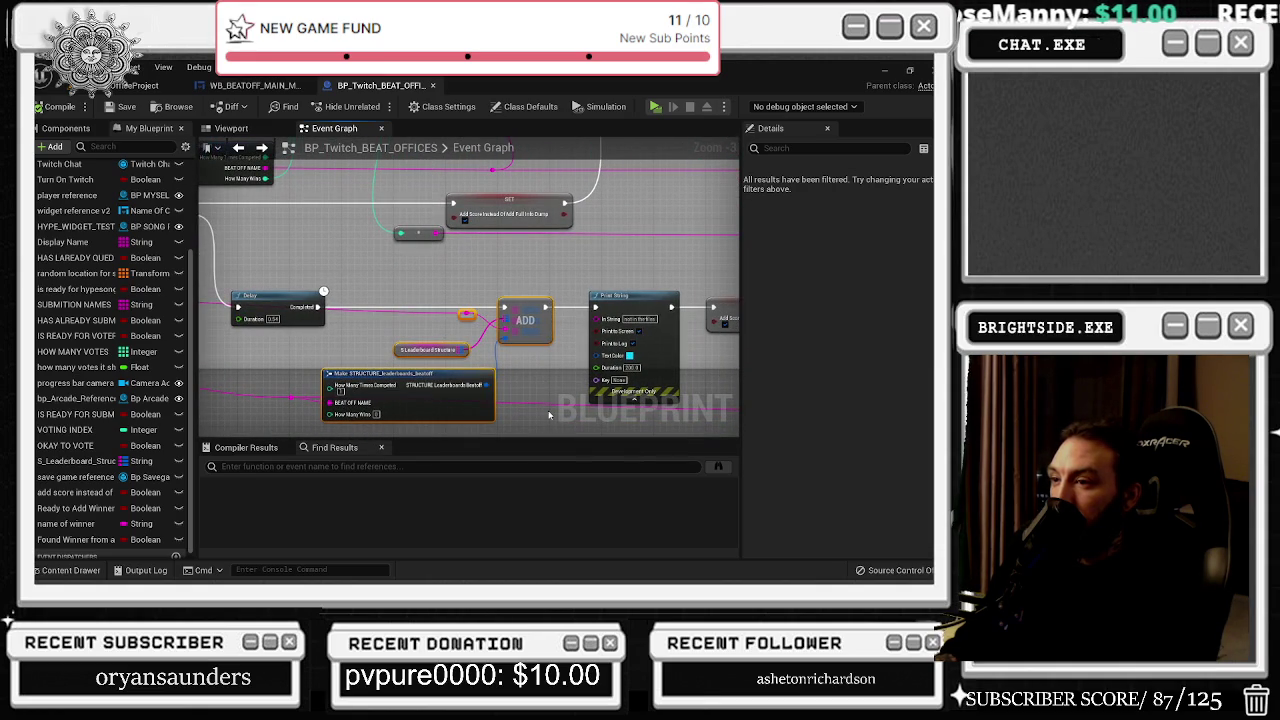
Step: Inspect the Make STRUCTURE node's pins and the S_Leaderboard_Structure getter's type
click(520, 370)
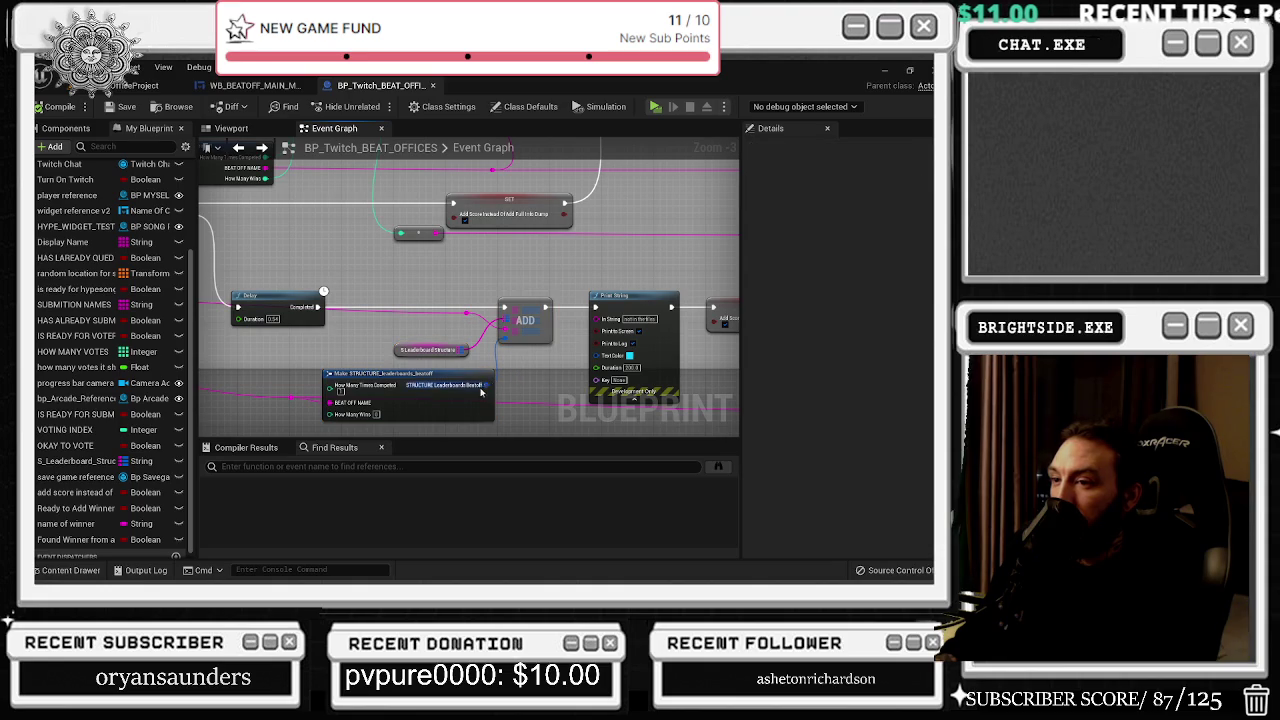
click(437, 401)
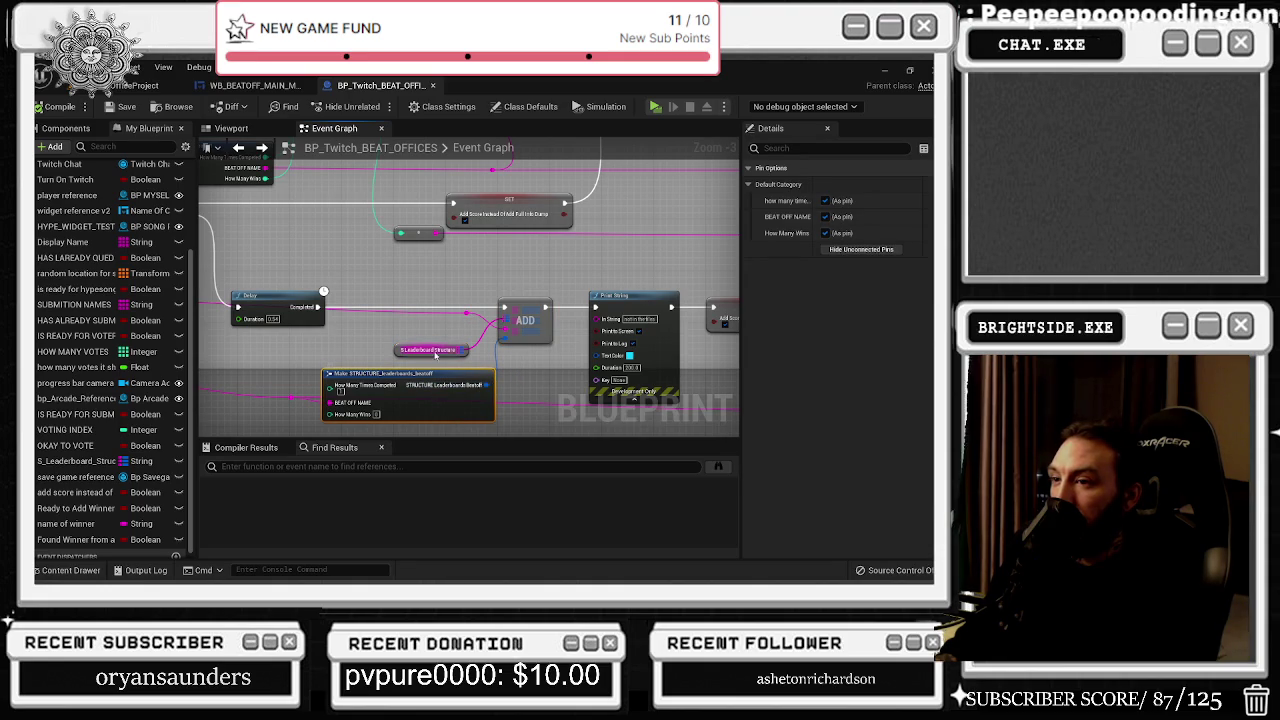
click(398, 348)
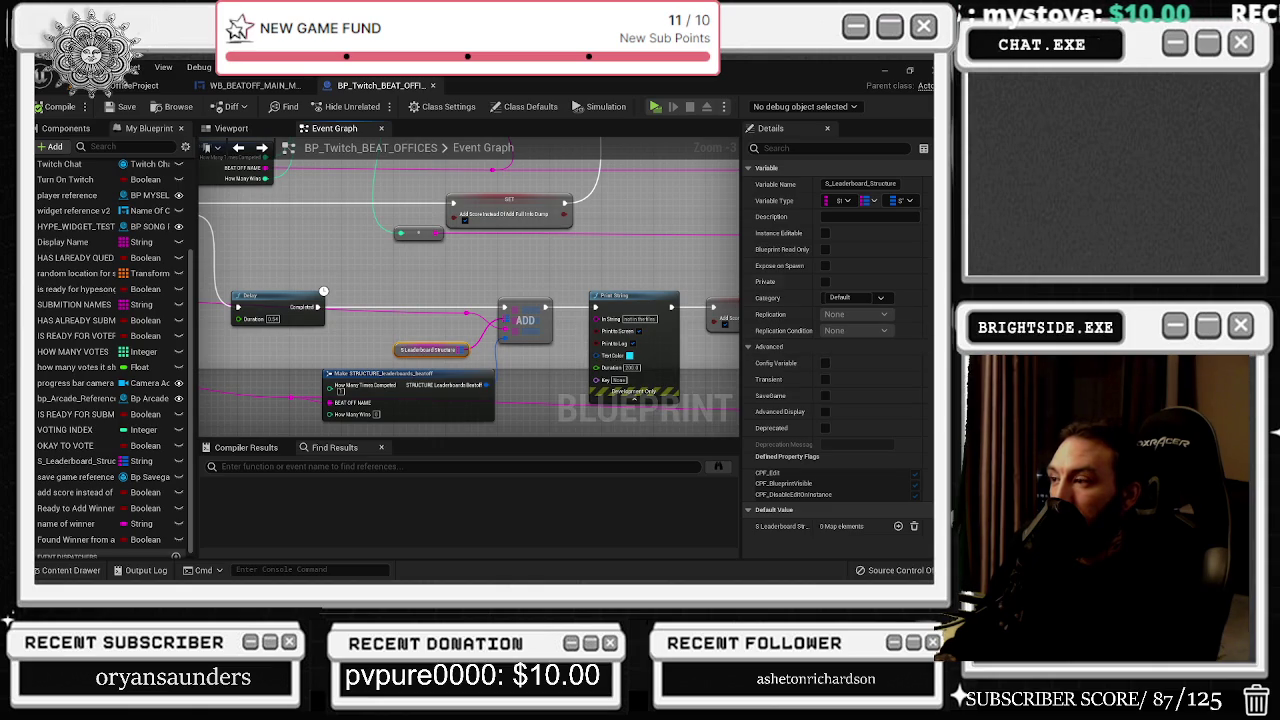
mouse_move(625, 273)
mouse_down()
mouse_move(458, 268)
mouse_move(538, 272)
mouse_up()
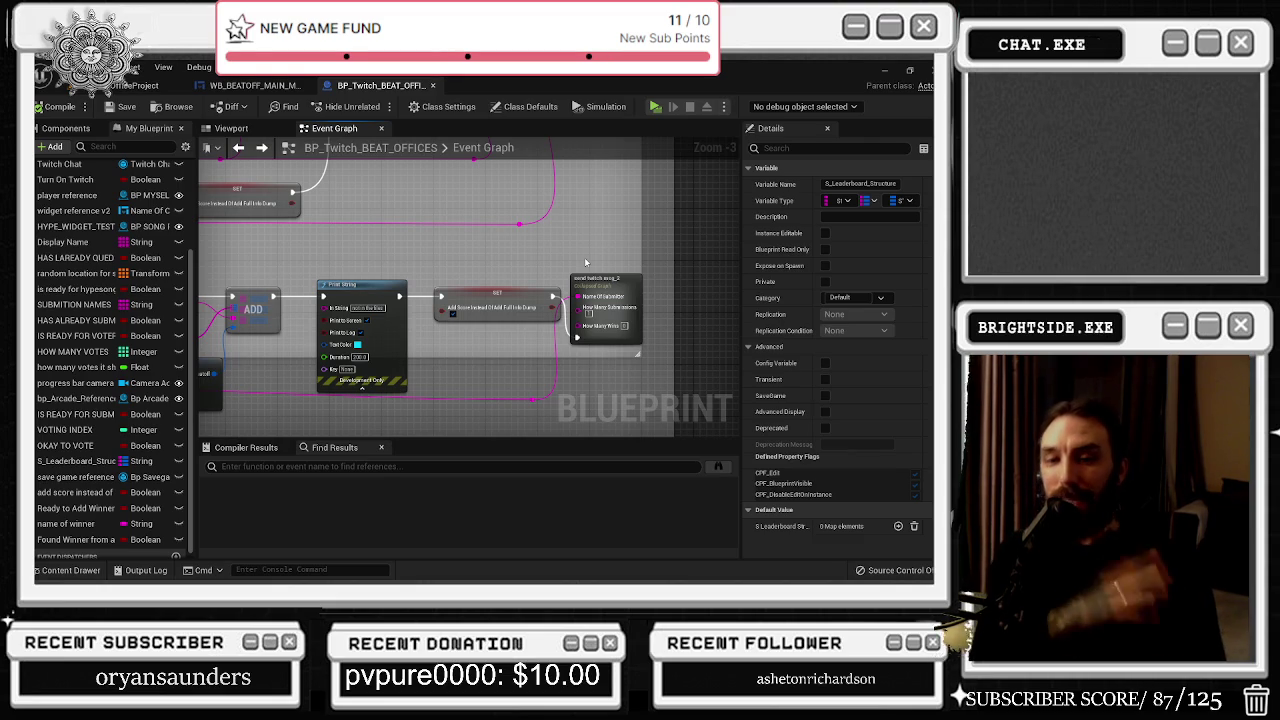
Step: Switch to the WB_BEATOFF_MAIN_MENU widget in the Designer
click(258, 85)
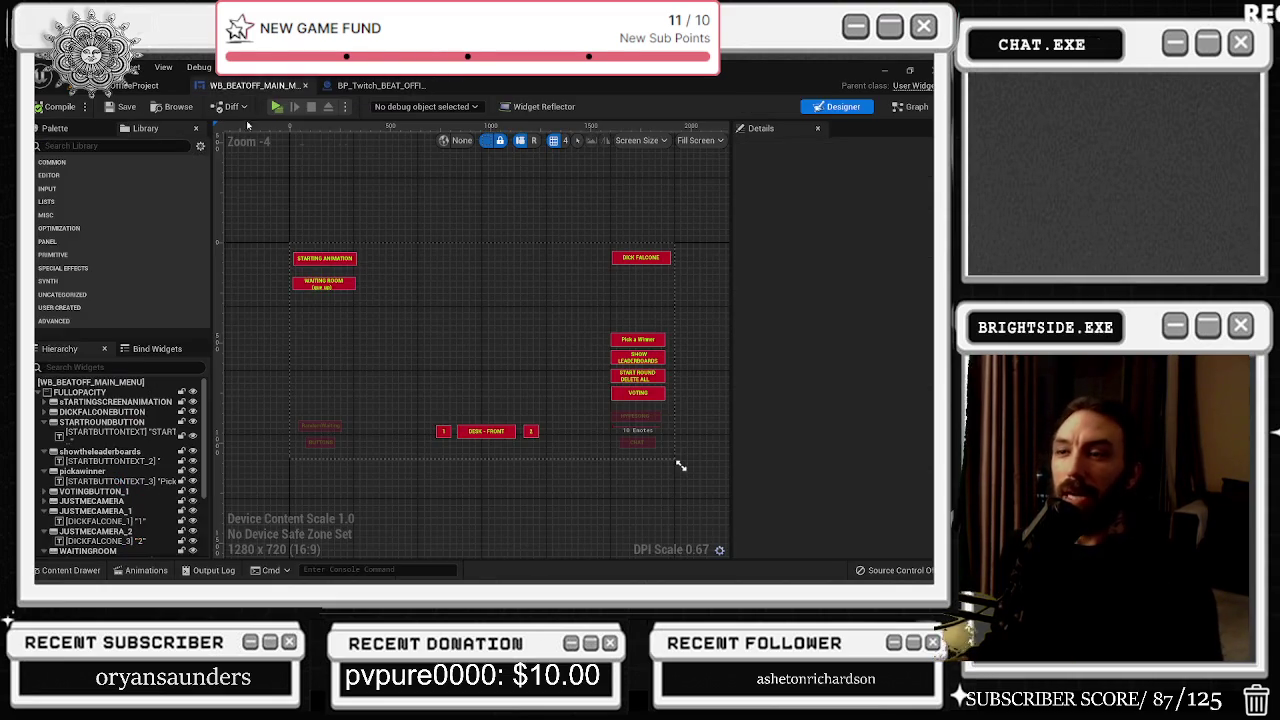
Step: Fly to the Top 10 leaderboard in the office level and open its bp_leaderboards graph
click(135, 85)
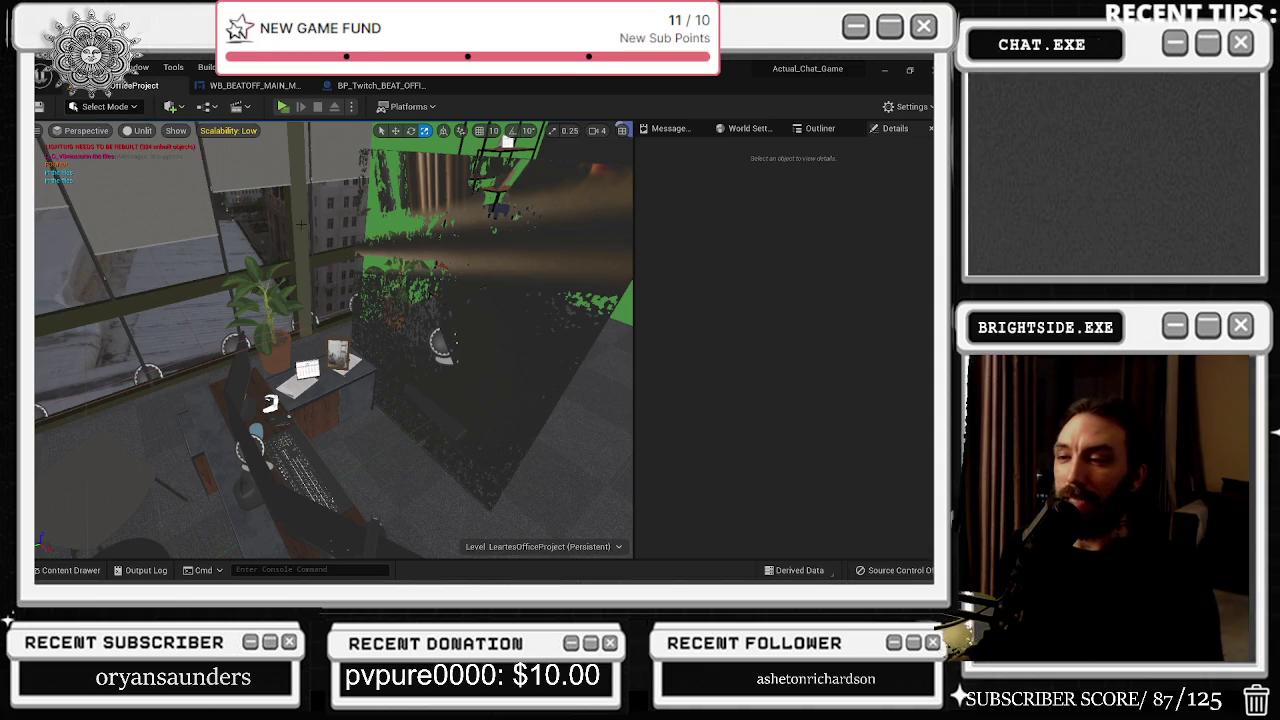
click(380, 85)
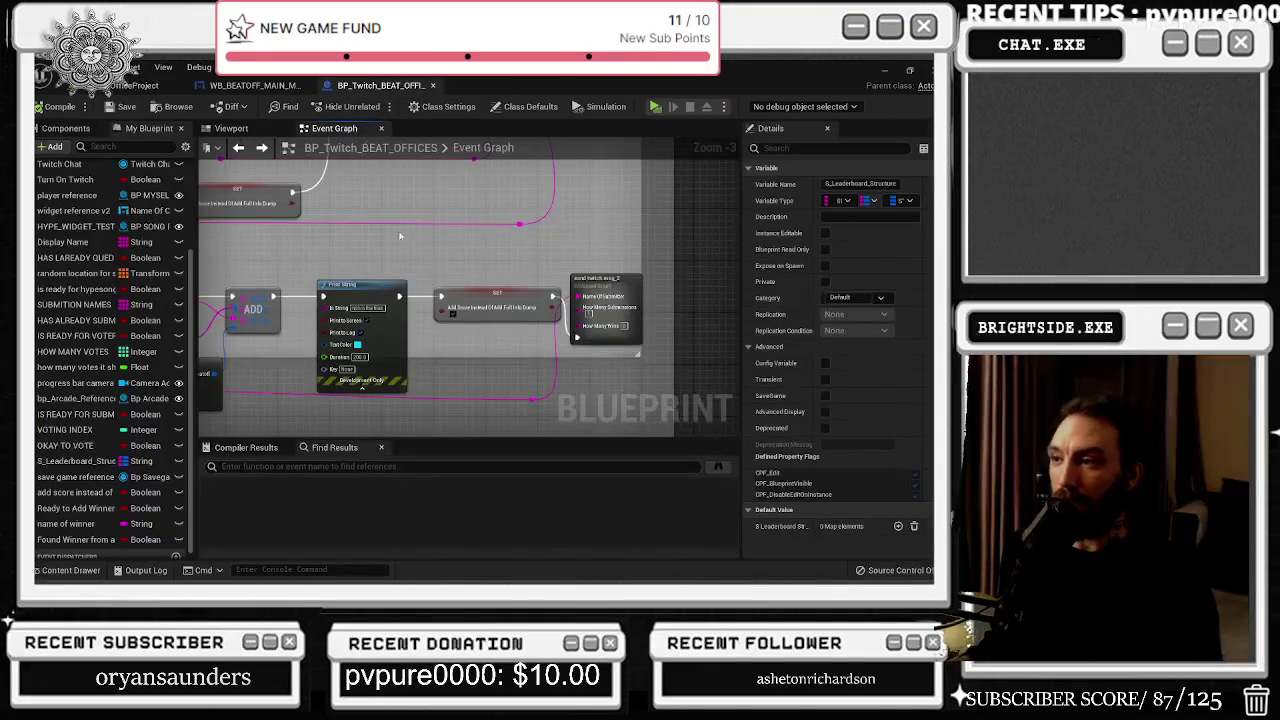
scroll(391, 241, down, 3)
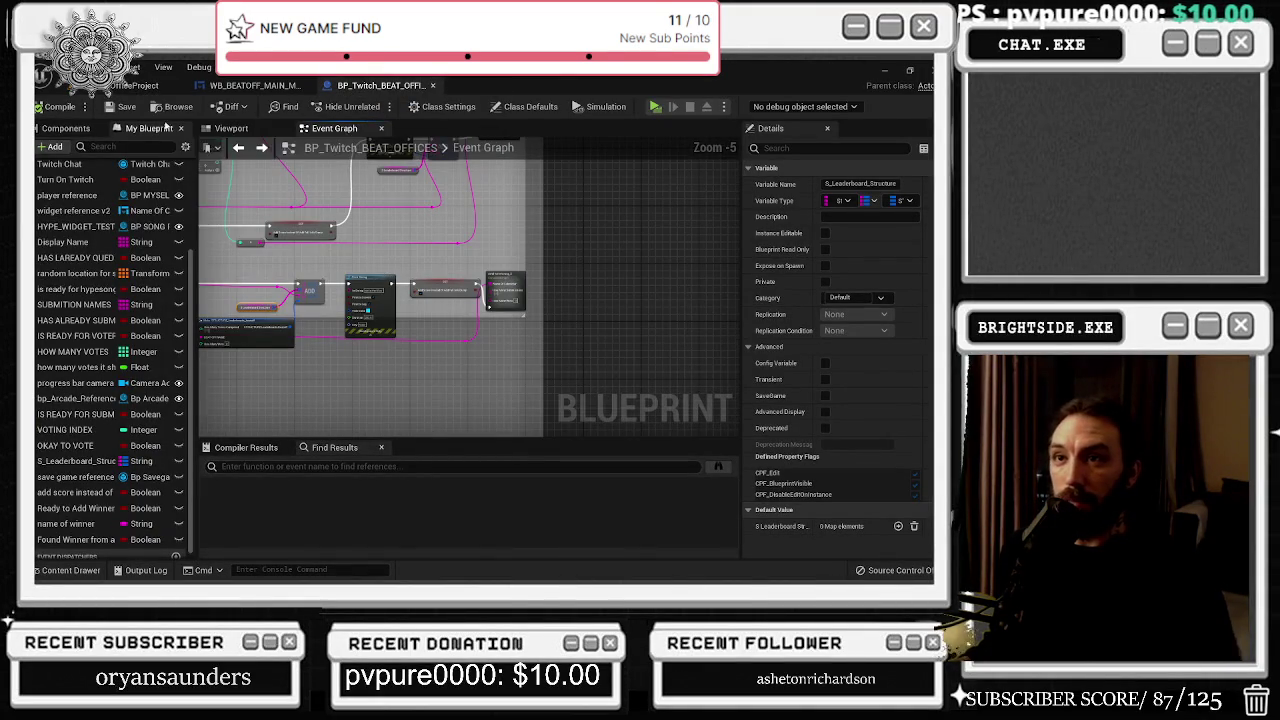
click(135, 85)
mouse_move(300, 340)
mouse_down()
mouse_move(330, 320)
mouse_move(330, 300)
mouse_move(300, 320)
mouse_move(280, 315)
mouse_move(238, 222)
mouse_up()
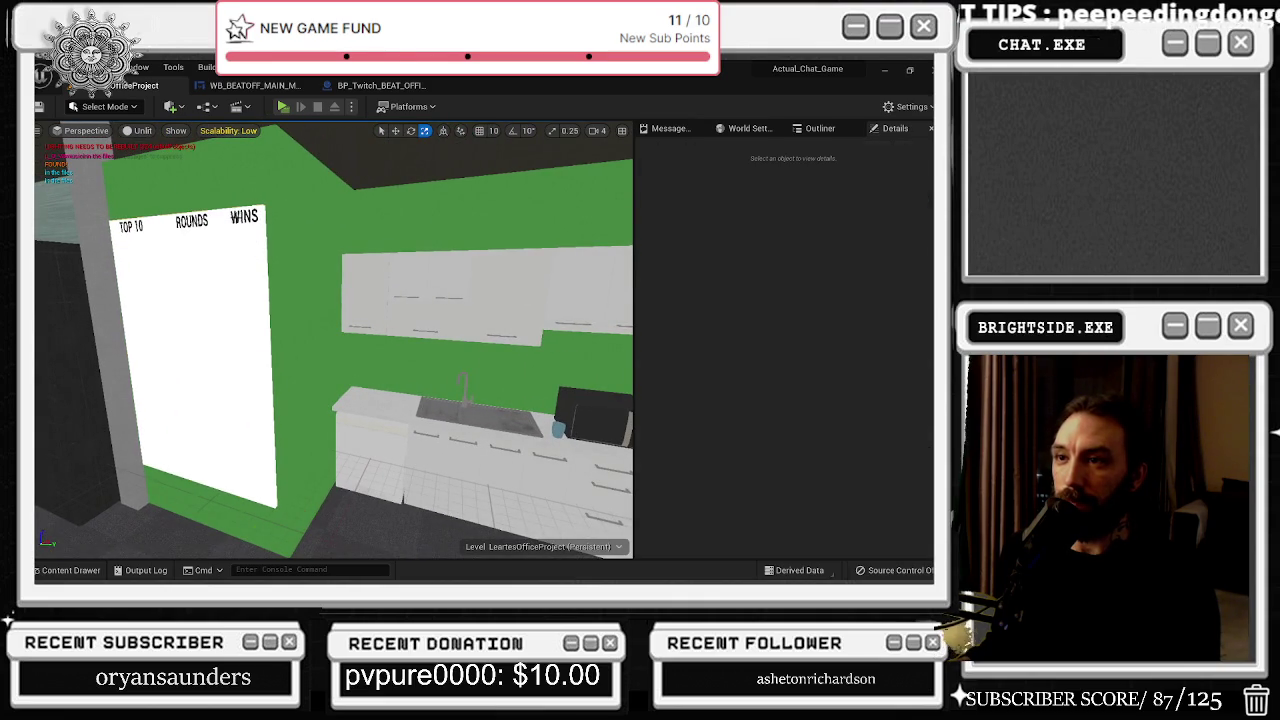
click(238, 218)
double_click(235, 222)
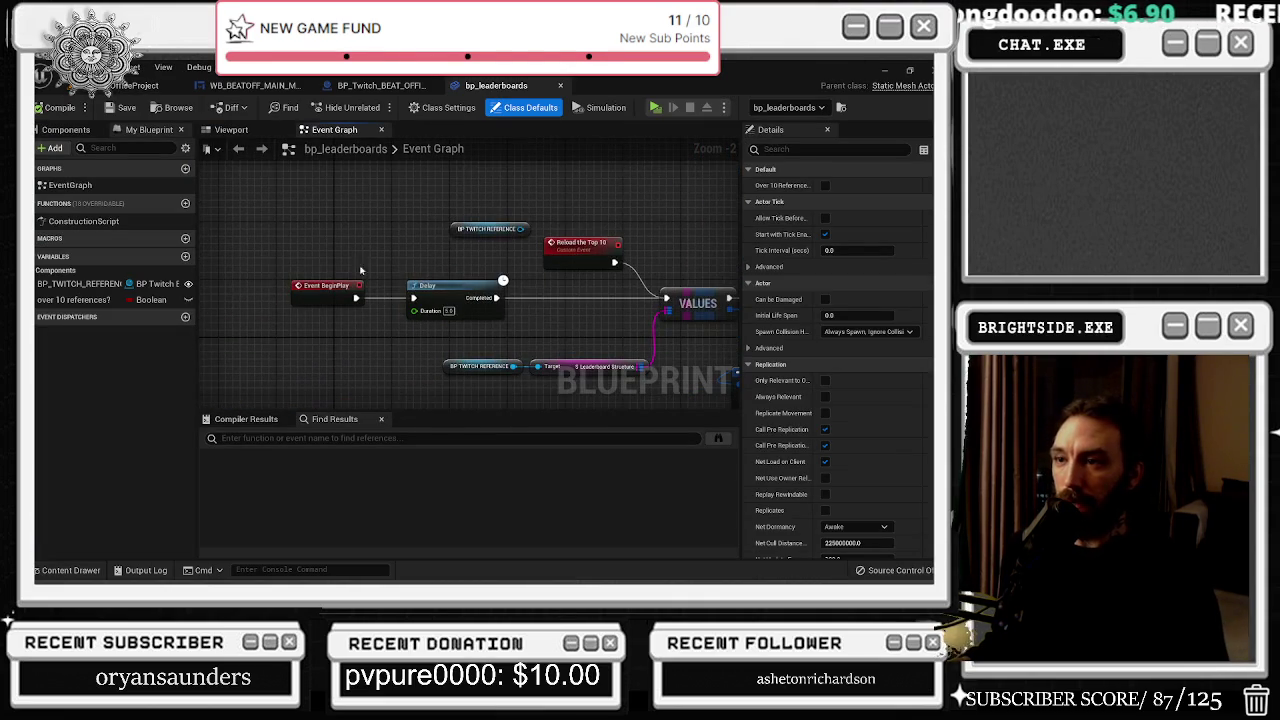
Step: Move the Break STRUCTURE node further right in the bp_leaderboards graph
click(591, 313)
drag(591, 313, 390, 273)
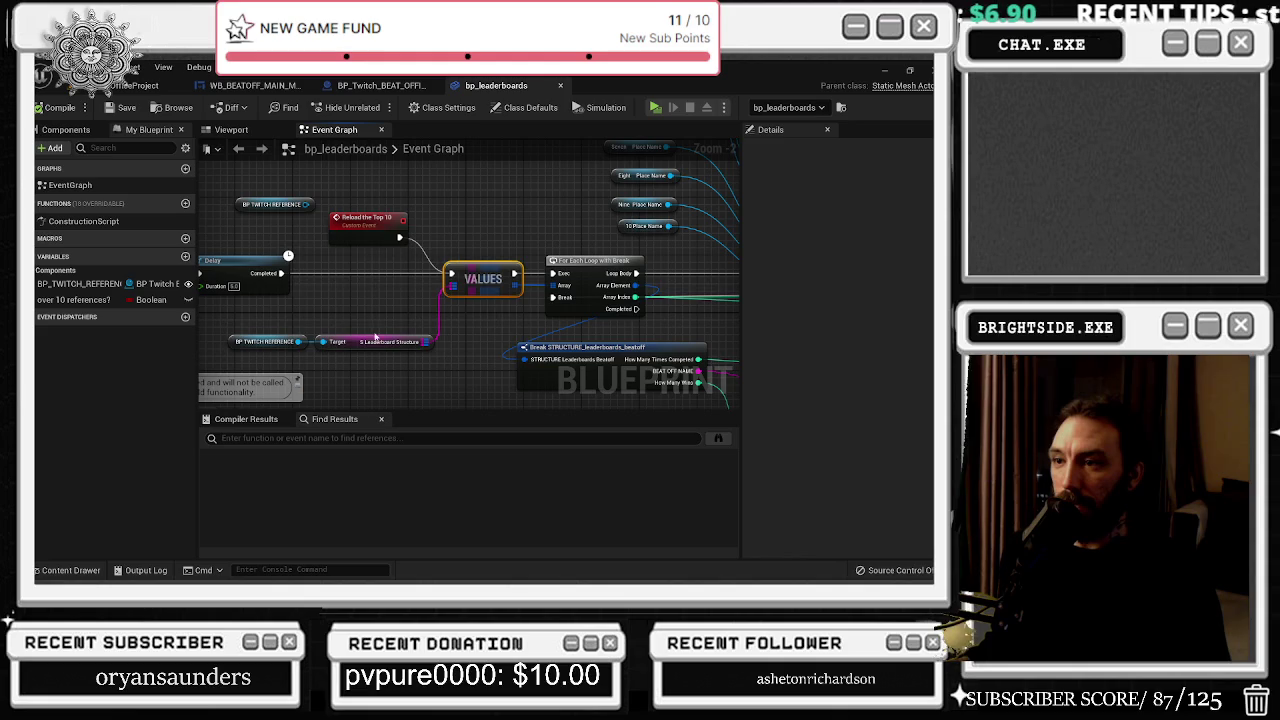
mouse_move(280, 325)
mouse_down()
mouse_move(440, 350)
mouse_move(348, 300)
mouse_up()
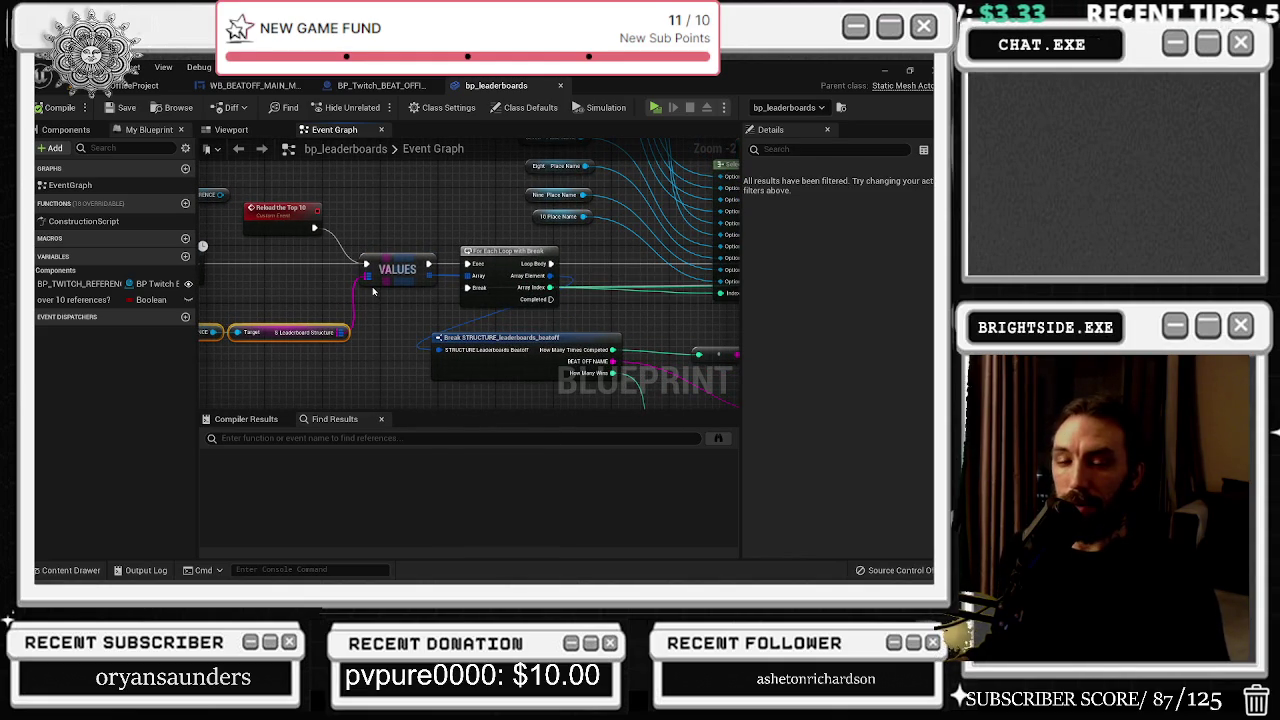
drag(389, 295, 209, 321)
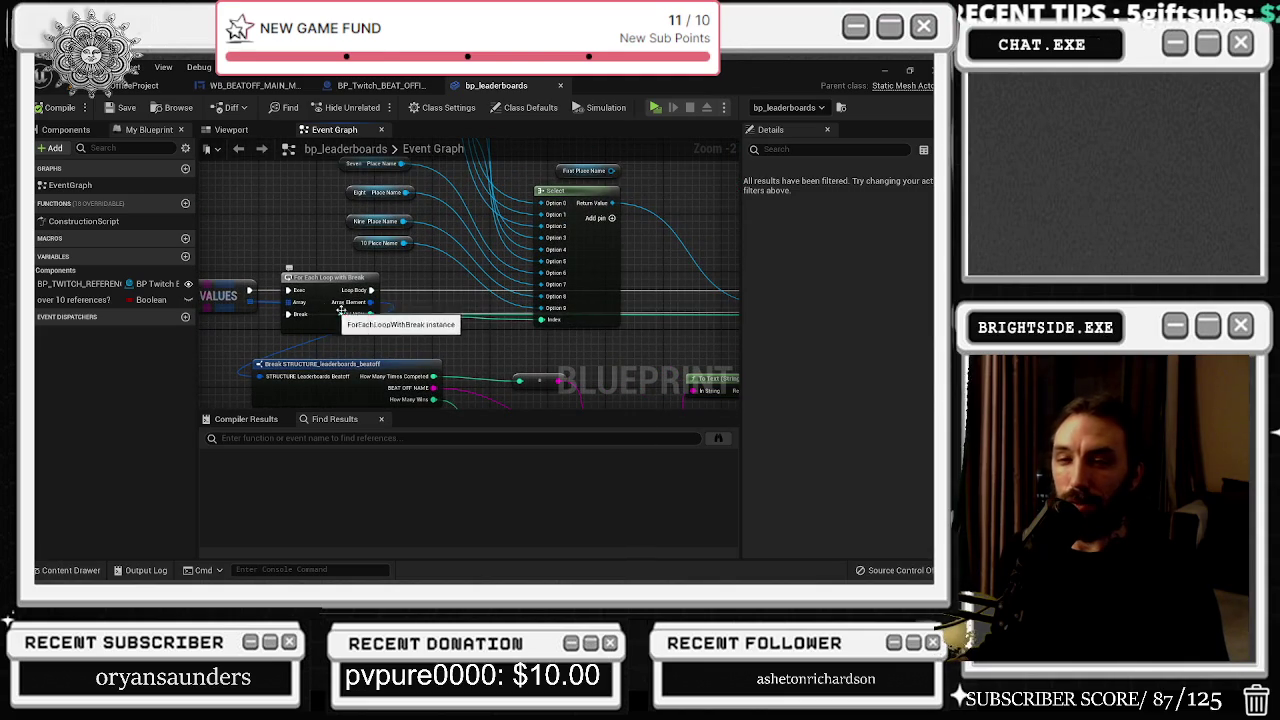
drag(378, 318, 366, 257)
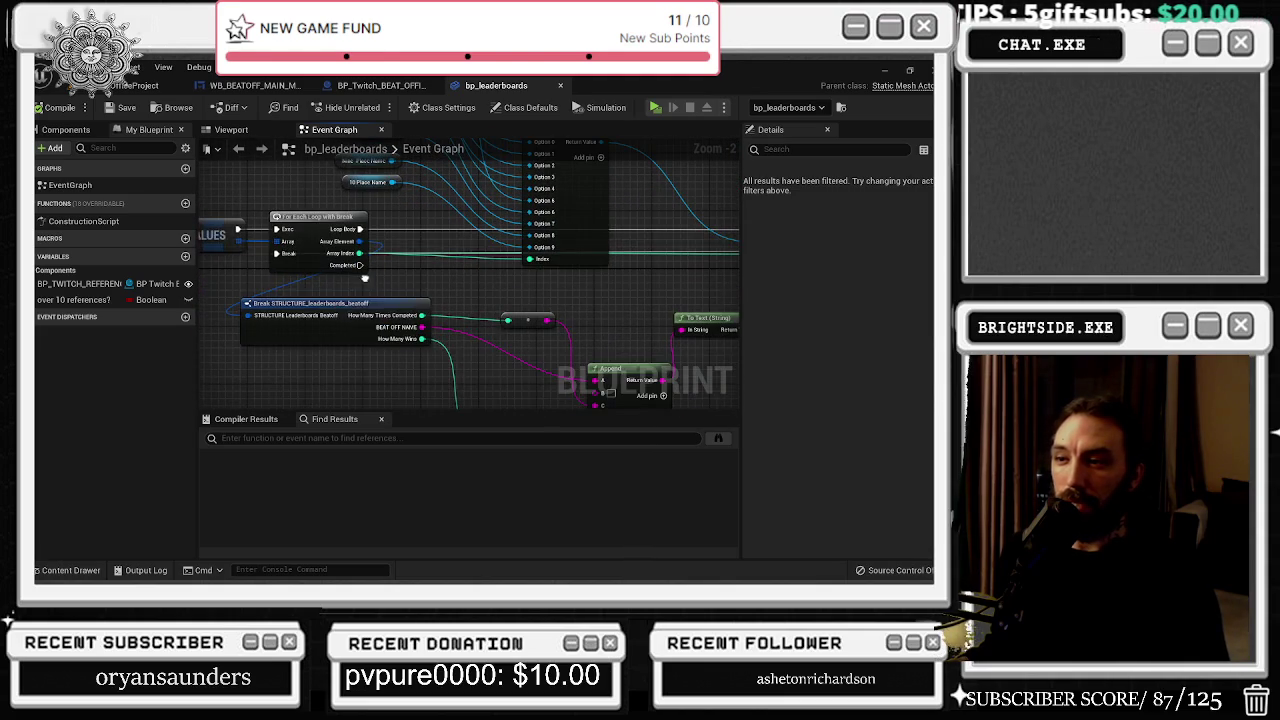
click(362, 316)
drag(362, 316, 485, 295)
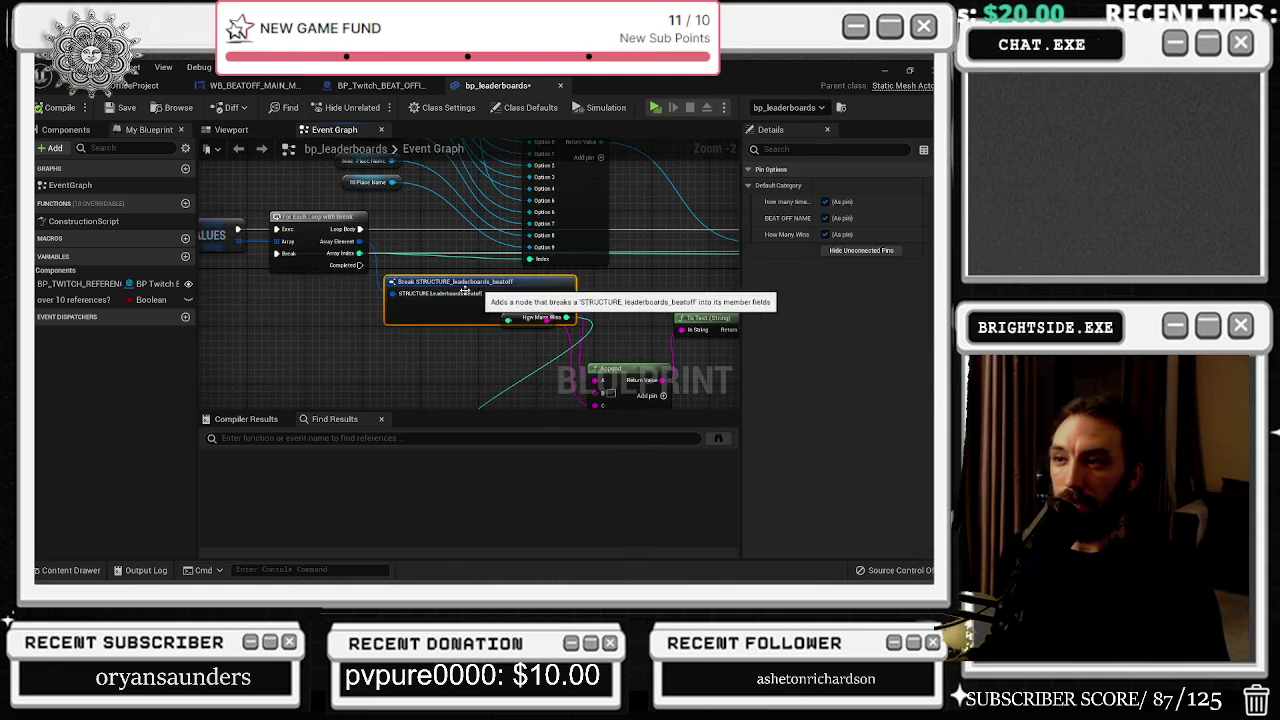
drag(353, 294, 250, 309)
scroll(250, 309, down, 1)
Step: Reposition the int-to-string conversion node feeding the Append node
mouse_move(429, 140)
mouse_down()
mouse_move(450, 234)
mouse_move(472, 178)
mouse_move(433, 177)
mouse_move(434, 206)
mouse_move(462, 176)
mouse_move(440, 171)
mouse_move(454, 202)
mouse_move(436, 194)
mouse_move(446, 166)
mouse_move(497, 138)
mouse_up()
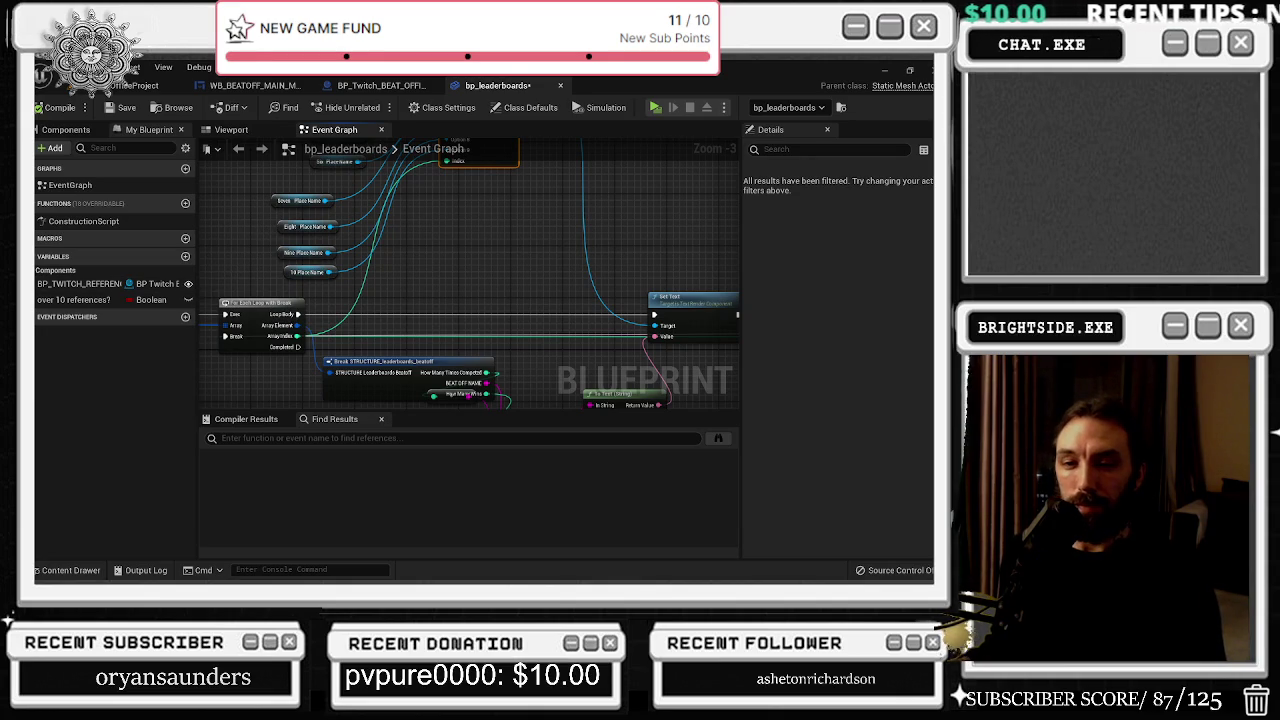
drag(440, 357, 448, 284)
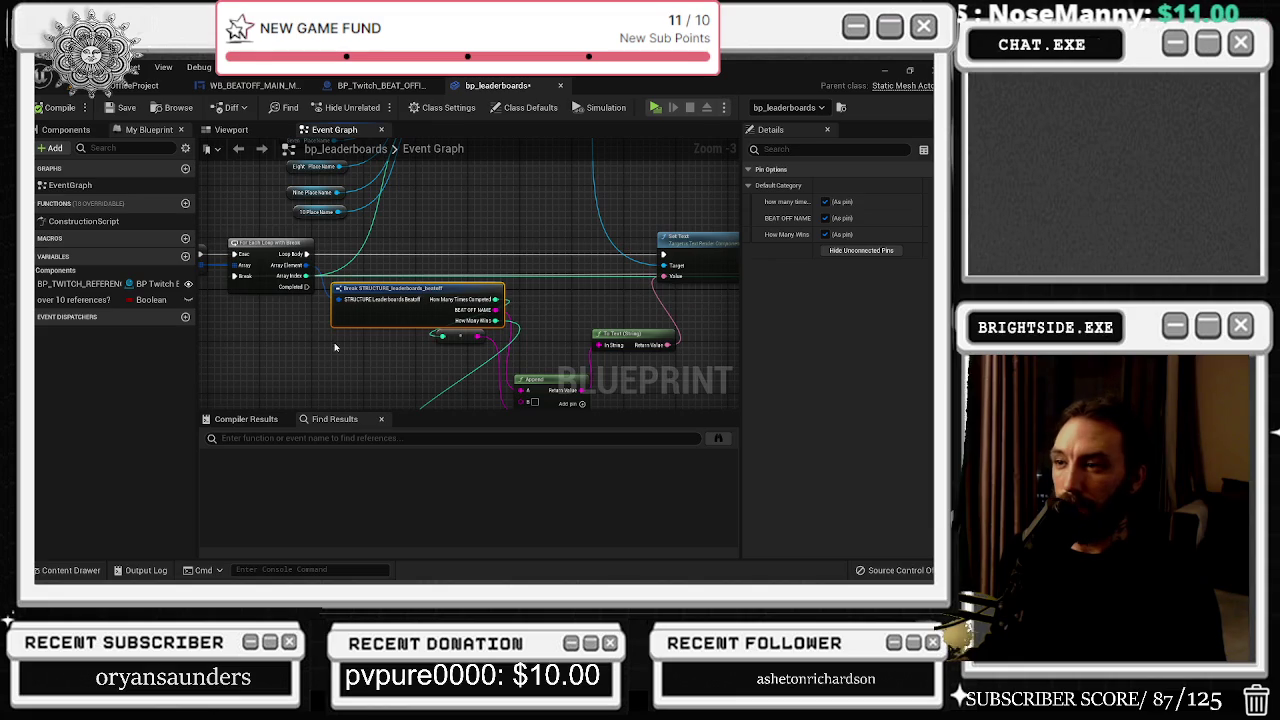
mouse_move(470, 333)
mouse_down()
mouse_move(558, 353)
mouse_move(458, 289)
mouse_up()
mouse_move(445, 353)
mouse_down()
mouse_move(592, 325)
mouse_move(473, 355)
mouse_up()
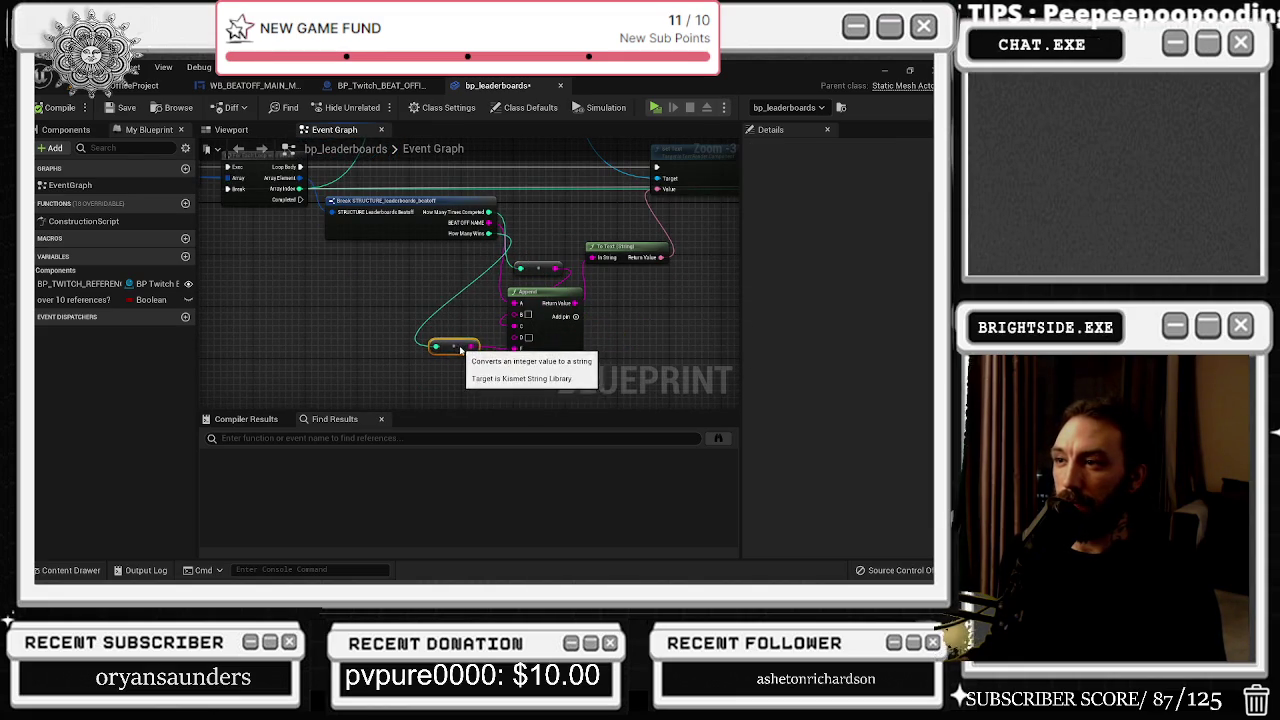
drag(424, 304, 456, 412)
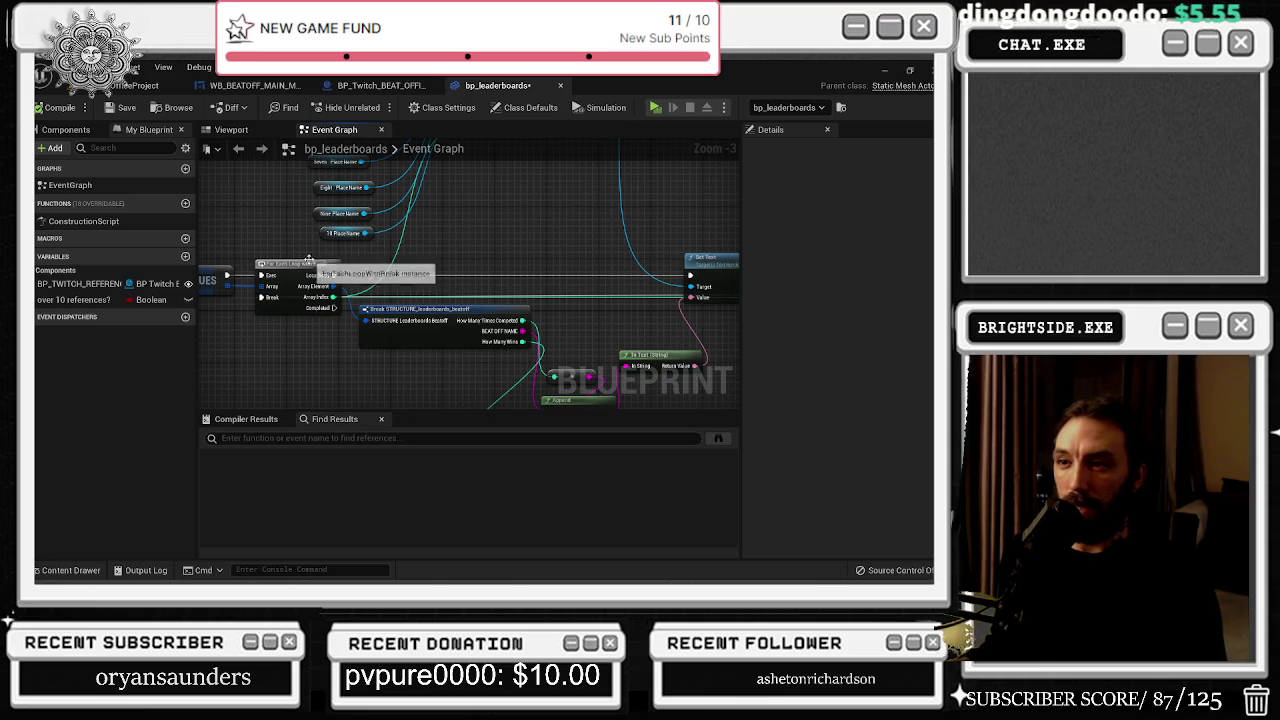
mouse_move(554, 352)
mouse_down()
mouse_move(428, 285)
mouse_move(300, 282)
mouse_move(415, 281)
mouse_up()
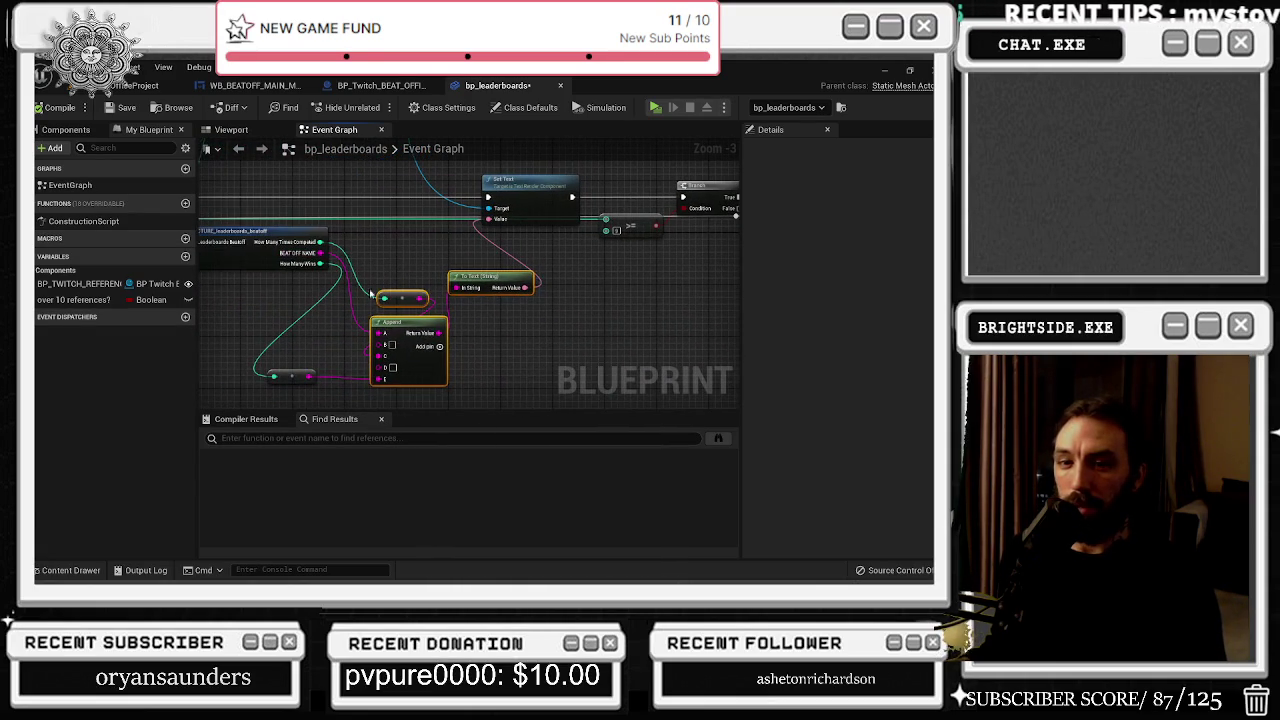
mouse_move(325, 270)
mouse_down()
mouse_move(290, 372)
mouse_move(313, 333)
mouse_move(357, 367)
mouse_move(314, 267)
mouse_up()
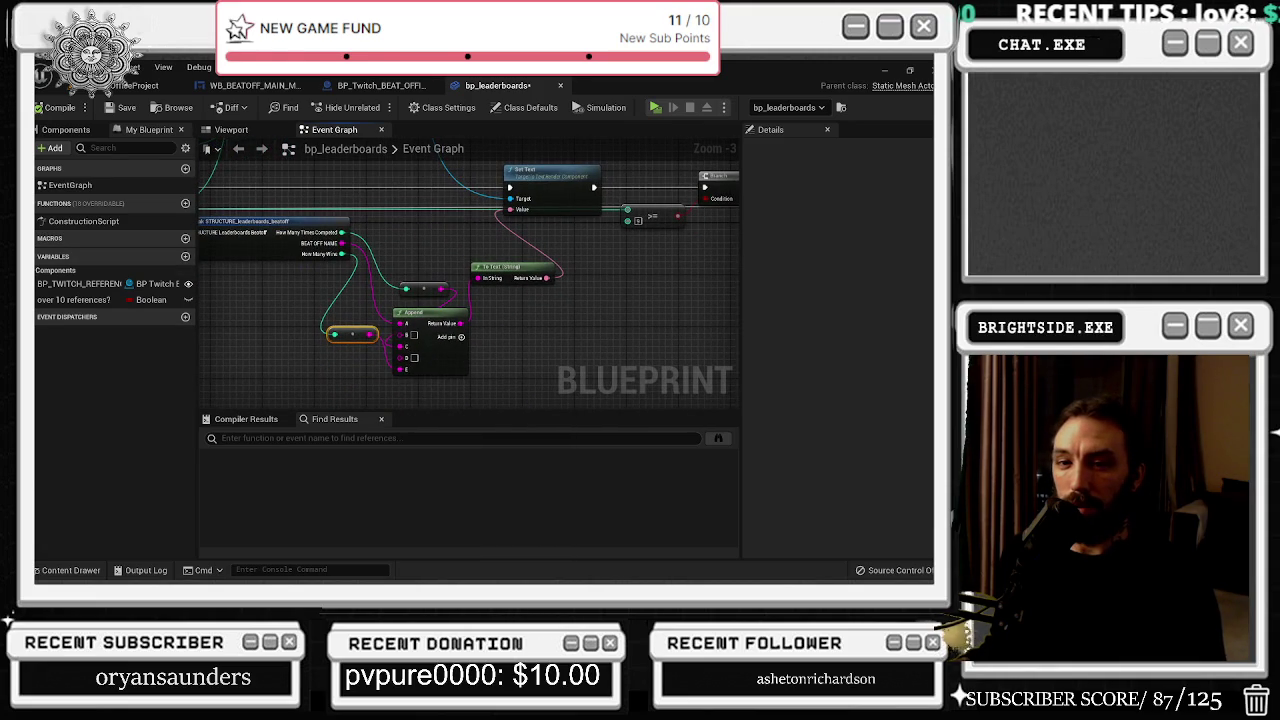
Step: Place the int-to-string node near Break STRUCTURE and To Text (String) beside Append
drag(401, 230, 451, 277)
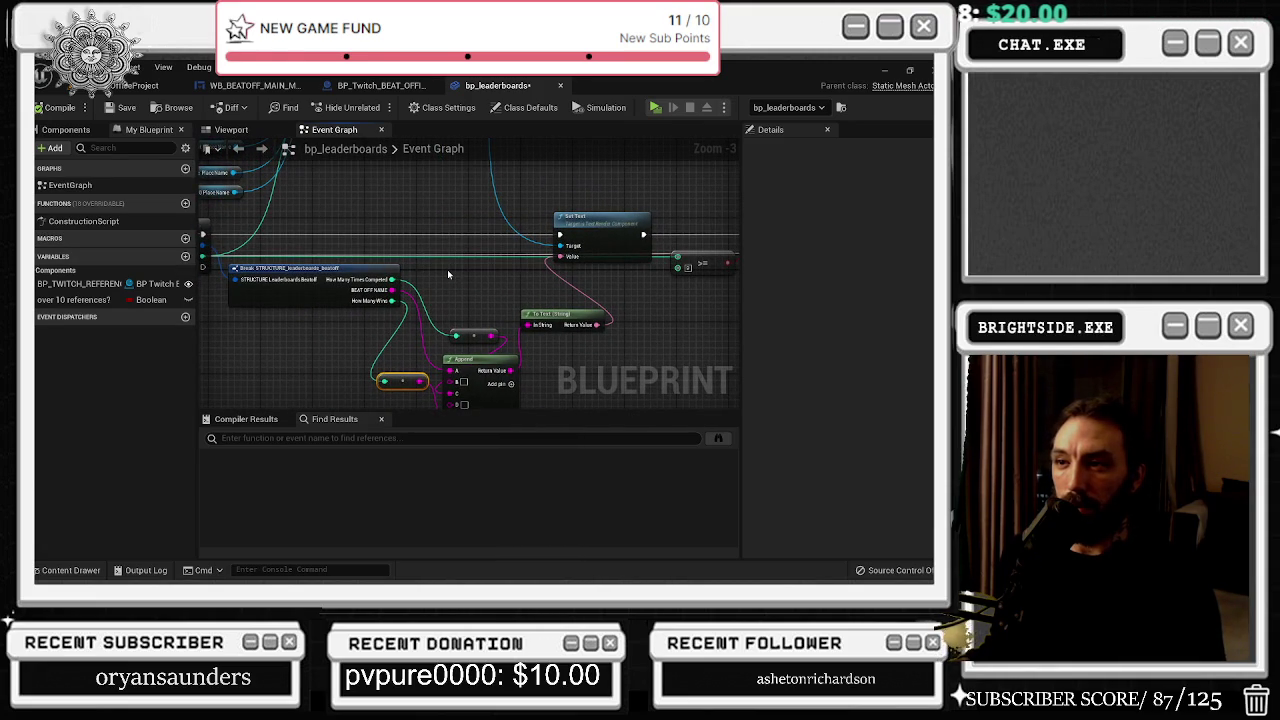
scroll(447, 319, up, 1)
mouse_move(476, 336)
mouse_down()
mouse_move(472, 298)
mouse_move(445, 275)
mouse_up()
drag(478, 366, 520, 366)
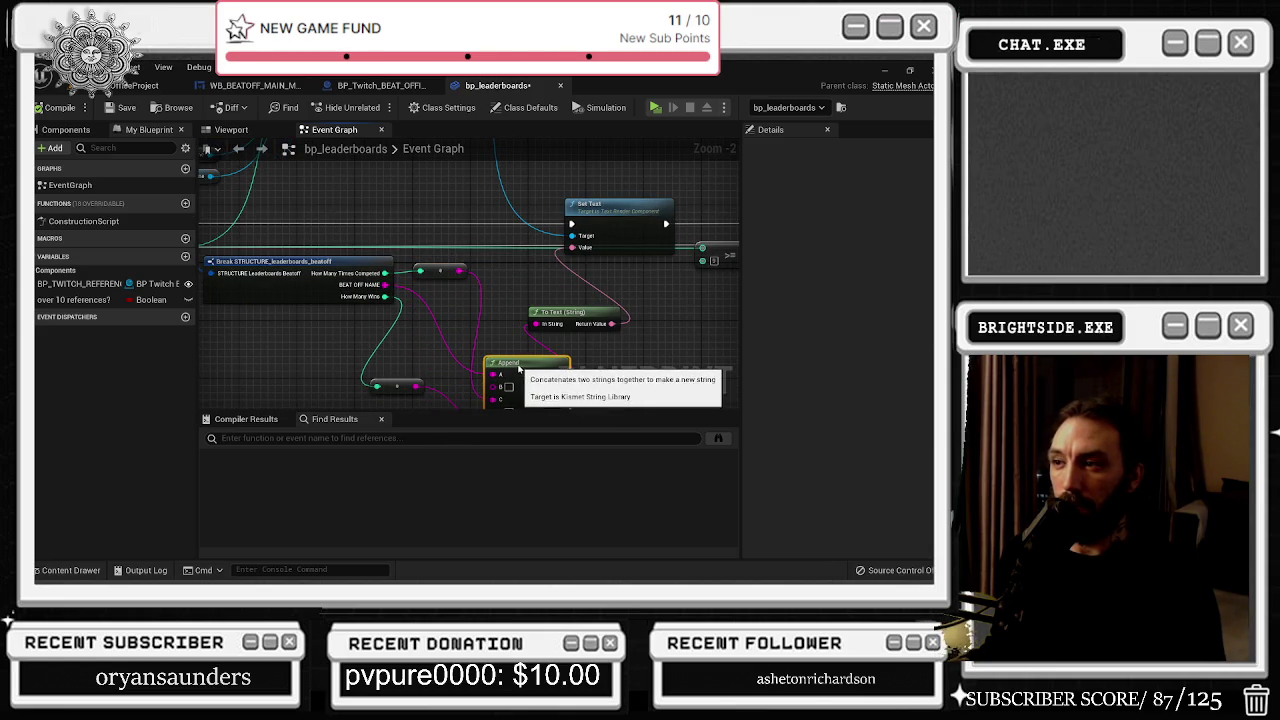
mouse_move(565, 319)
mouse_down()
mouse_move(622, 320)
mouse_move(628, 368)
mouse_up()
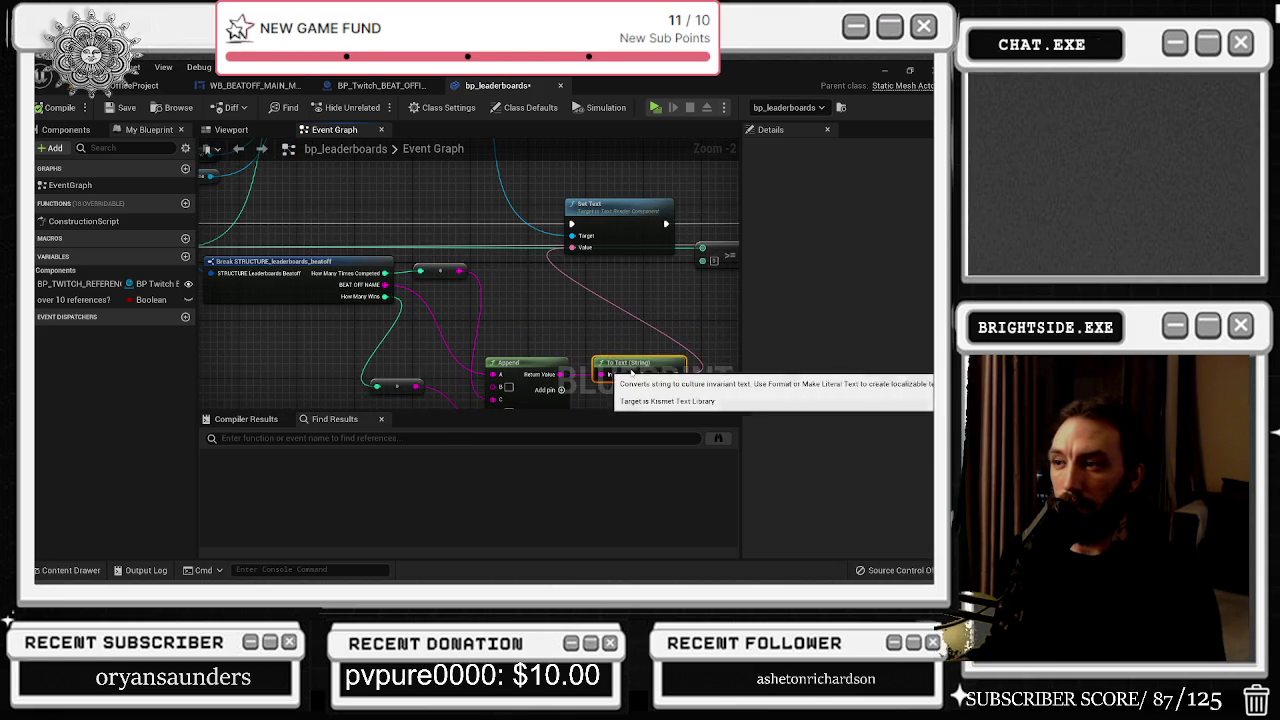
mouse_move(392, 386)
mouse_down()
mouse_move(441, 307)
mouse_move(499, 283)
mouse_move(669, 356)
mouse_move(704, 356)
mouse_up()
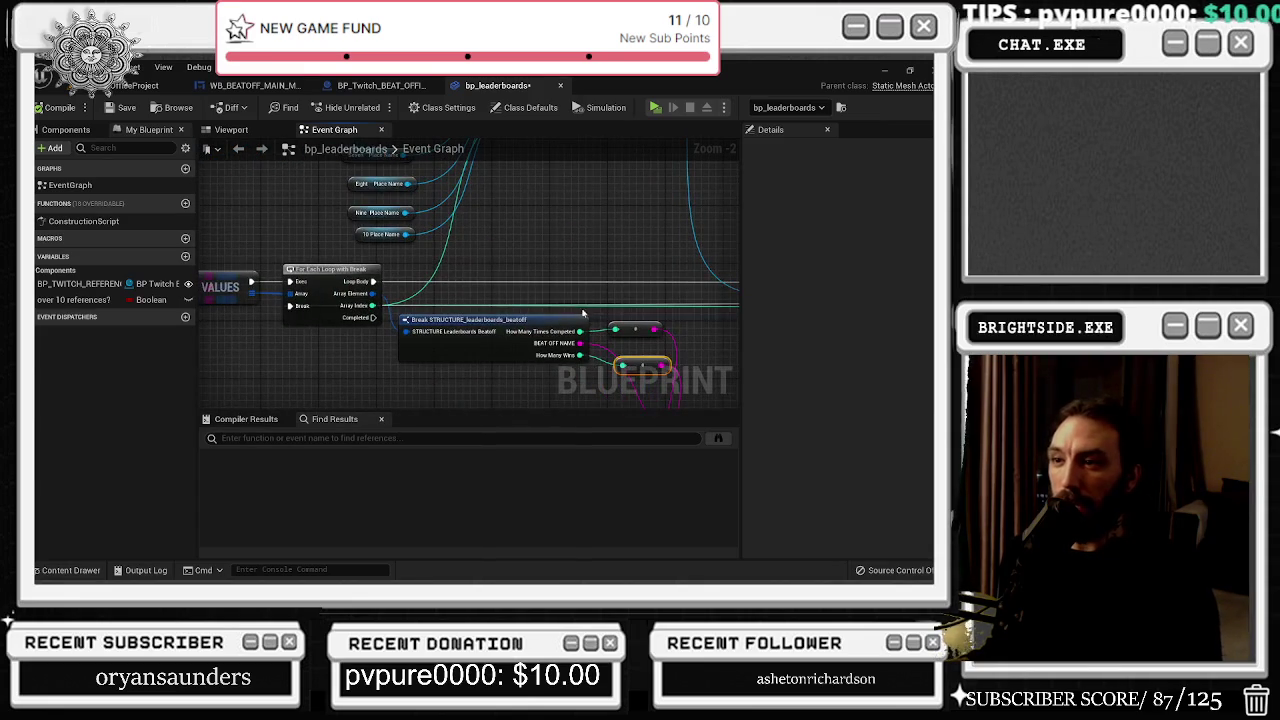
drag(428, 318, 432, 328)
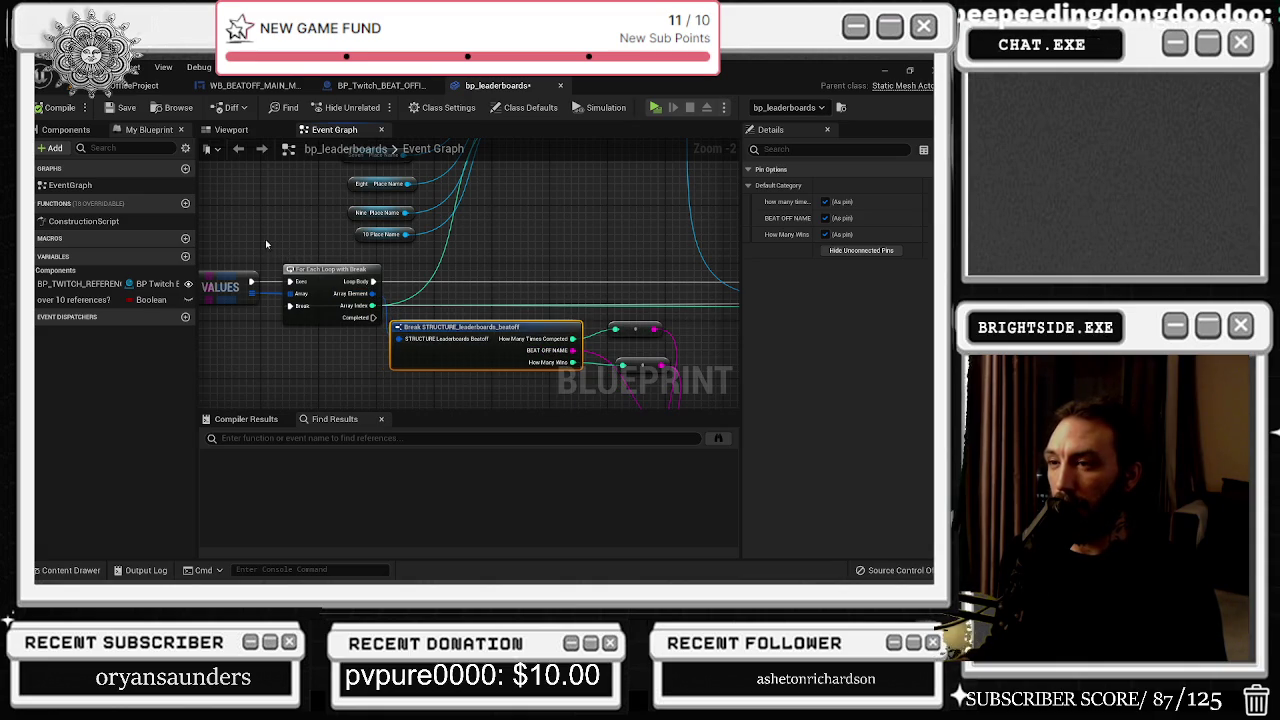
Step: Box-select the Set Text, >=, Branch and SET nodes and move them right together
ctrl+click(381, 234)
drag(420, 260, 332, 264)
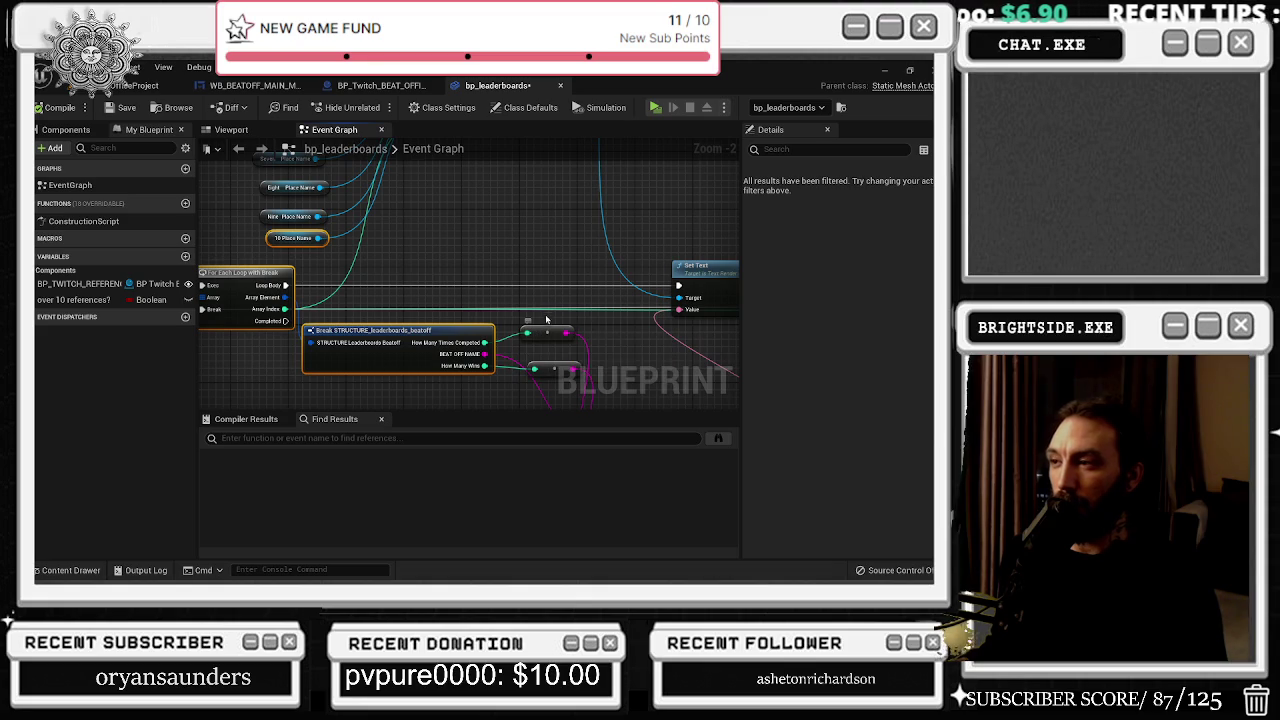
scroll(551, 305, down, 1)
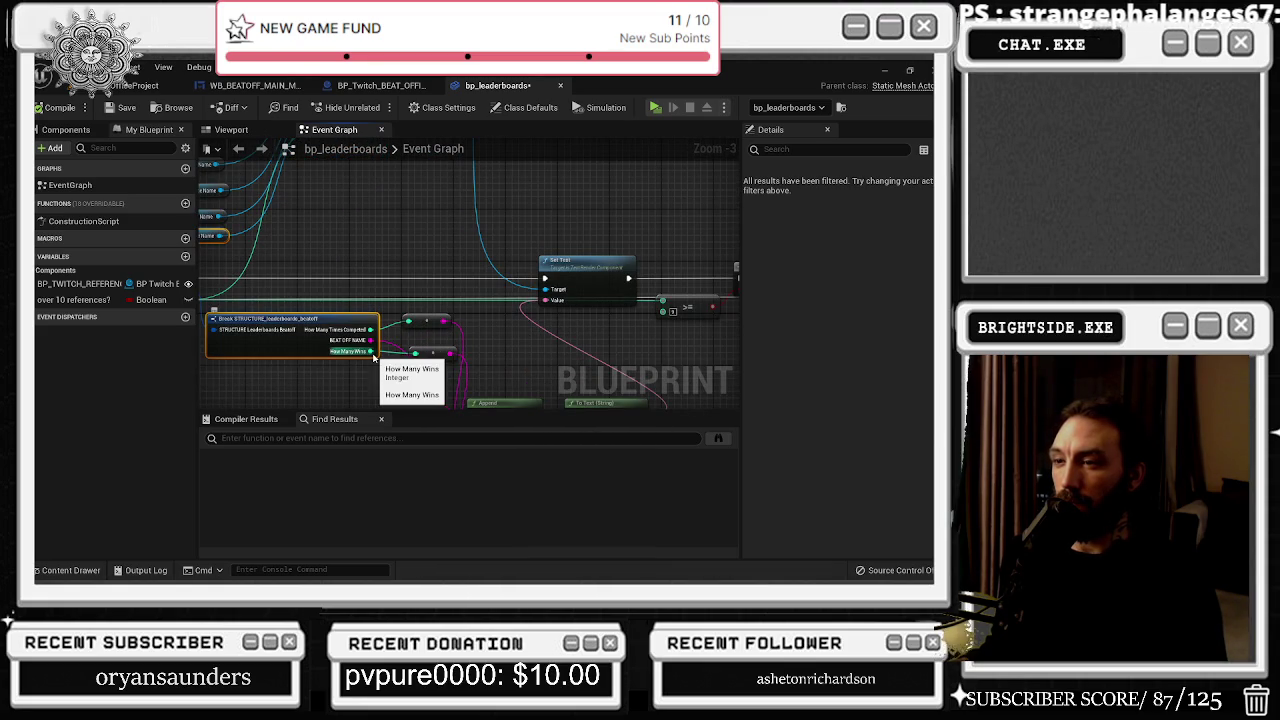
drag(480, 340, 445, 281)
drag(376, 325, 295, 345)
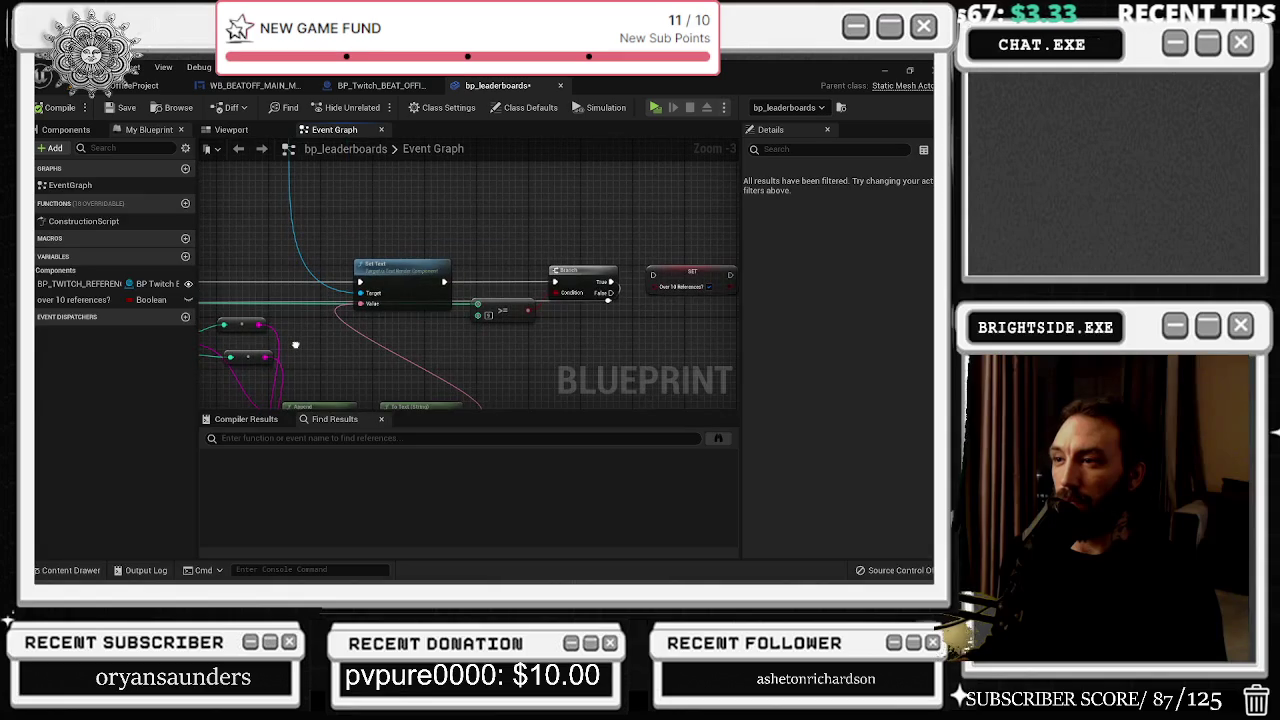
scroll(553, 309, down, 1)
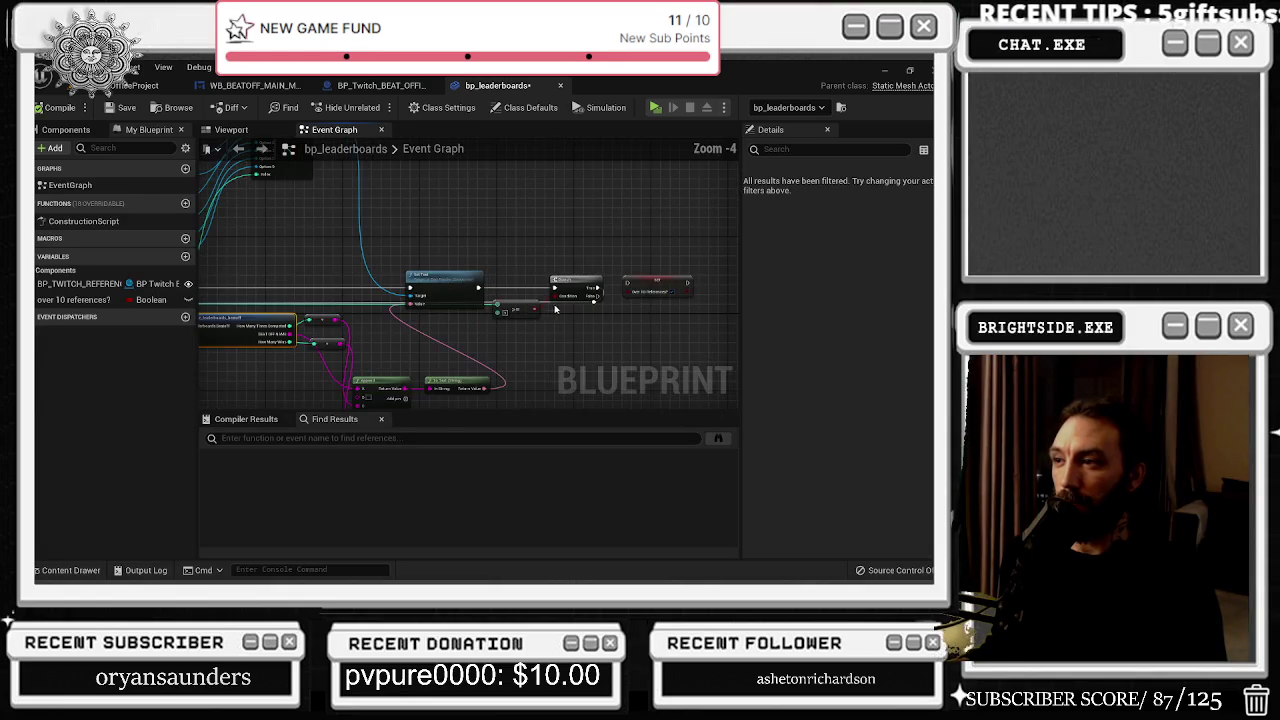
drag(250, 262, 498, 336)
scroll(450, 290, up, 1)
mouse_move(440, 285)
mouse_down()
mouse_move(495, 272)
mouse_move(584, 288)
mouse_up()
click(579, 315)
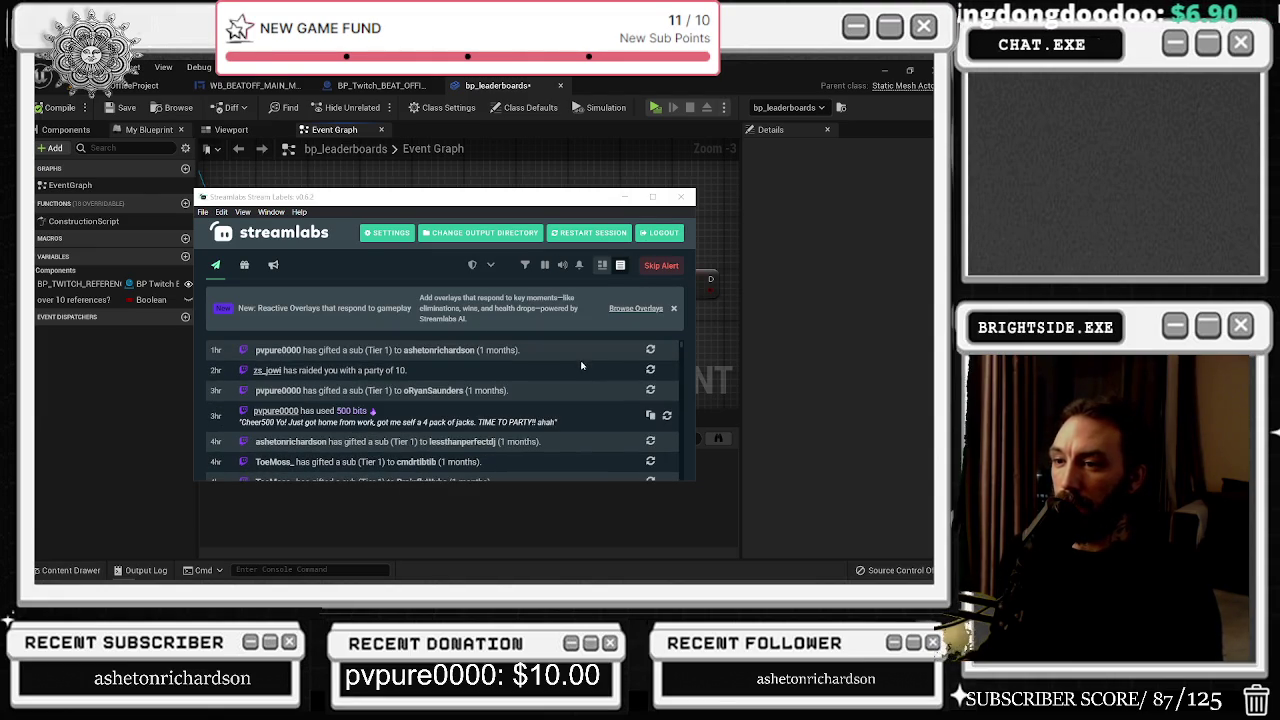
click(681, 196)
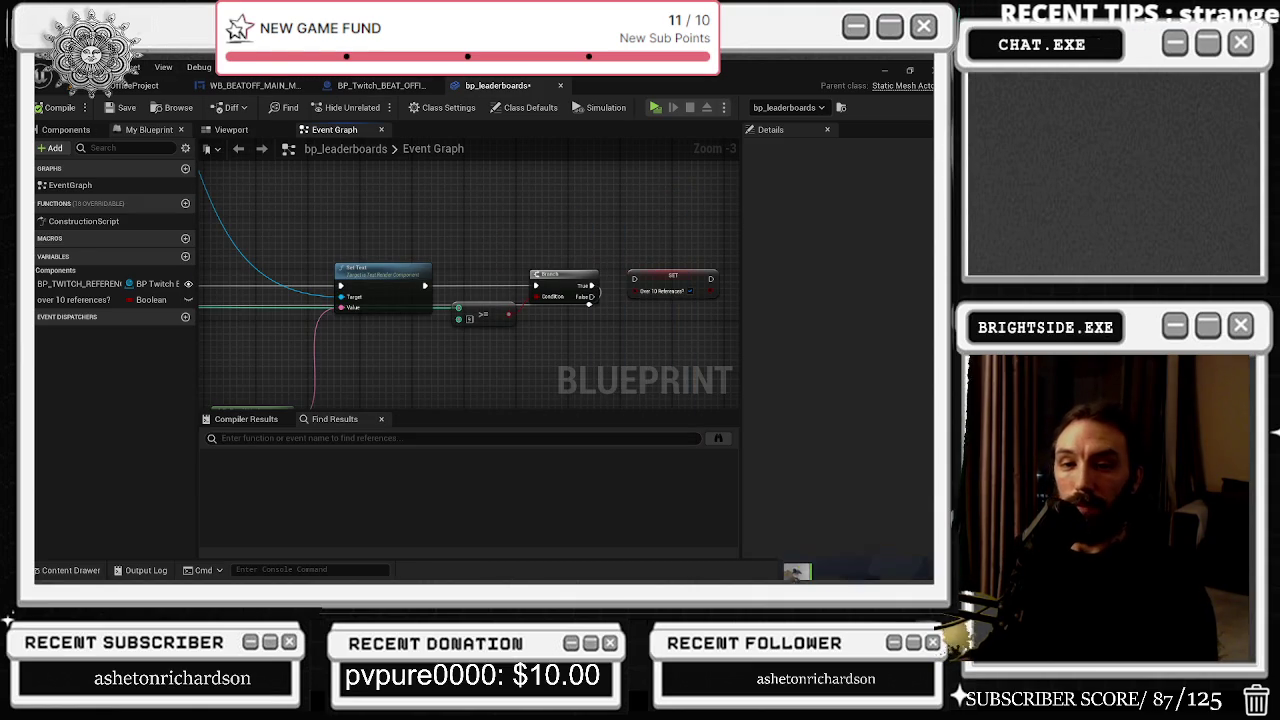
drag(338, 223, 536, 96)
Step: Move both int-to-string nodes left and down toward Break STRUCTURE
drag(600, 200, 704, 254)
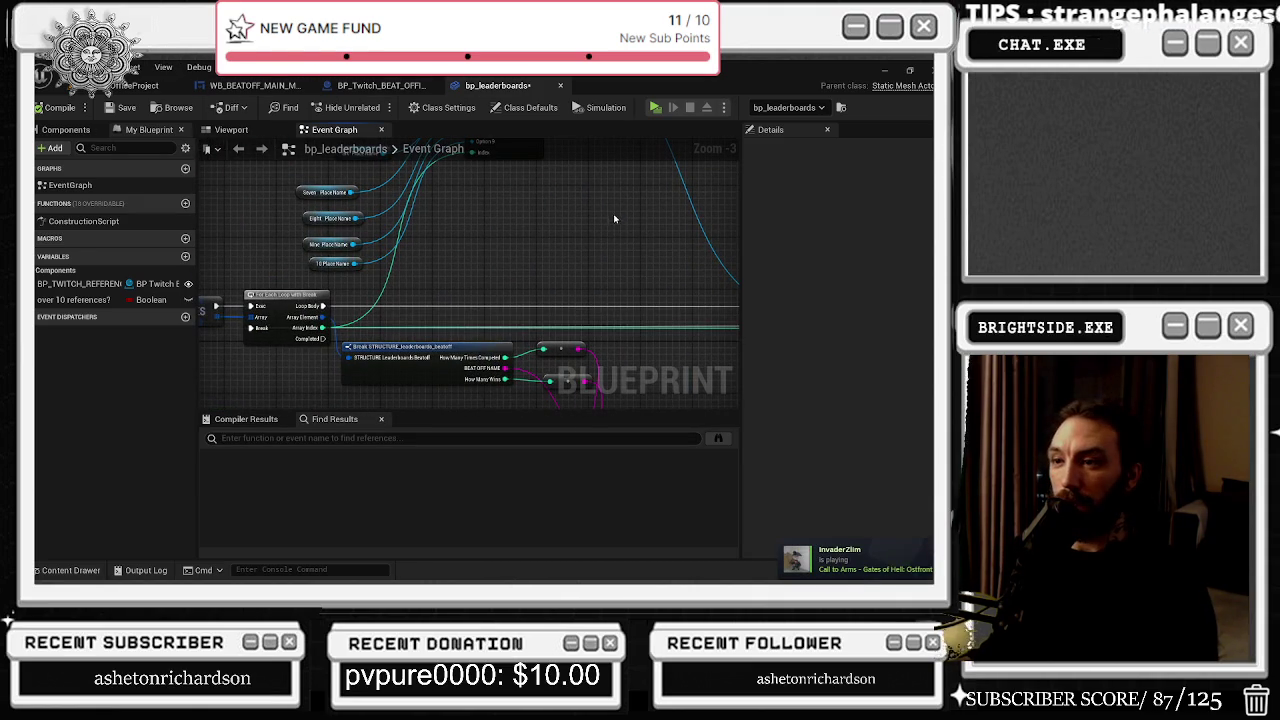
mouse_move(631, 231)
mouse_down()
mouse_move(608, 297)
mouse_move(466, 389)
mouse_move(523, 258)
mouse_move(450, 308)
mouse_move(405, 313)
mouse_up()
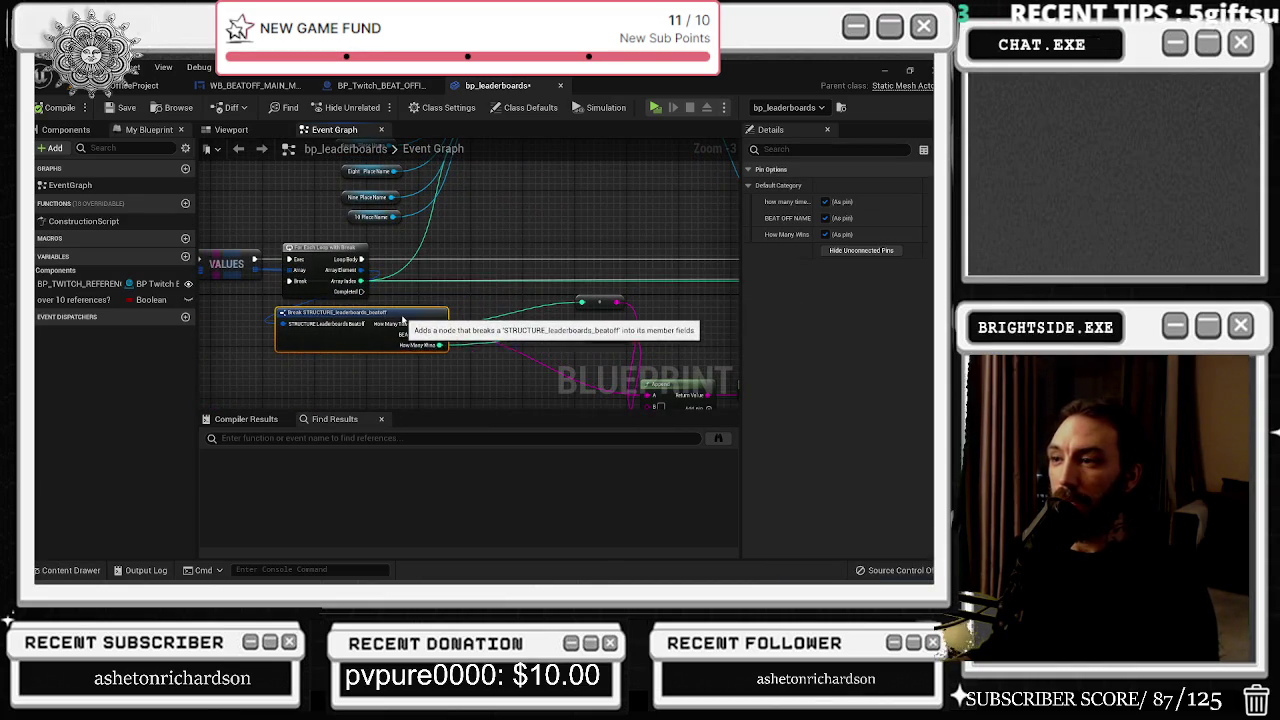
drag(601, 310, 551, 323)
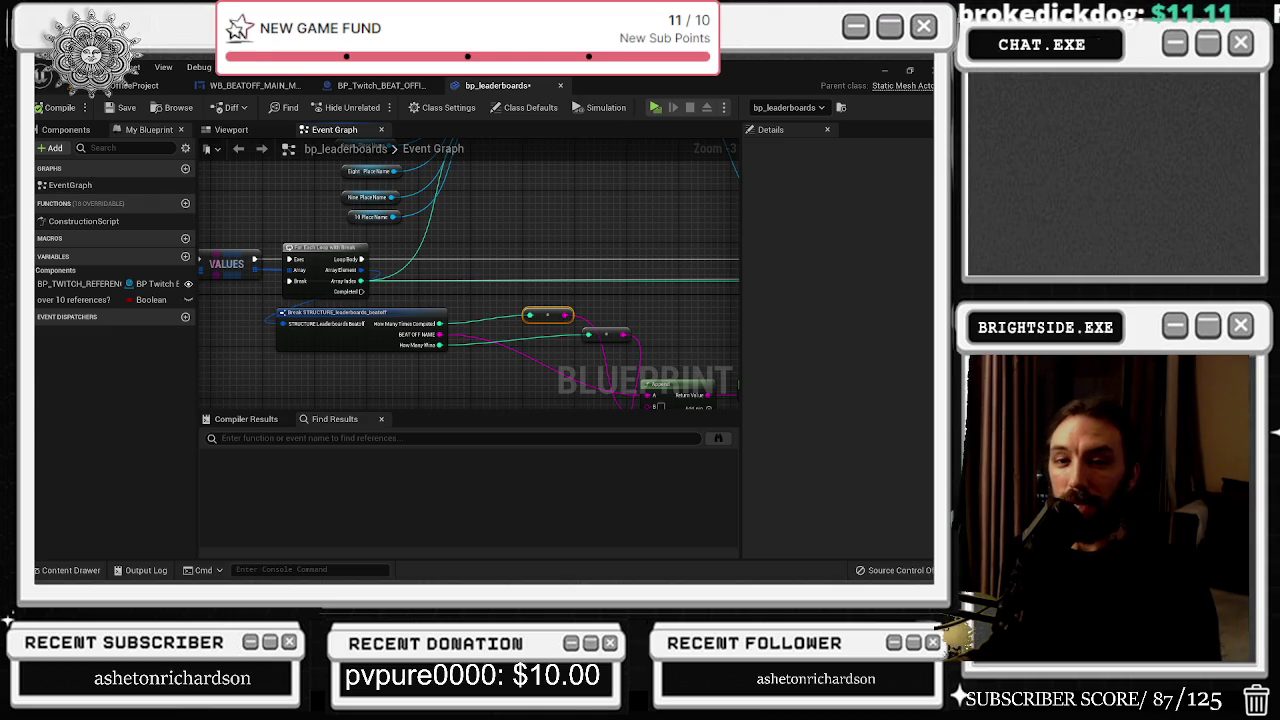
mouse_move(526, 294)
mouse_down()
mouse_move(642, 366)
mouse_move(575, 347)
mouse_up()
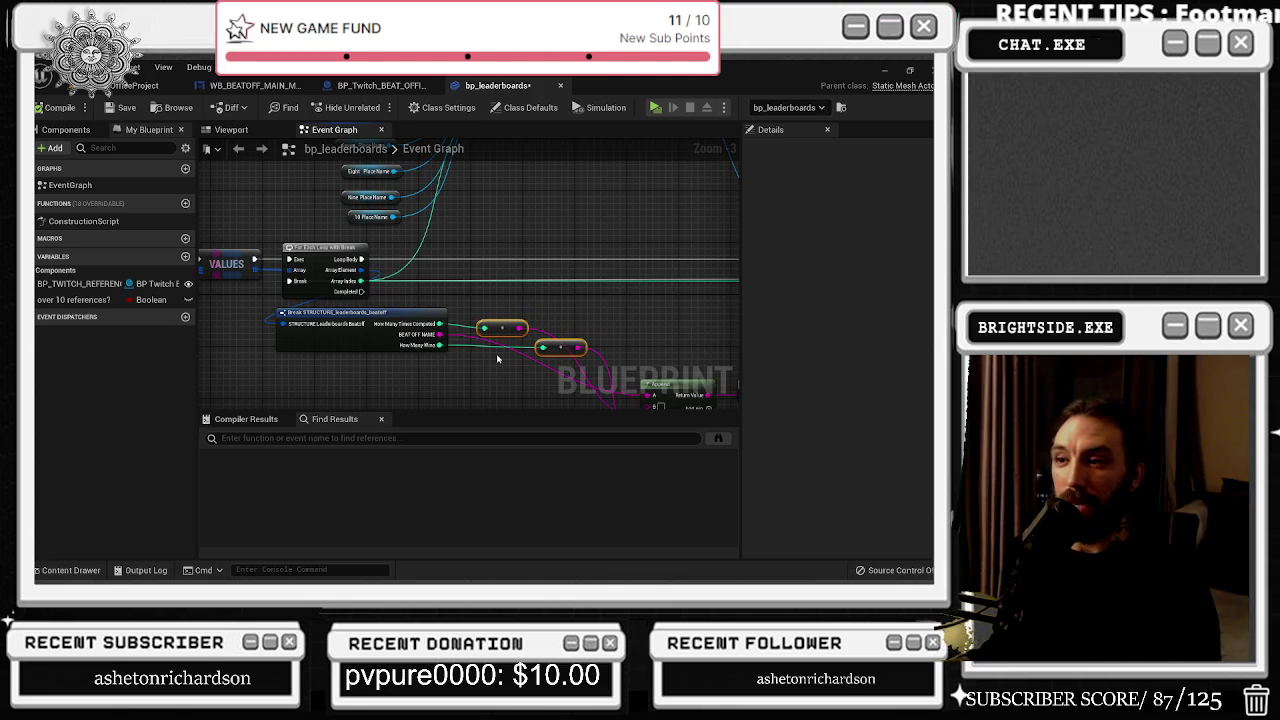
drag(497, 358, 364, 288)
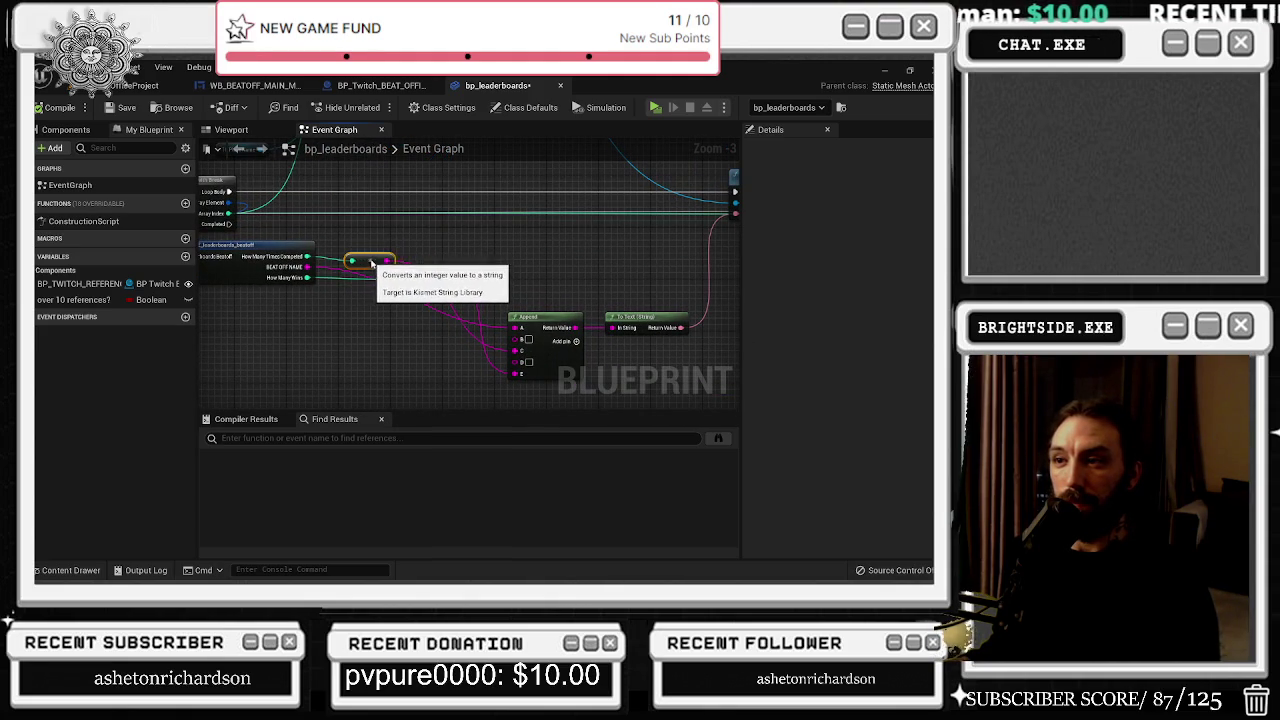
Step: Shift the two disabled nodes lower and to the right
drag(428, 244, 615, 320)
scroll(597, 304, down, 7)
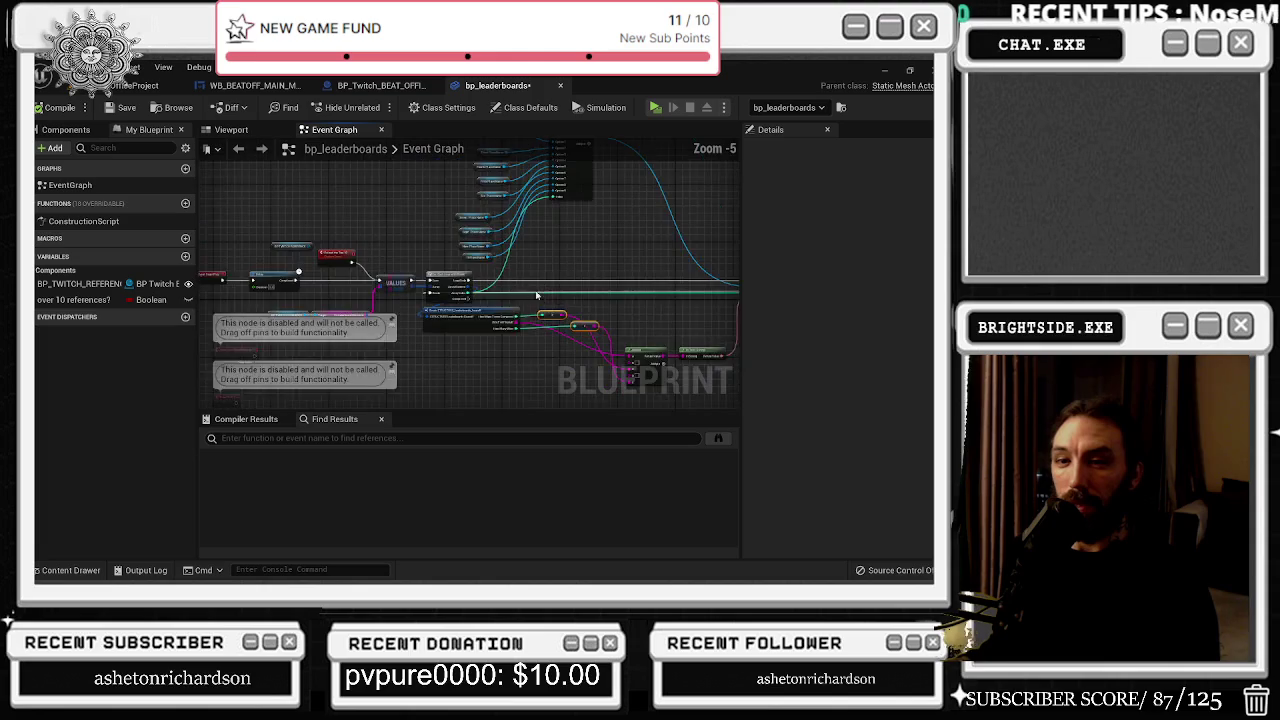
scroll(385, 200, up, 4)
scroll(385, 200, down, 1)
drag(330, 190, 460, 343)
drag(420, 300, 540, 350)
scroll(385, 280, down, 1)
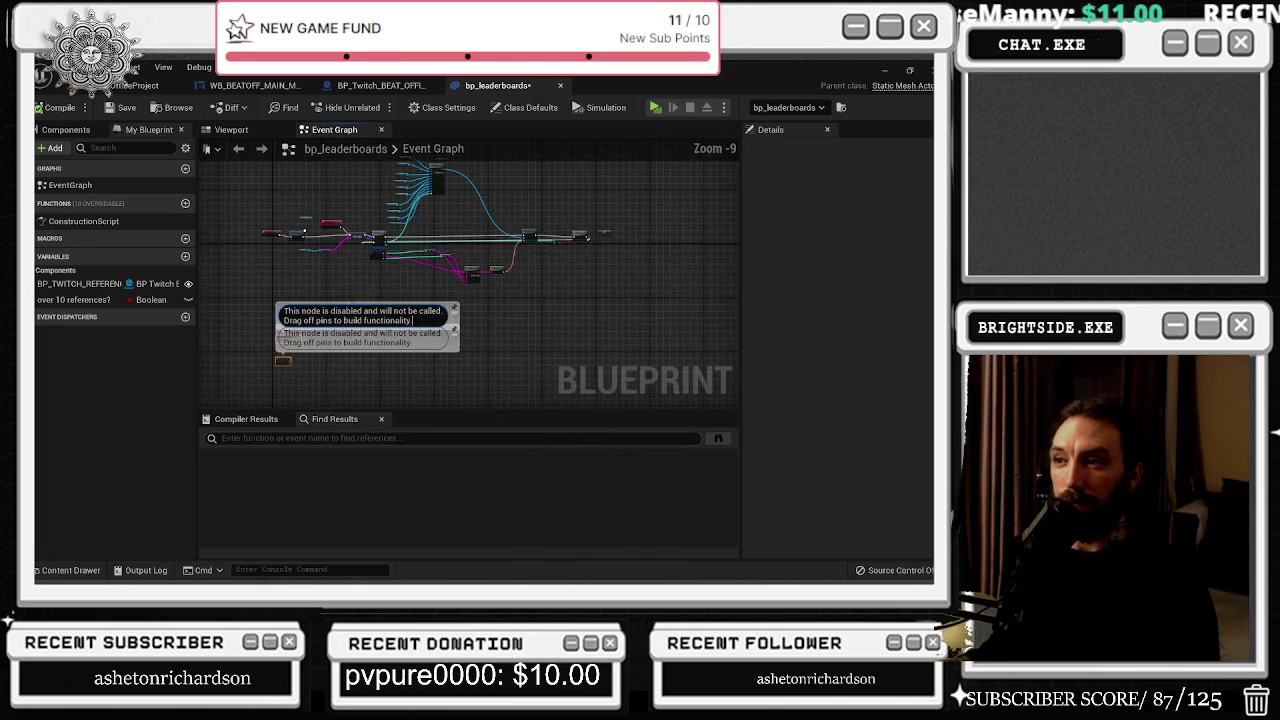
scroll(385, 280, down, 1)
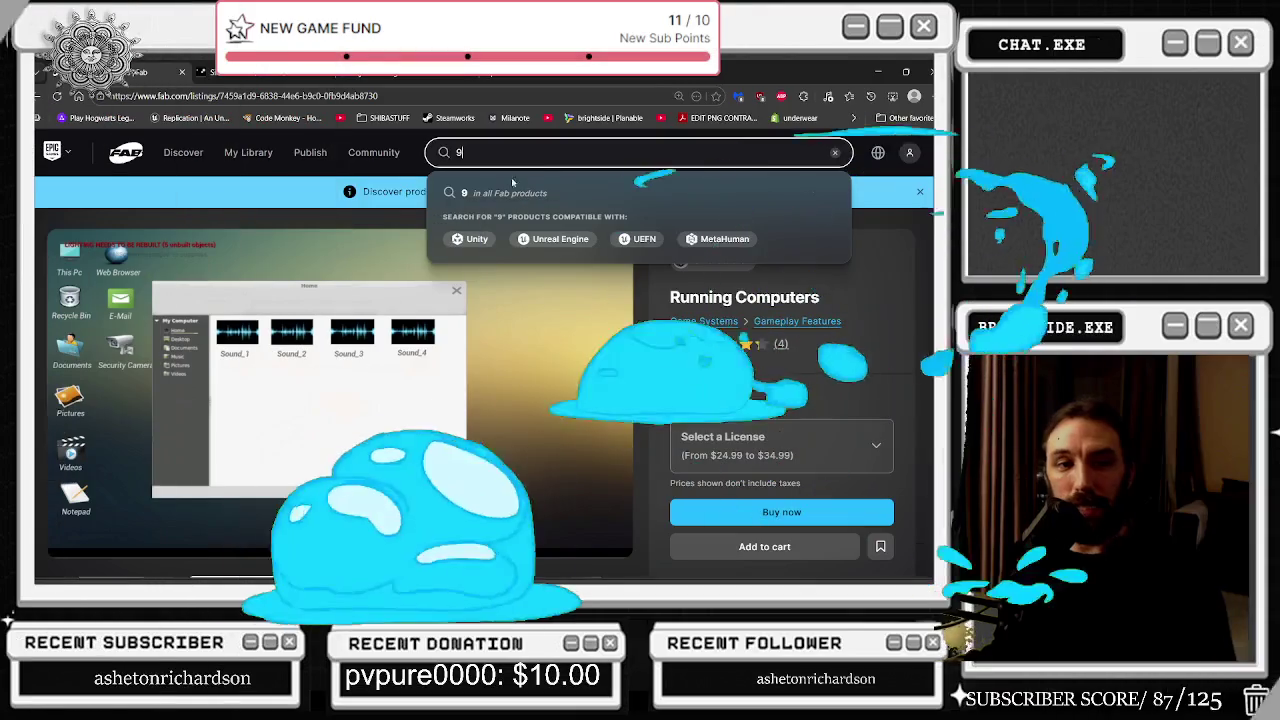
Step: View the laptop-on-green-table image, then minimize the browser and close the john_cena folder
click(233, 378)
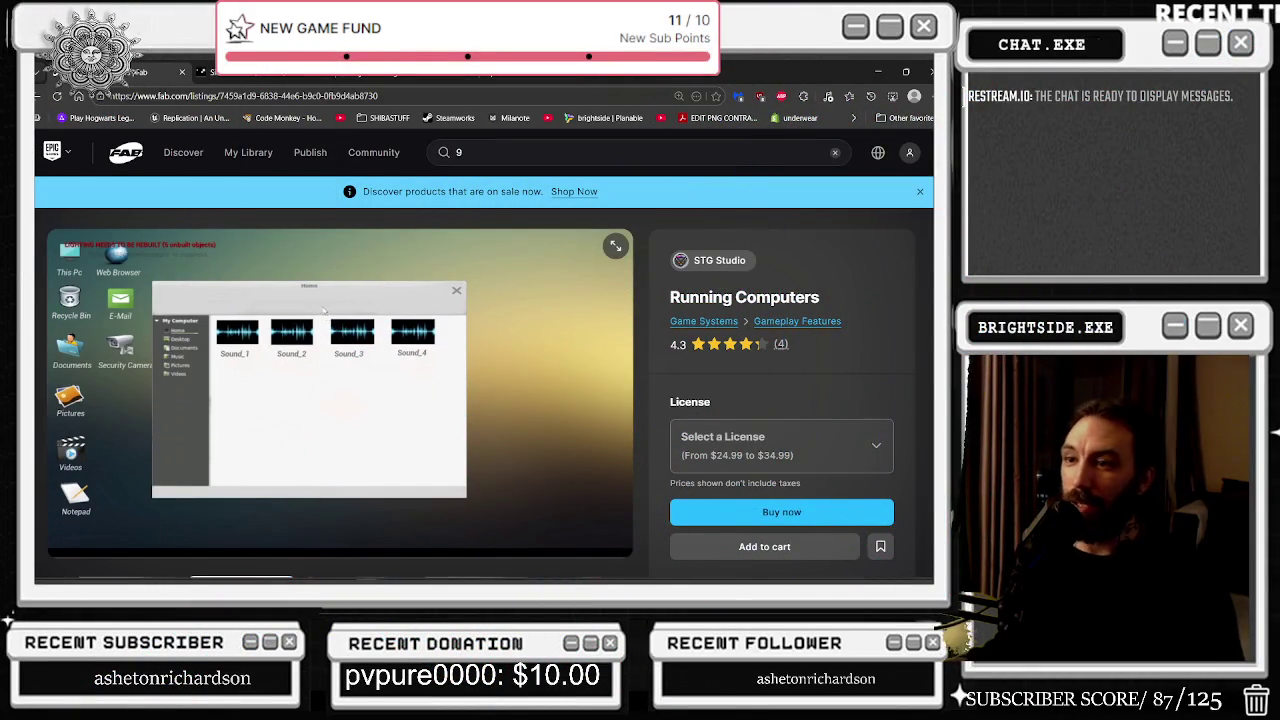
scroll(324, 309, down, 1)
click(465, 488)
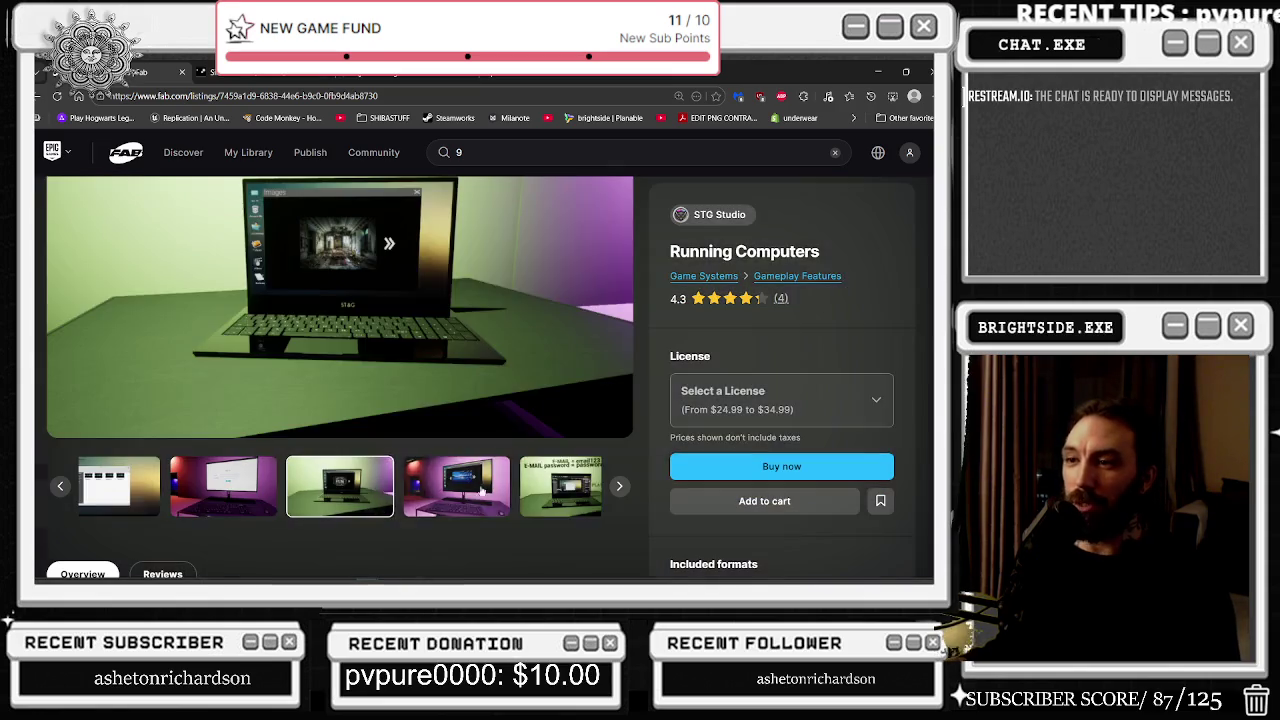
scroll(686, 323, up, 1)
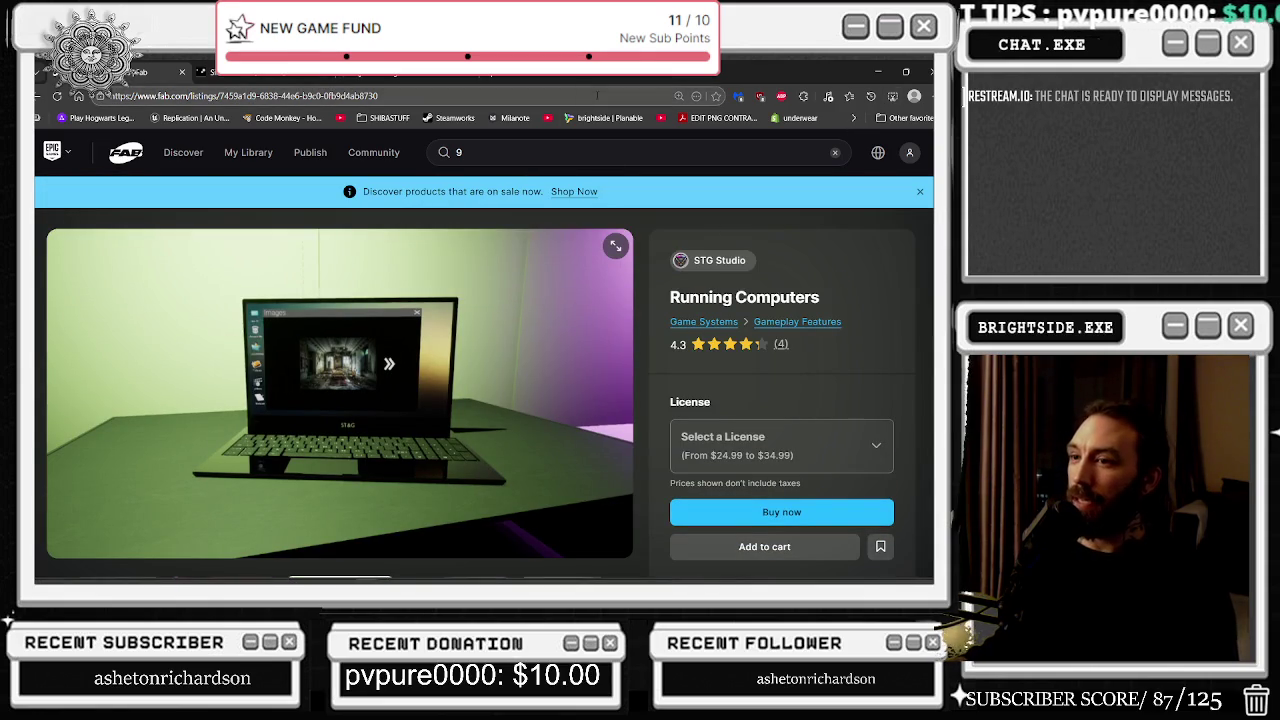
click(877, 70)
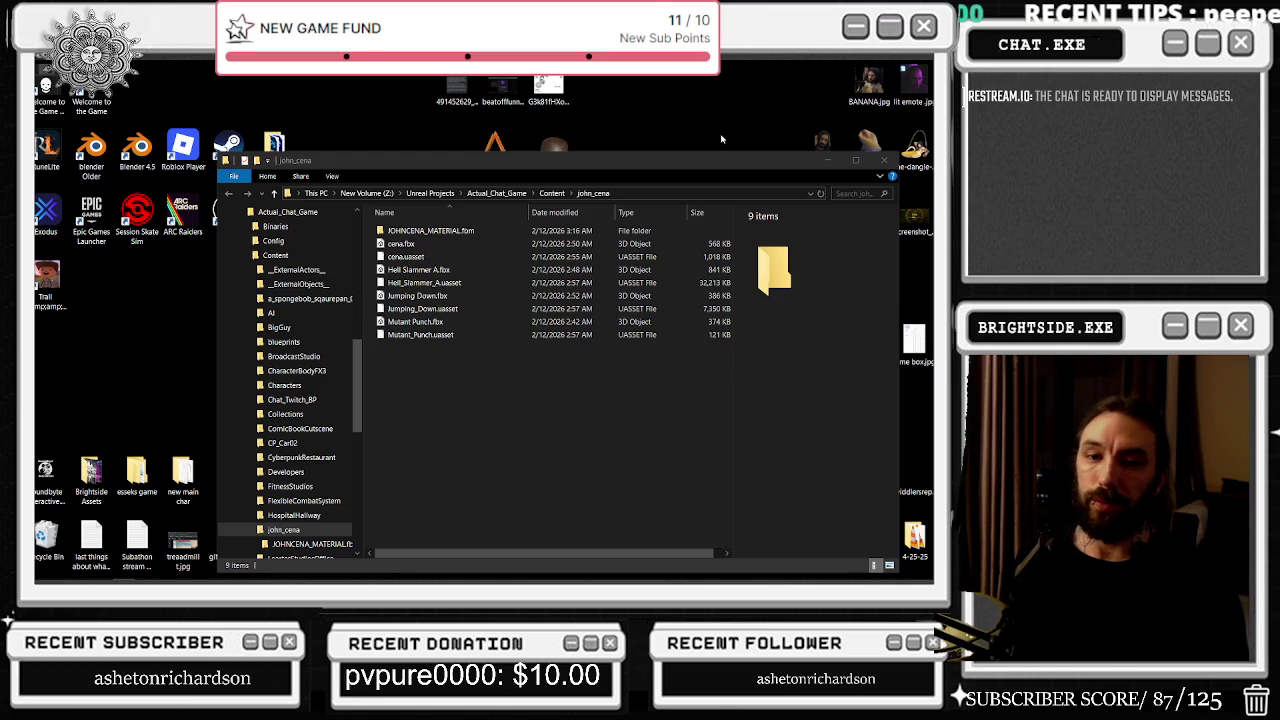
click(884, 161)
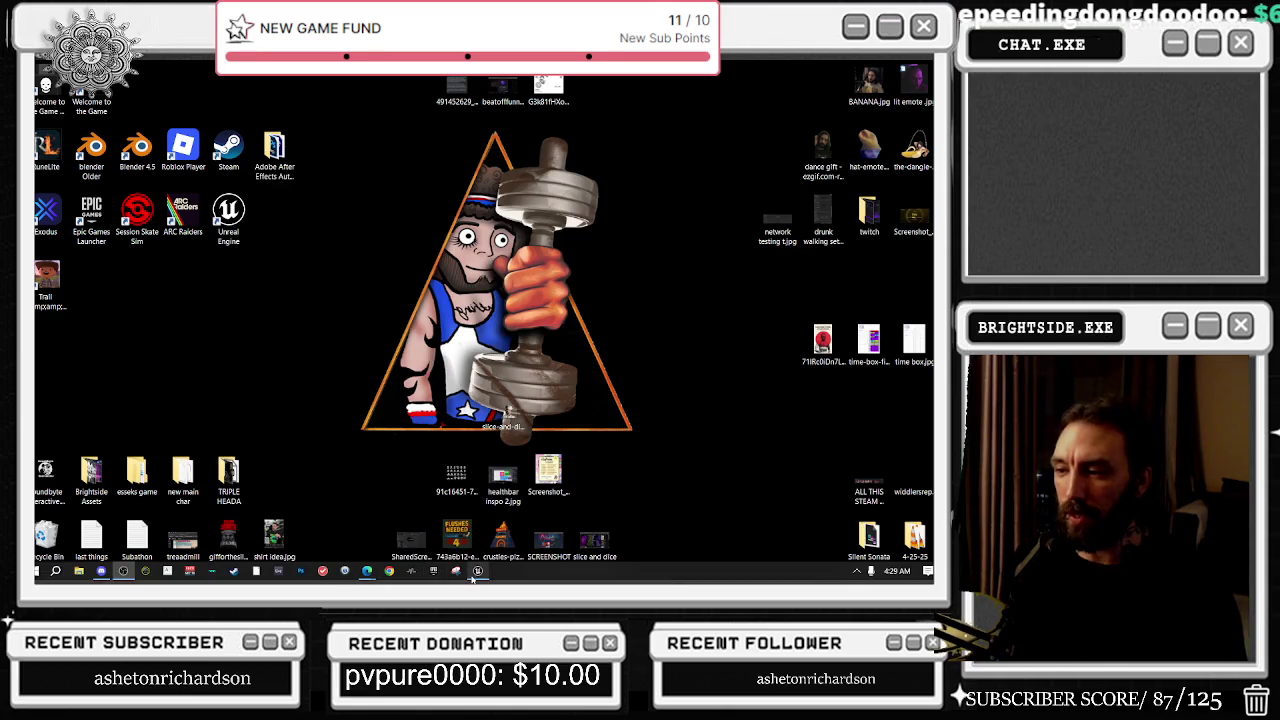
Step: Return to bp_leaderboards, review its Delay, VALUES and For Each Loop nodes, then show the Viewport
mouse_move(470, 577)
mouse_move(369, 576)
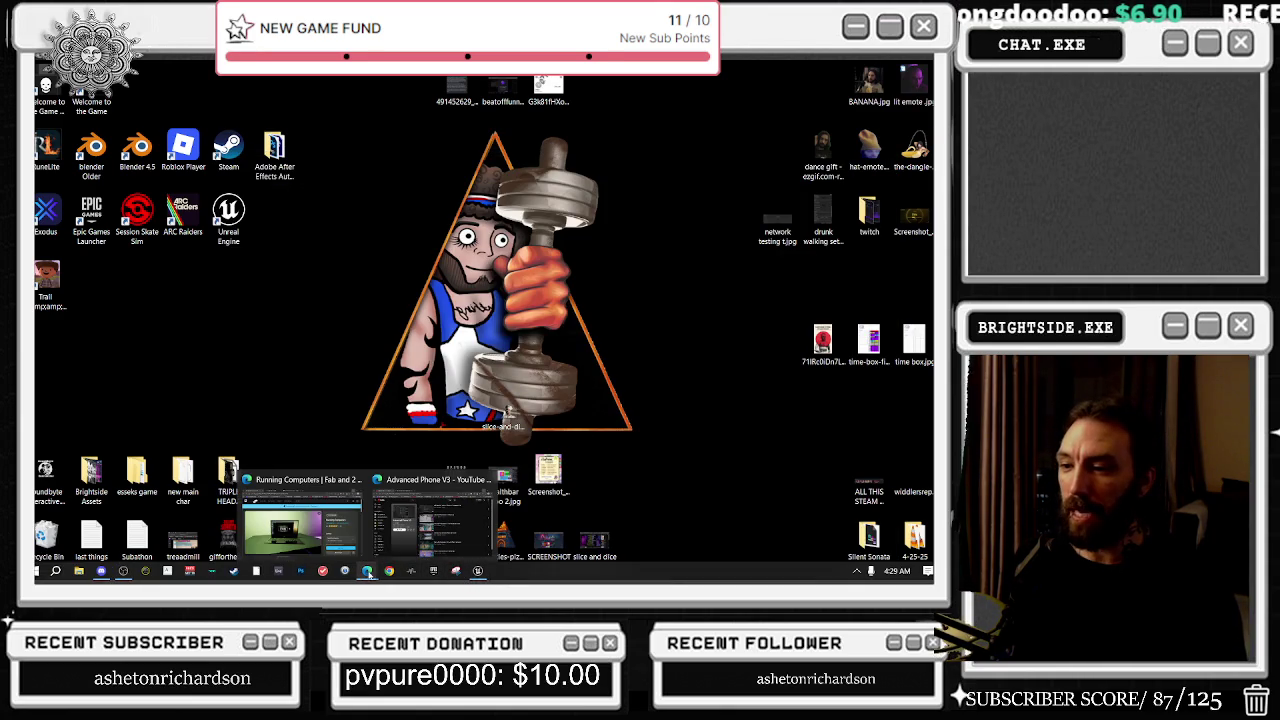
click(478, 572)
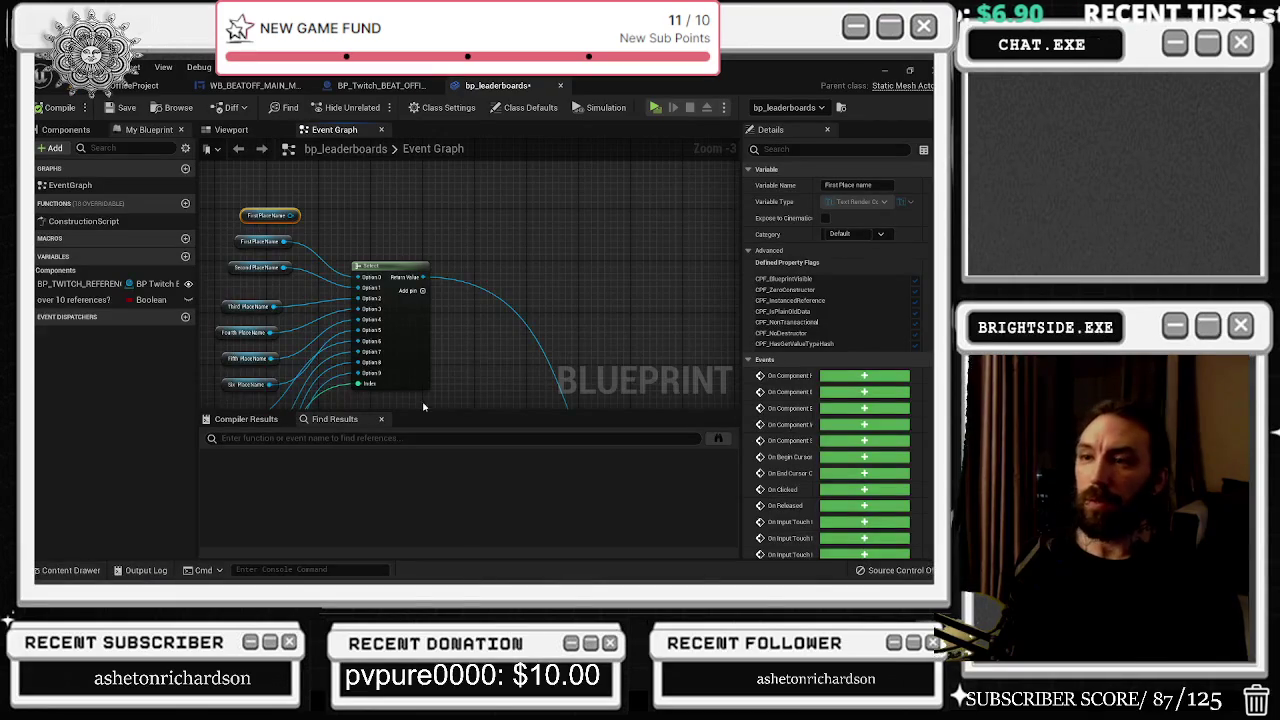
scroll(423, 407, up, 2)
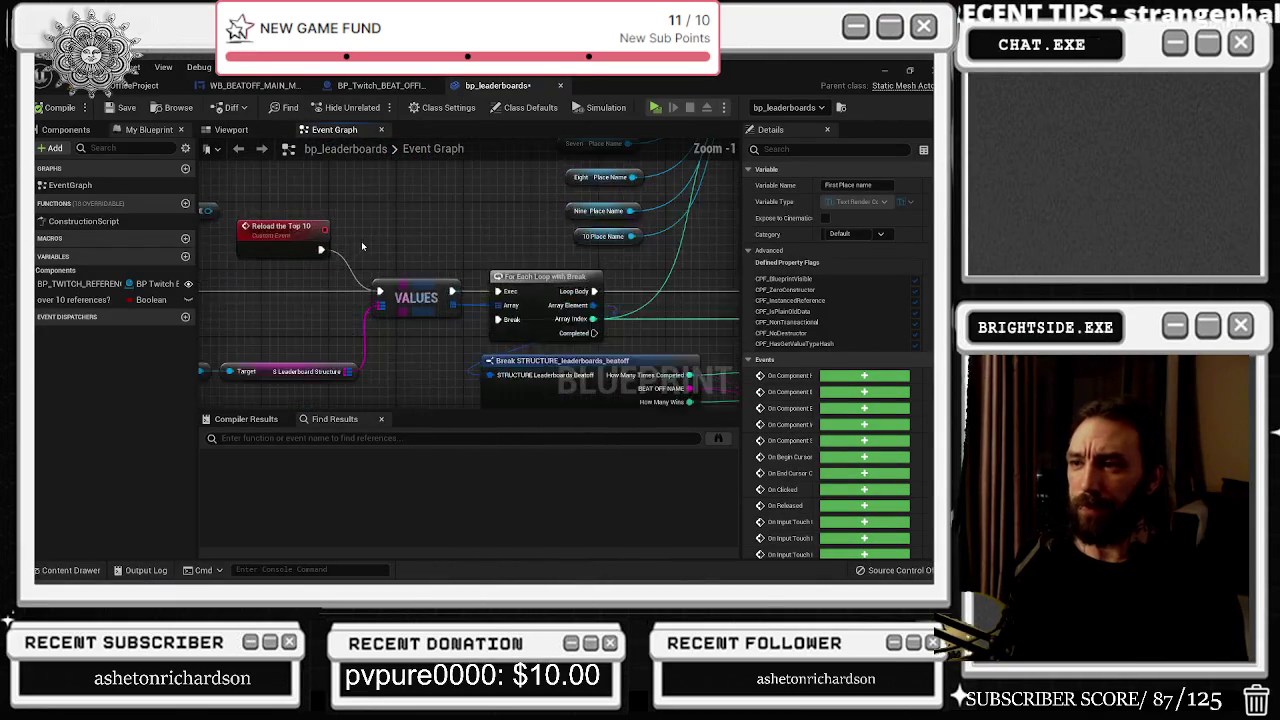
drag(362, 245, 475, 218)
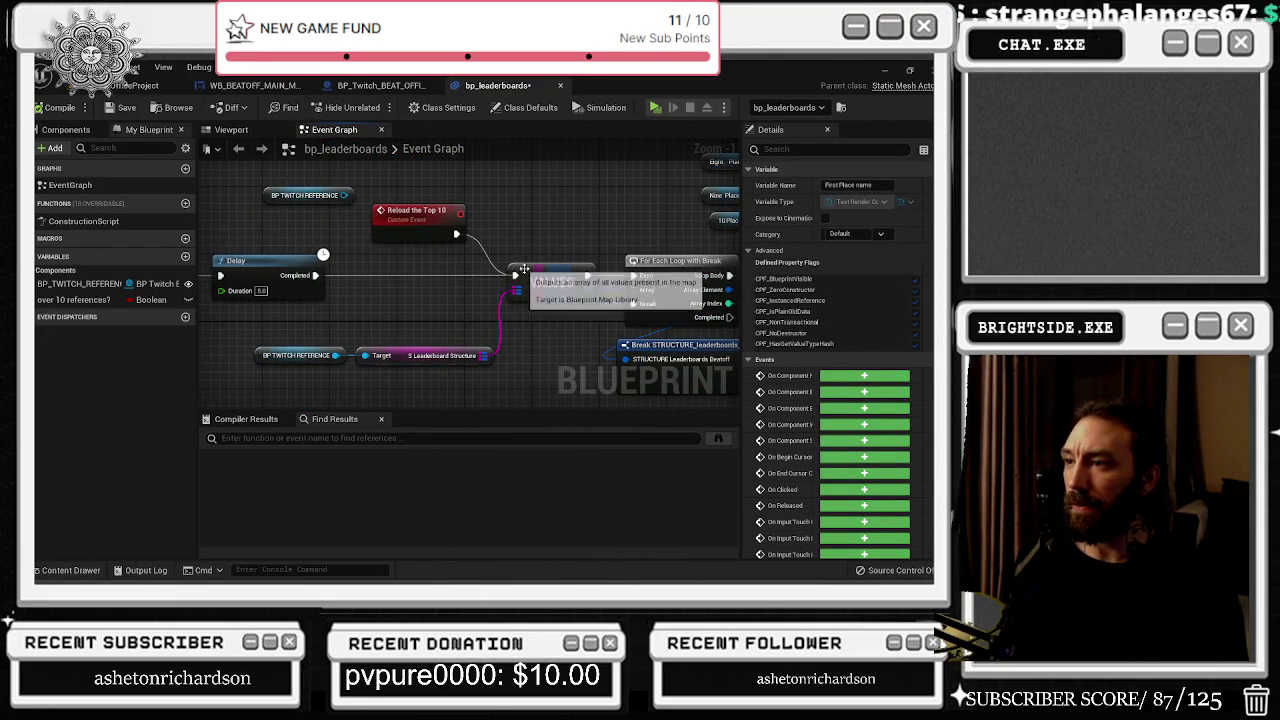
drag(527, 271, 451, 208)
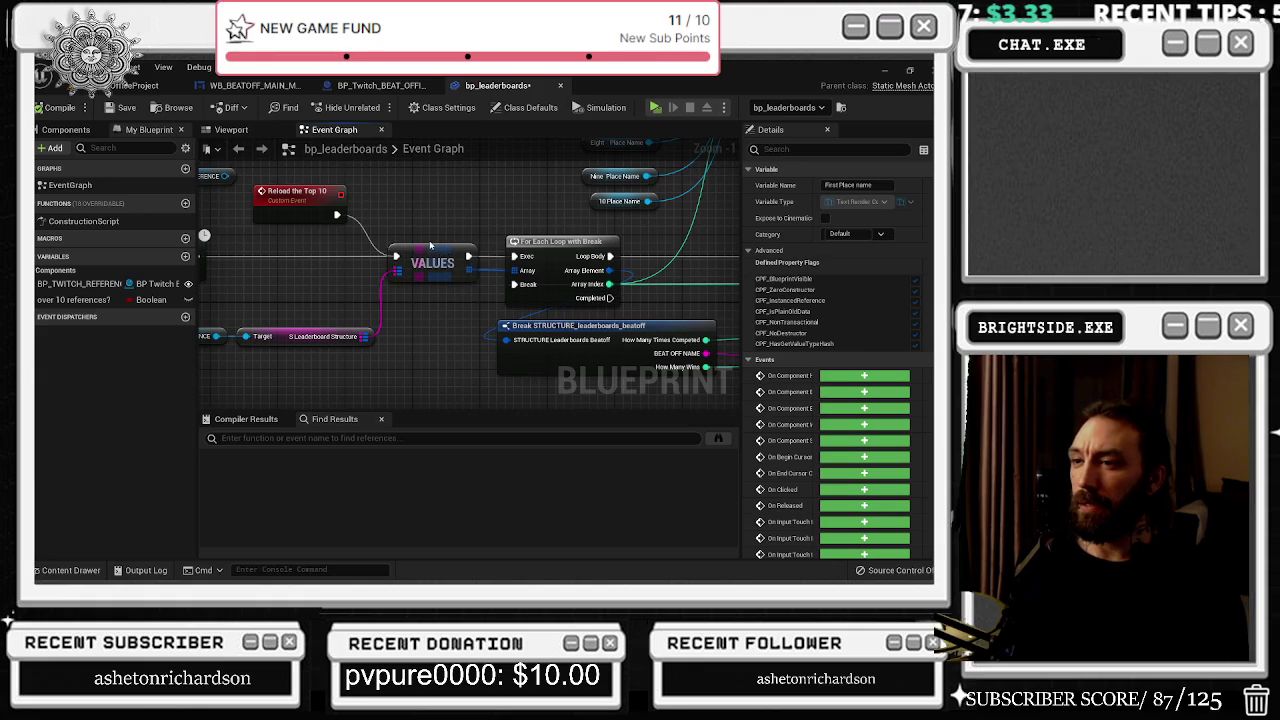
scroll(446, 242, down, 1)
drag(516, 232, 334, 262)
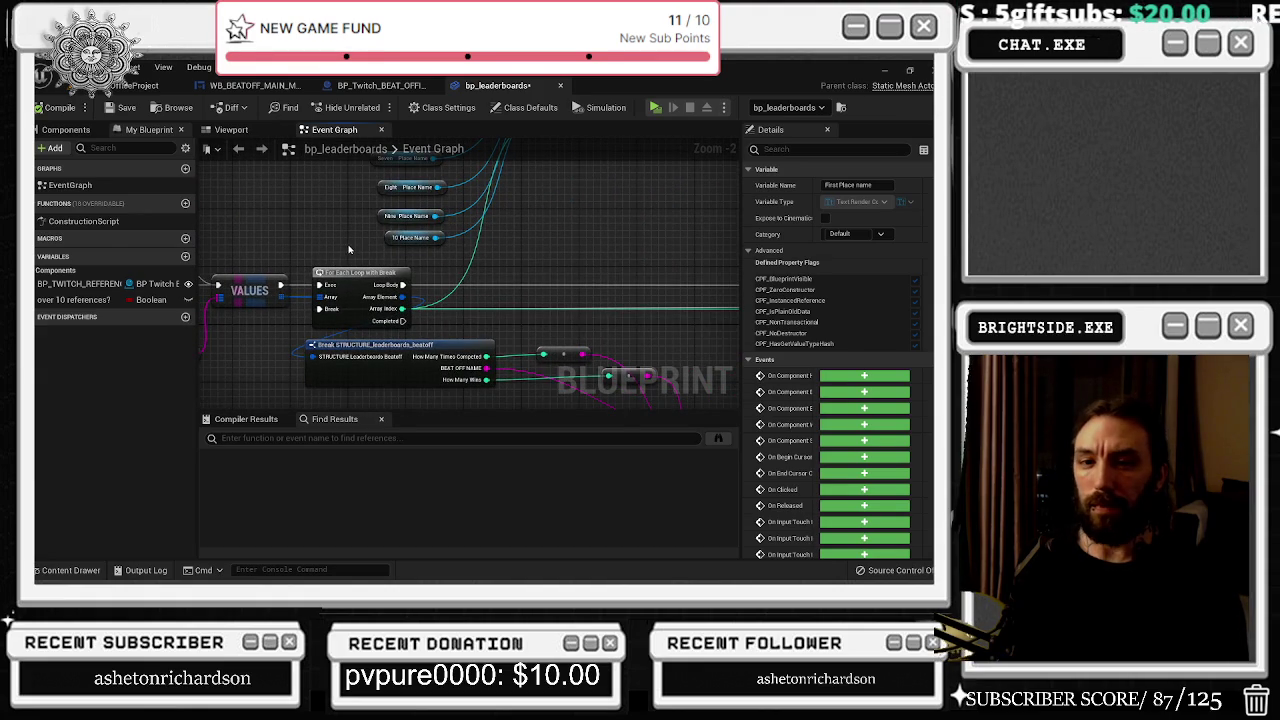
click(250, 133)
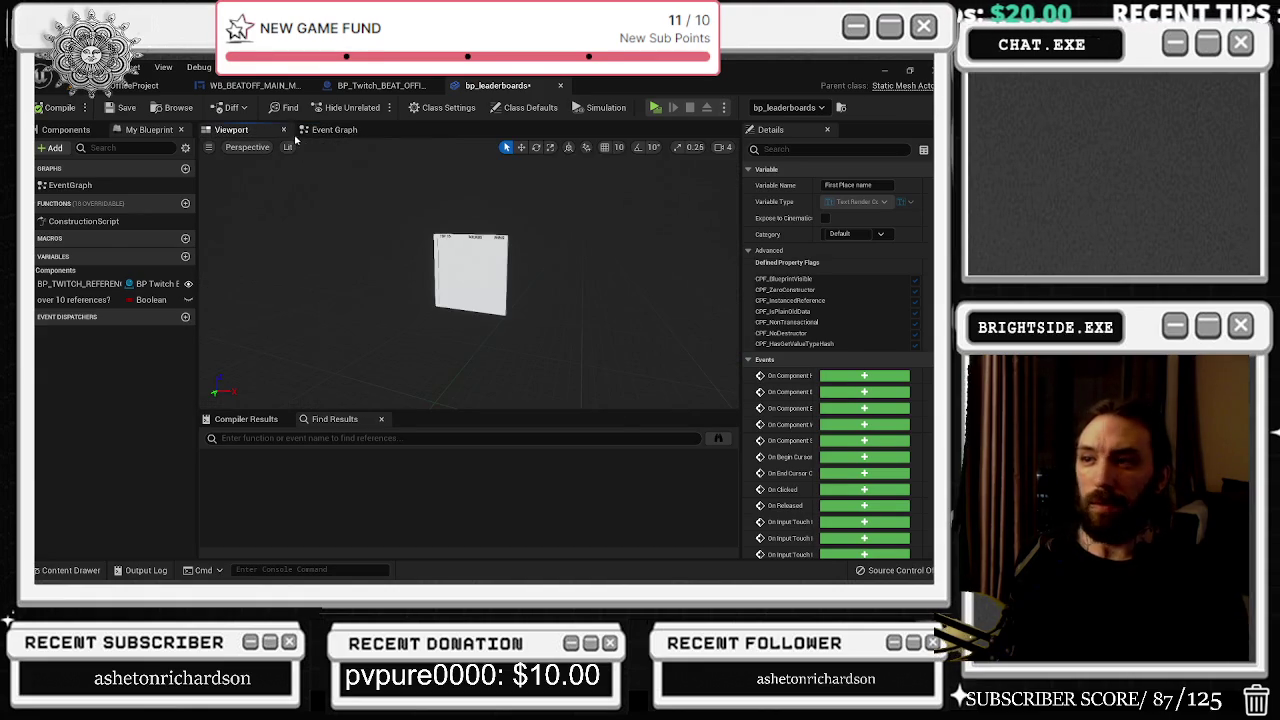
Step: Frame the leaderboard board and select the TOP 10 and WINS heading texts
scroll(462, 277, up, 5)
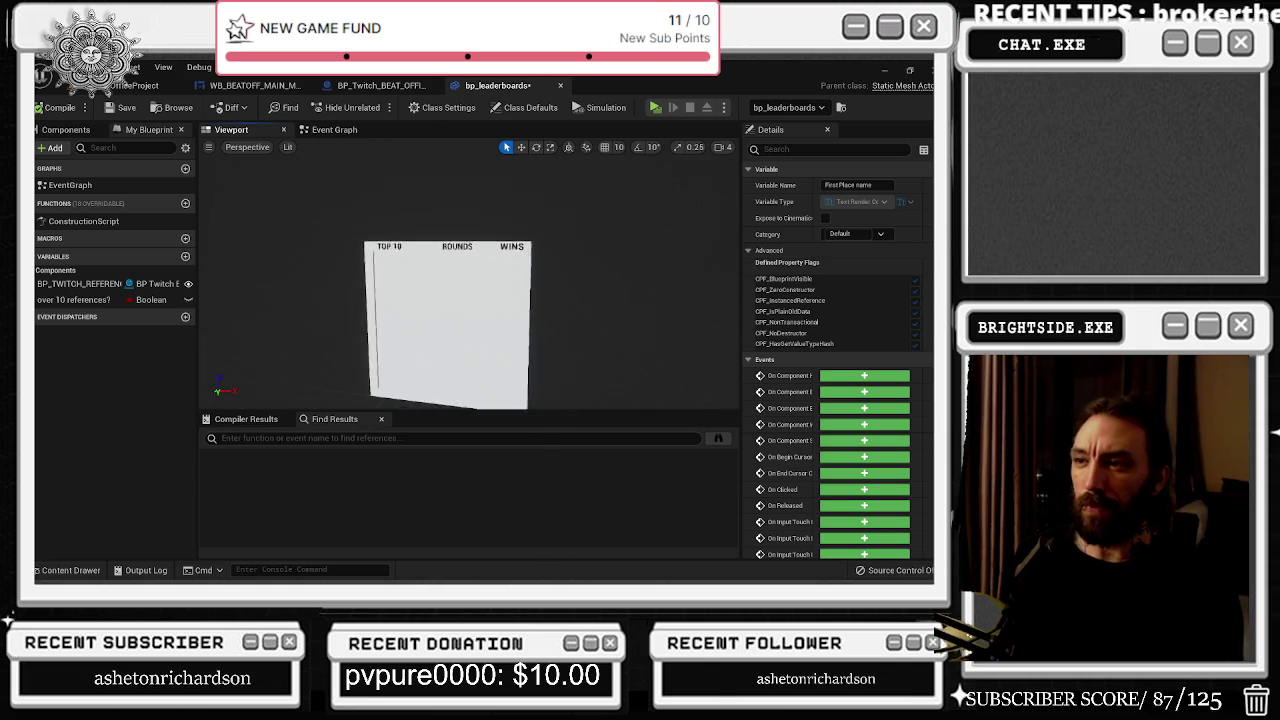
click(462, 277)
scroll(464, 285, down, 3)
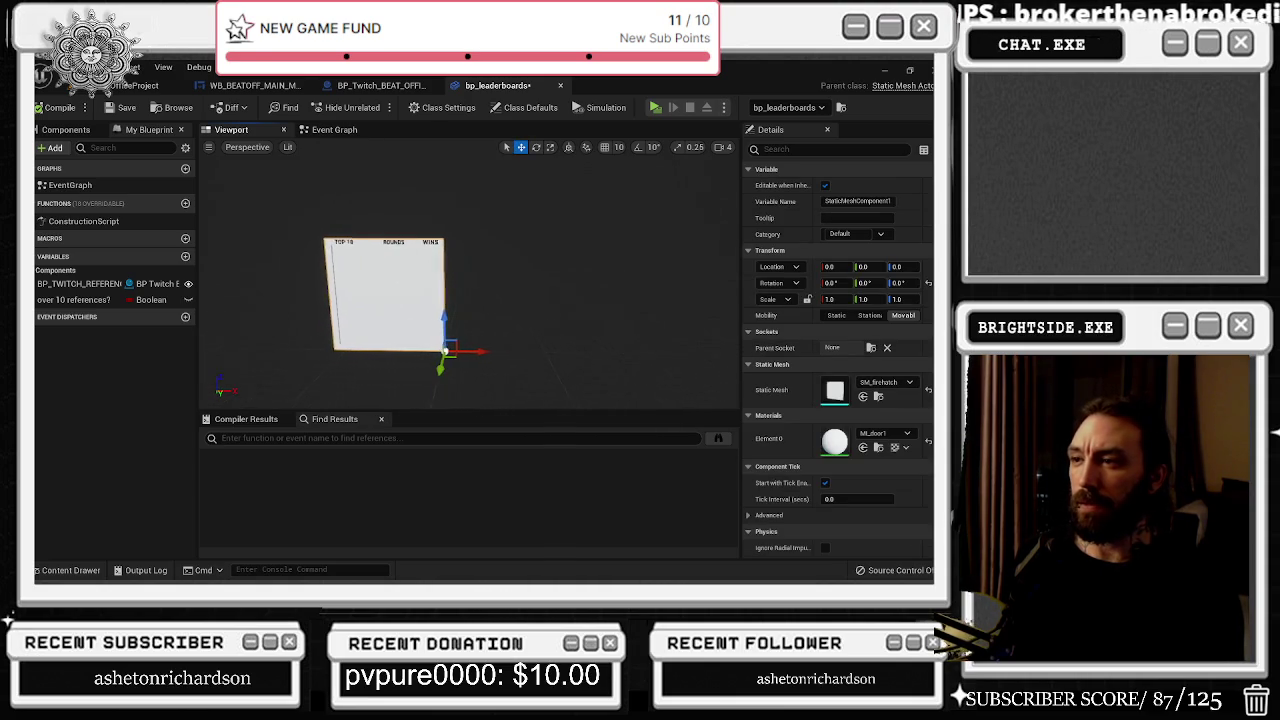
mouse_move(466, 351)
mouse_down()
mouse_move(440, 351)
mouse_move(589, 350)
mouse_move(460, 330)
mouse_move(460, 285)
mouse_up()
mouse_move(346, 222)
mouse_down()
mouse_move(352, 178)
mouse_move(480, 178)
mouse_move(347, 180)
mouse_move(386, 205)
mouse_move(385, 231)
mouse_up()
click(346, 178)
click(378, 193)
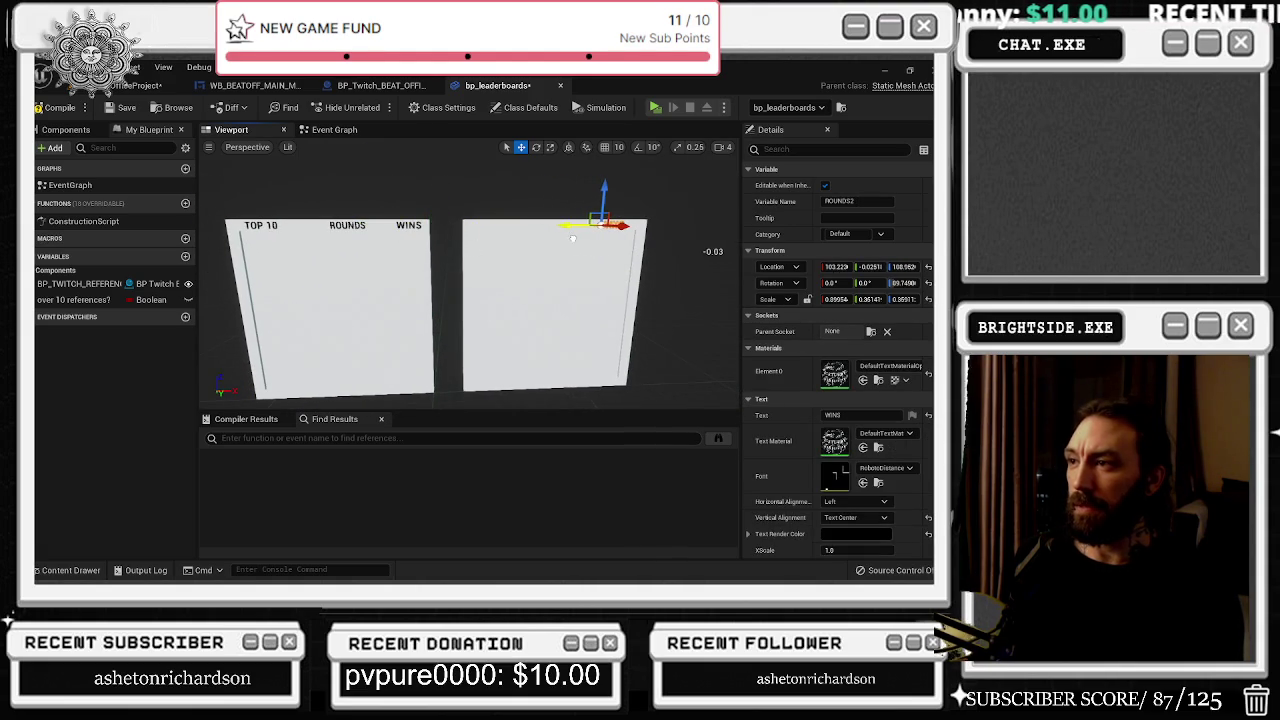
Step: Move the WINS heading text onto the right-hand board and fine-tune its position
key(ctrl+z)
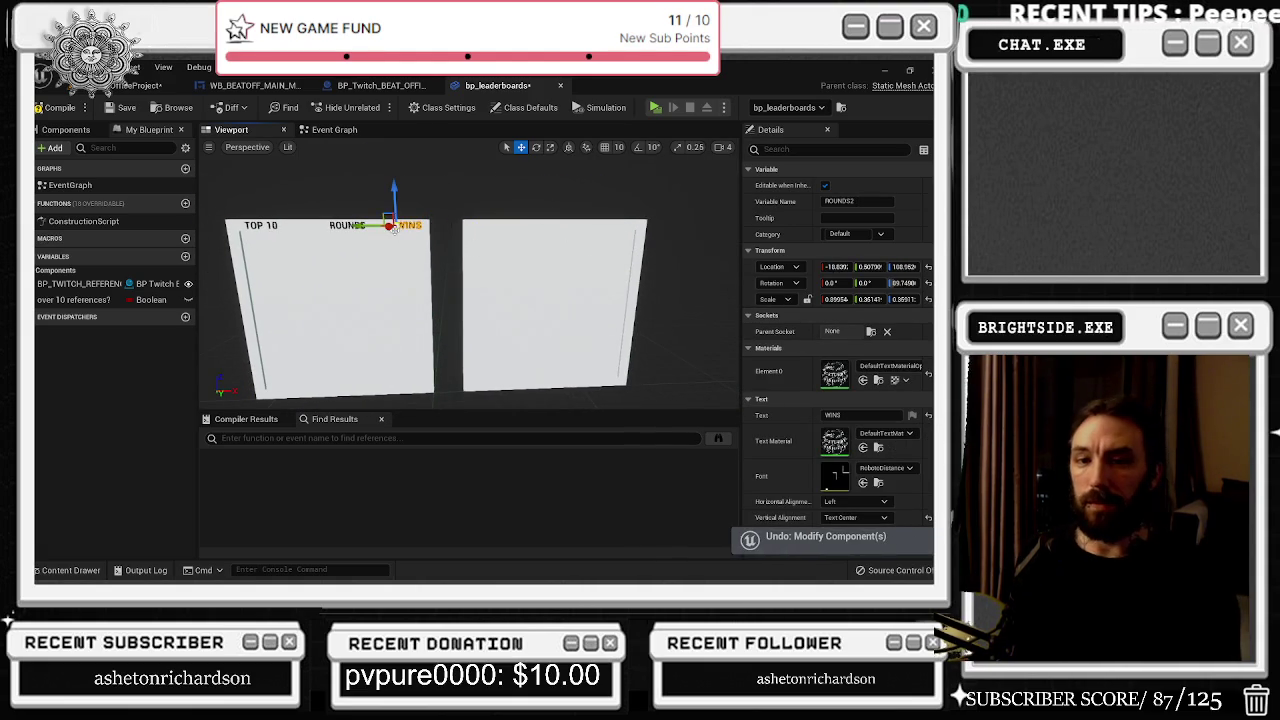
key(f)
scroll(451, 357, up, 2)
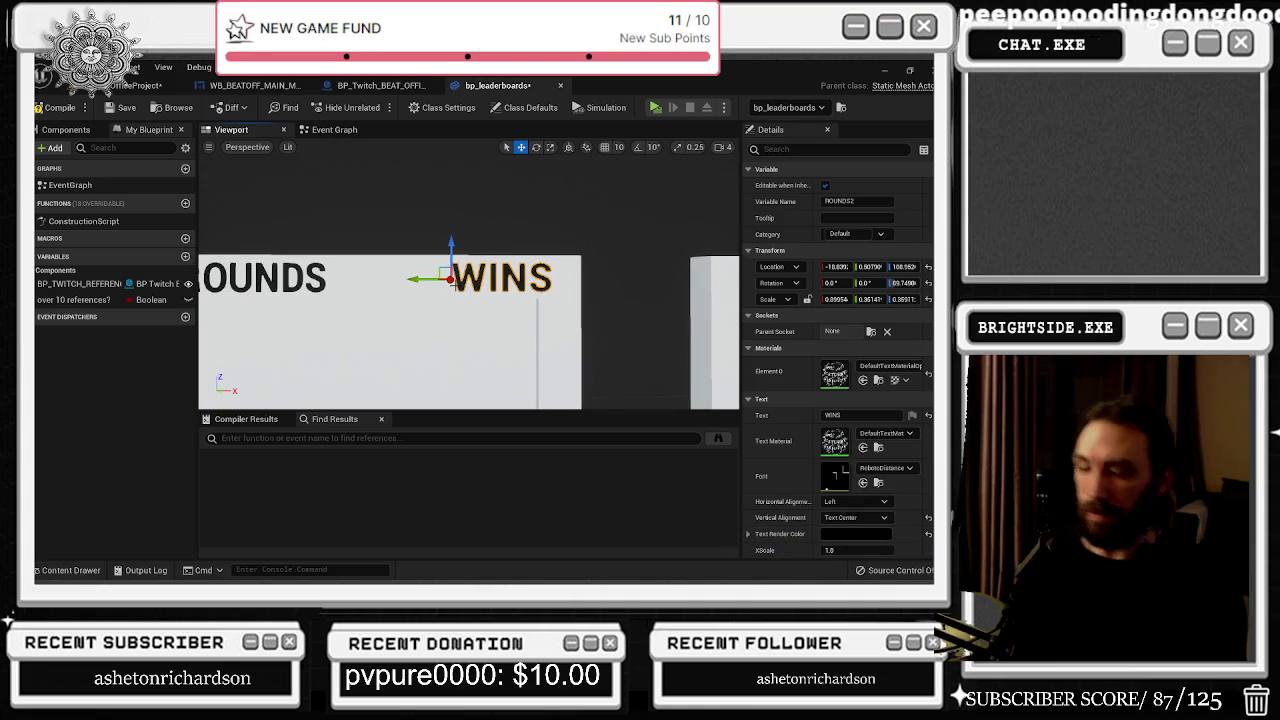
key(Escape)
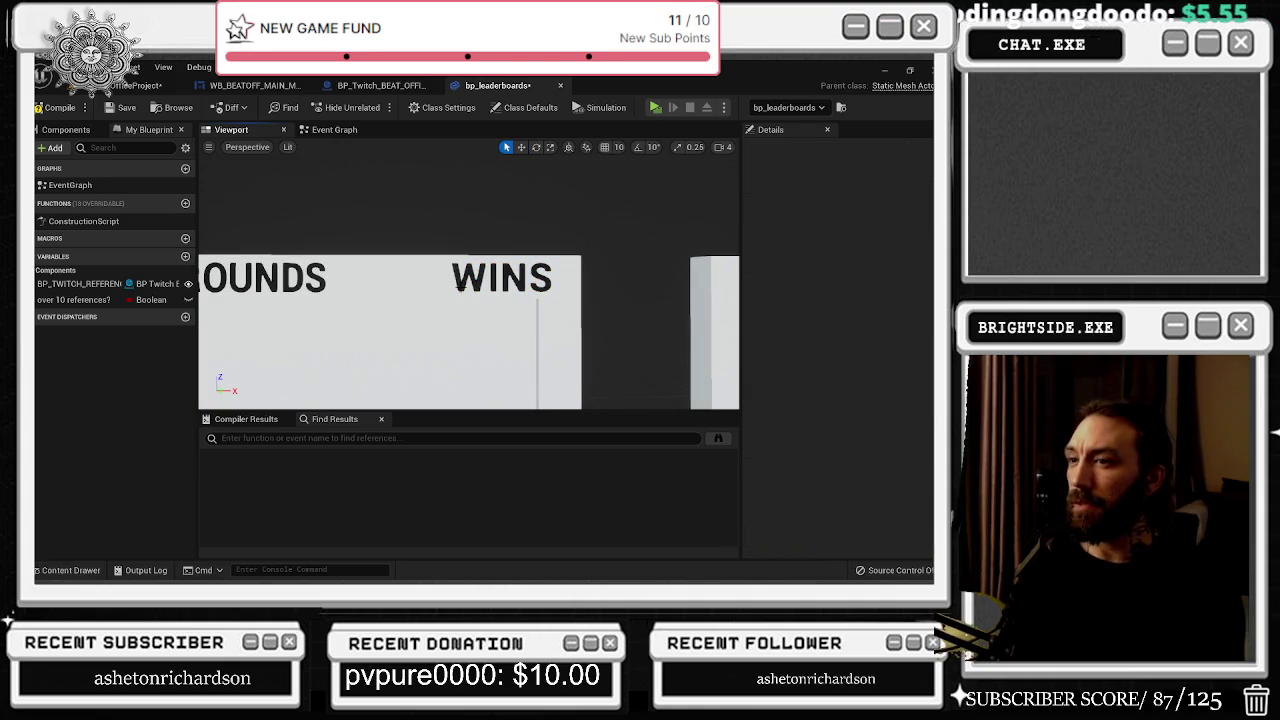
click(458, 283)
scroll(458, 283, down, 4)
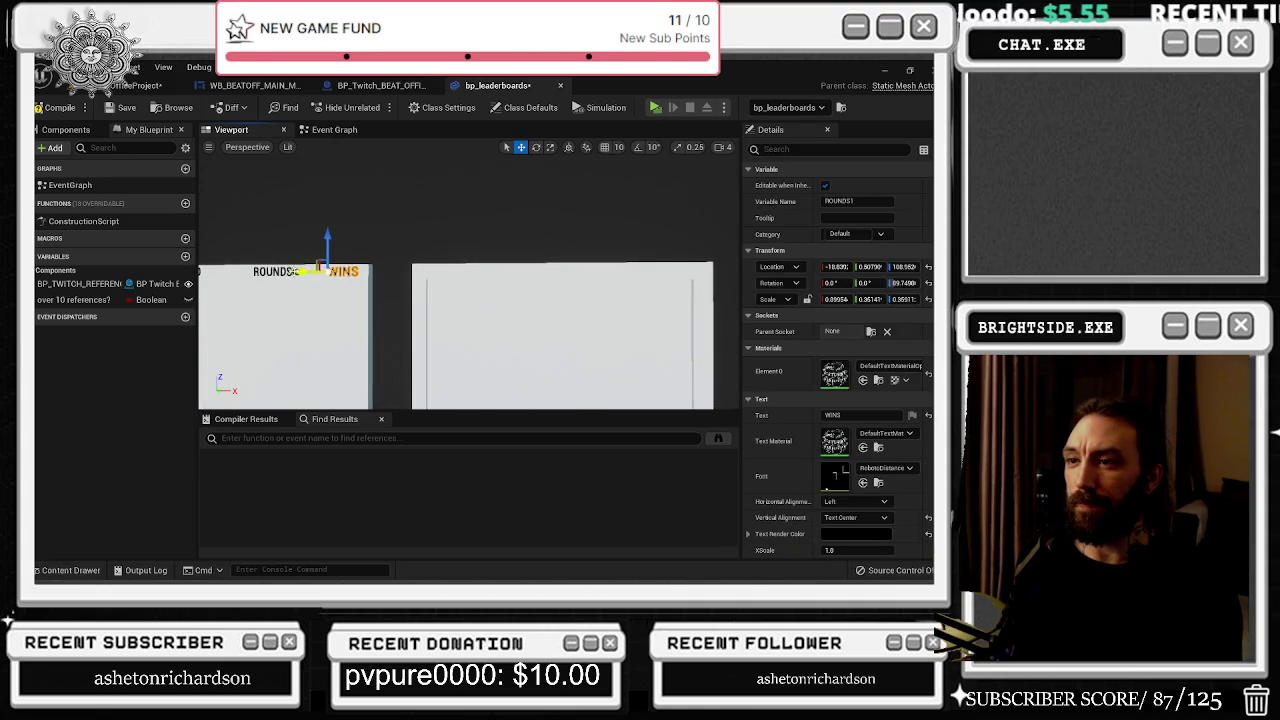
drag(391, 268, 700, 265)
key(f)
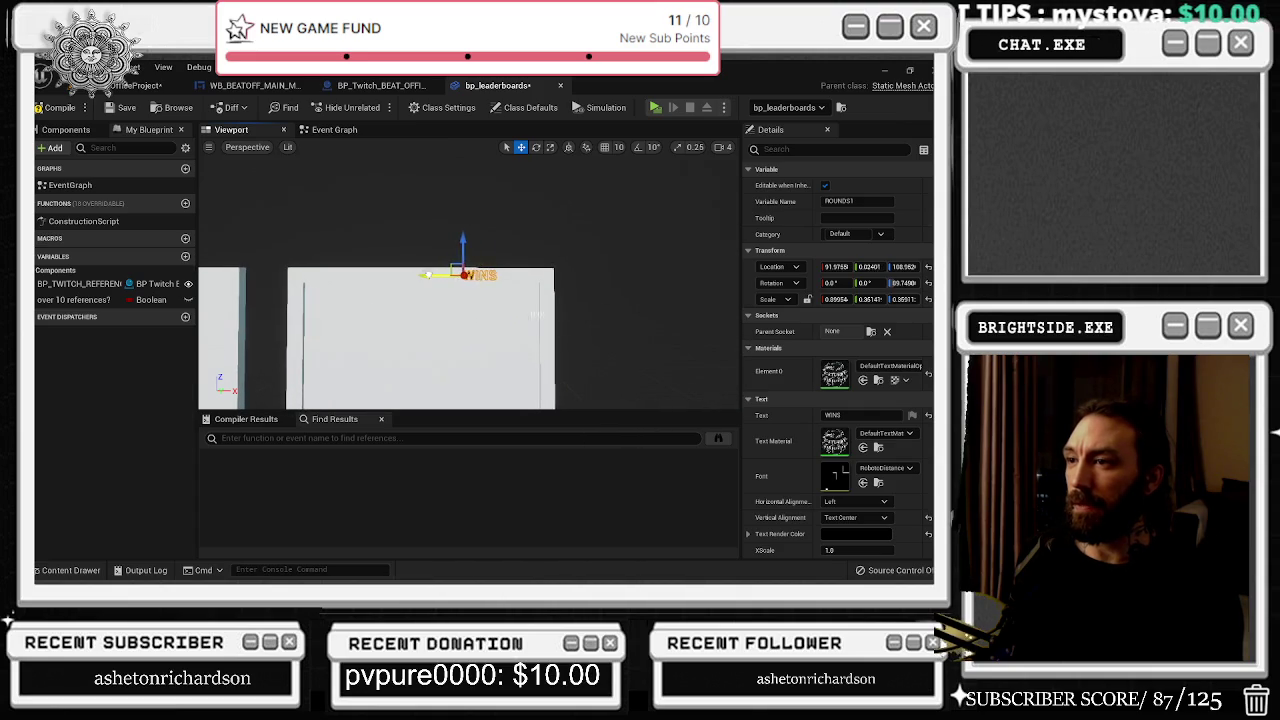
drag(462, 273, 498, 283)
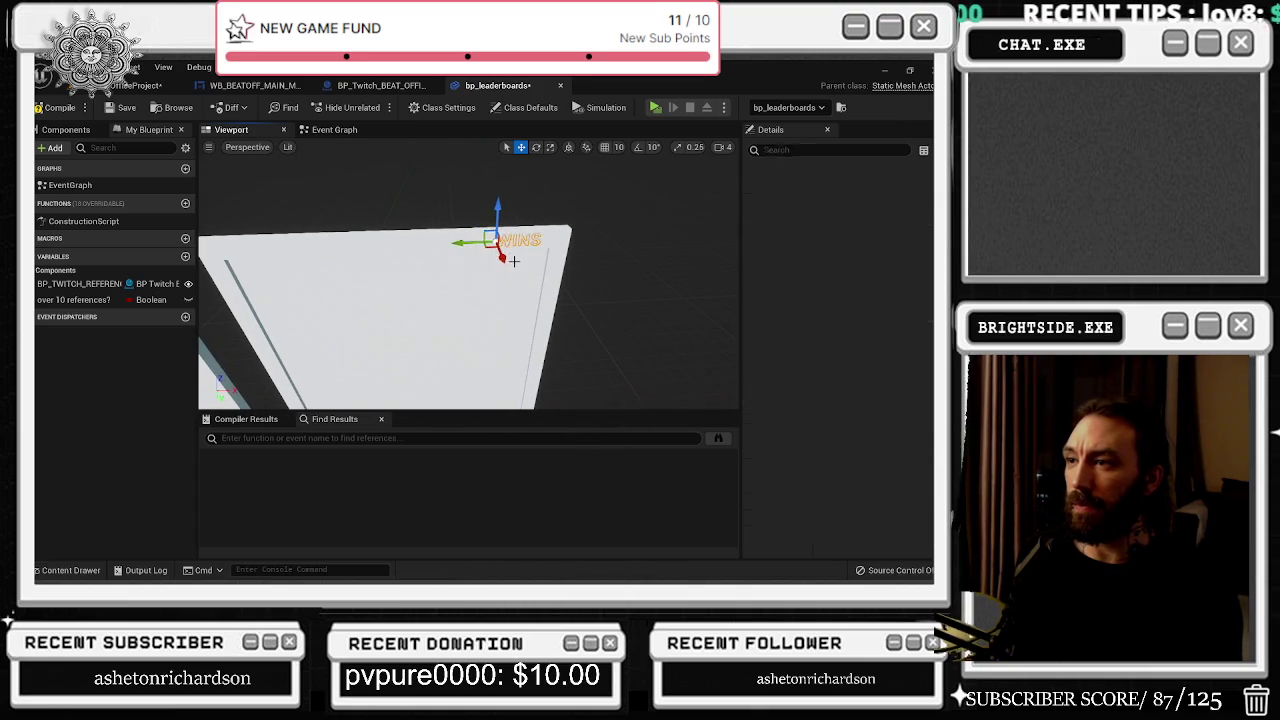
key(ctrl+z)
scroll(572, 302, down, 5)
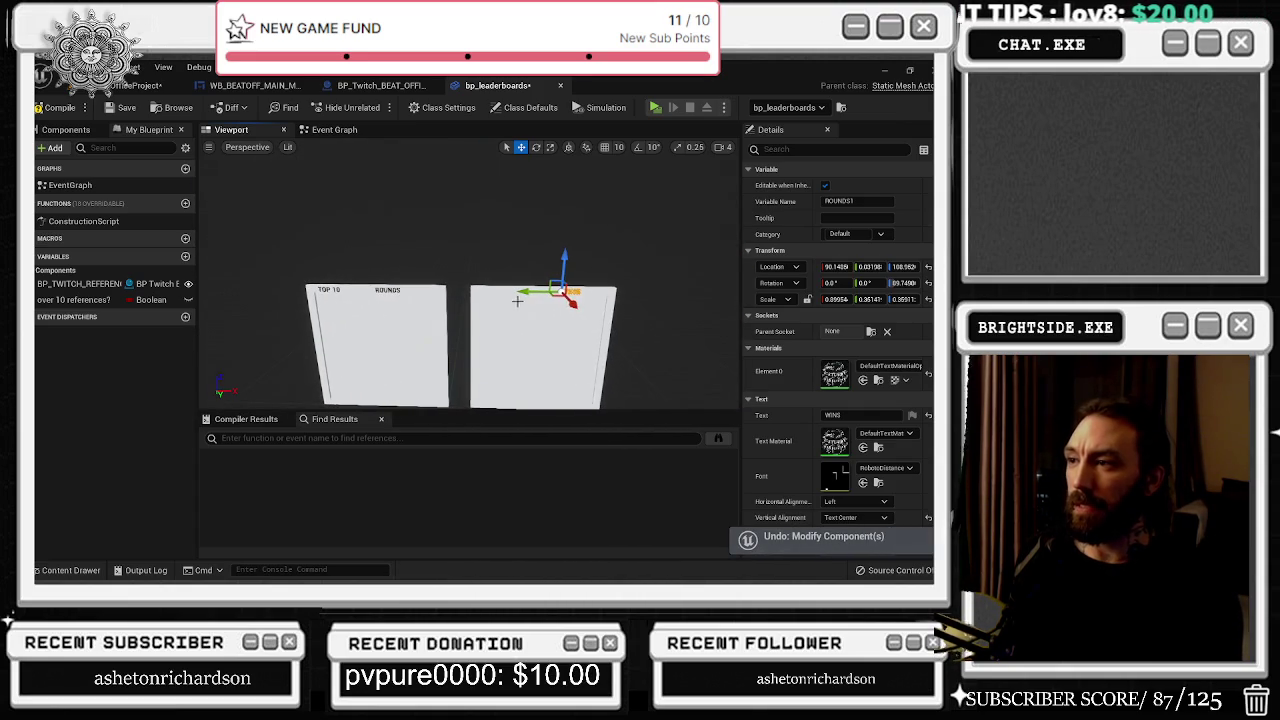
mouse_move(572, 302)
mouse_down()
mouse_move(520, 290)
mouse_move(588, 258)
mouse_up()
Step: Check both boards, selecting the TOP 10 heading and then the WINS board mesh
click(640, 320)
key(f)
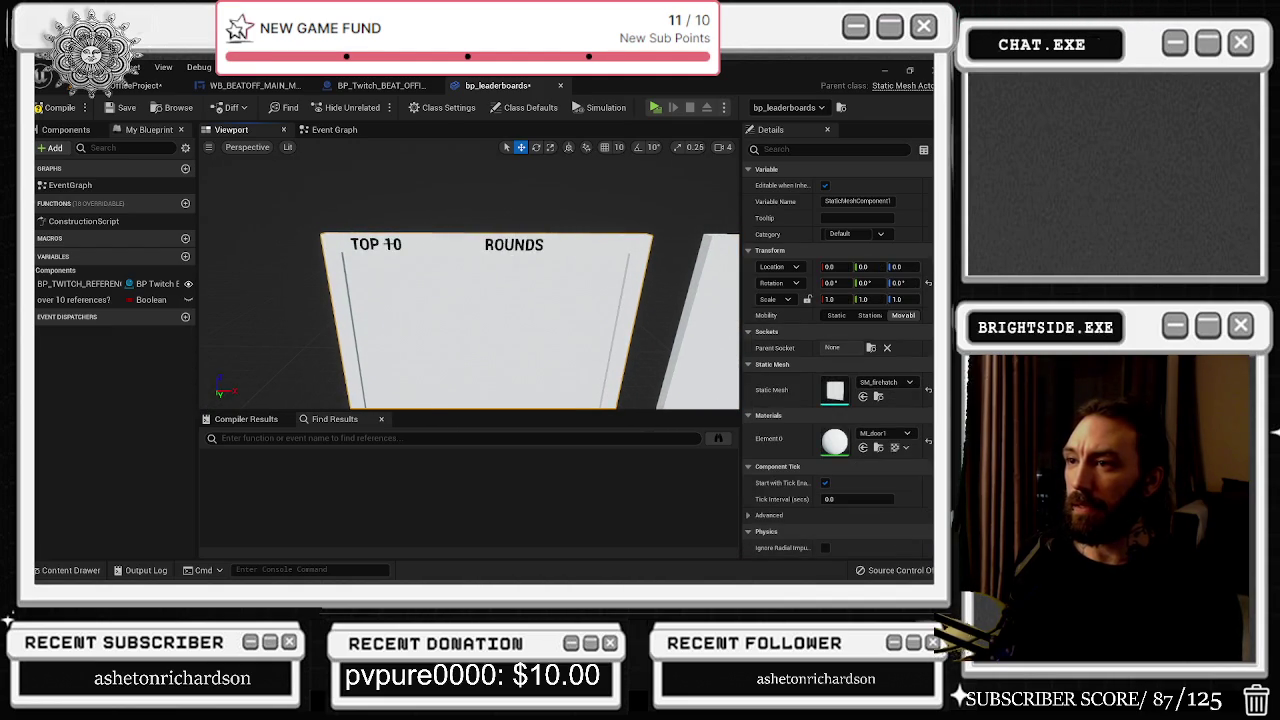
click(376, 244)
drag(376, 244, 333, 259)
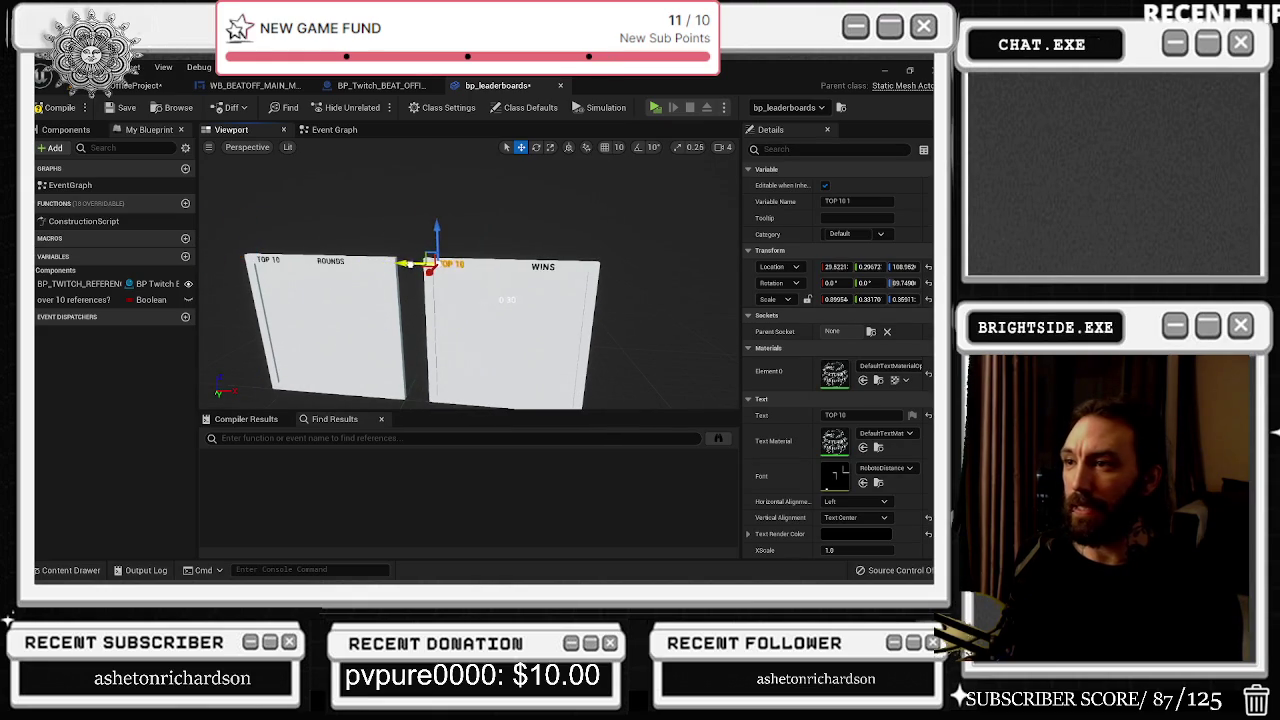
mouse_move(333, 259)
mouse_down()
mouse_move(283, 275)
mouse_move(494, 250)
mouse_move(528, 303)
mouse_up()
click(494, 250)
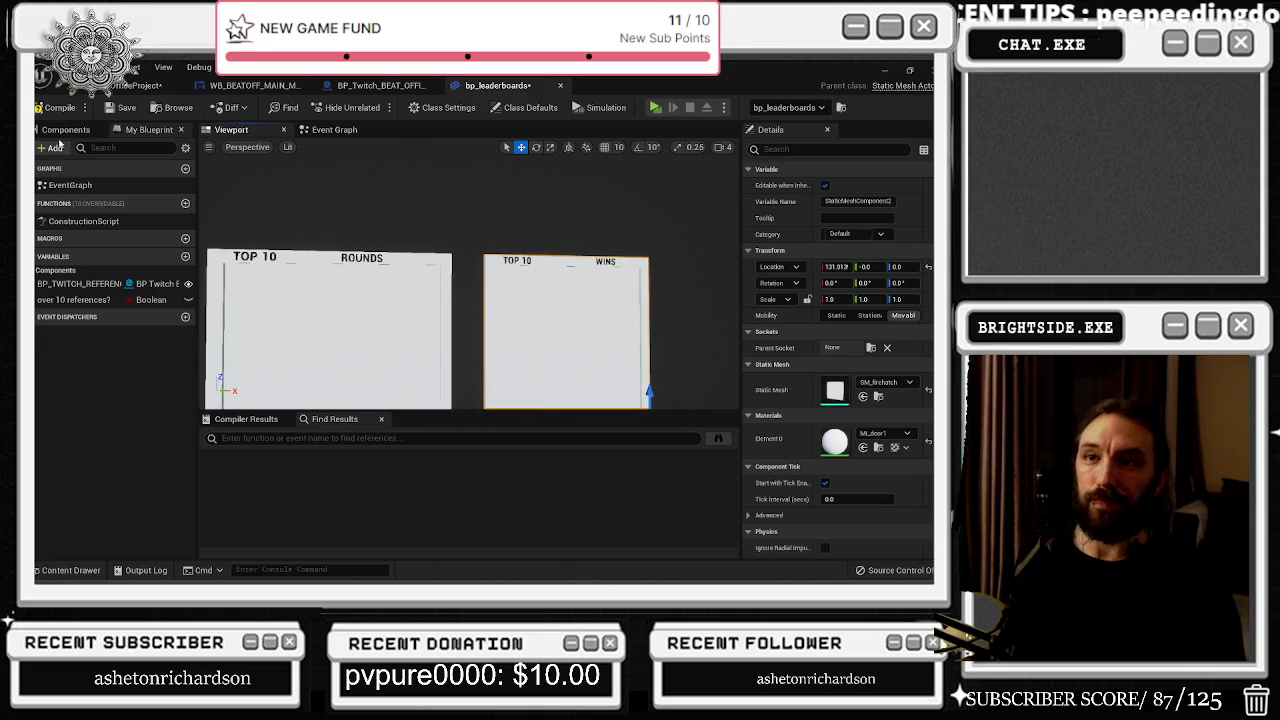
Step: Rename StaticMeshComponent1 to 'rounds board' and StaticMeshComponent2 to 'wins board'
click(66, 129)
click(120, 224)
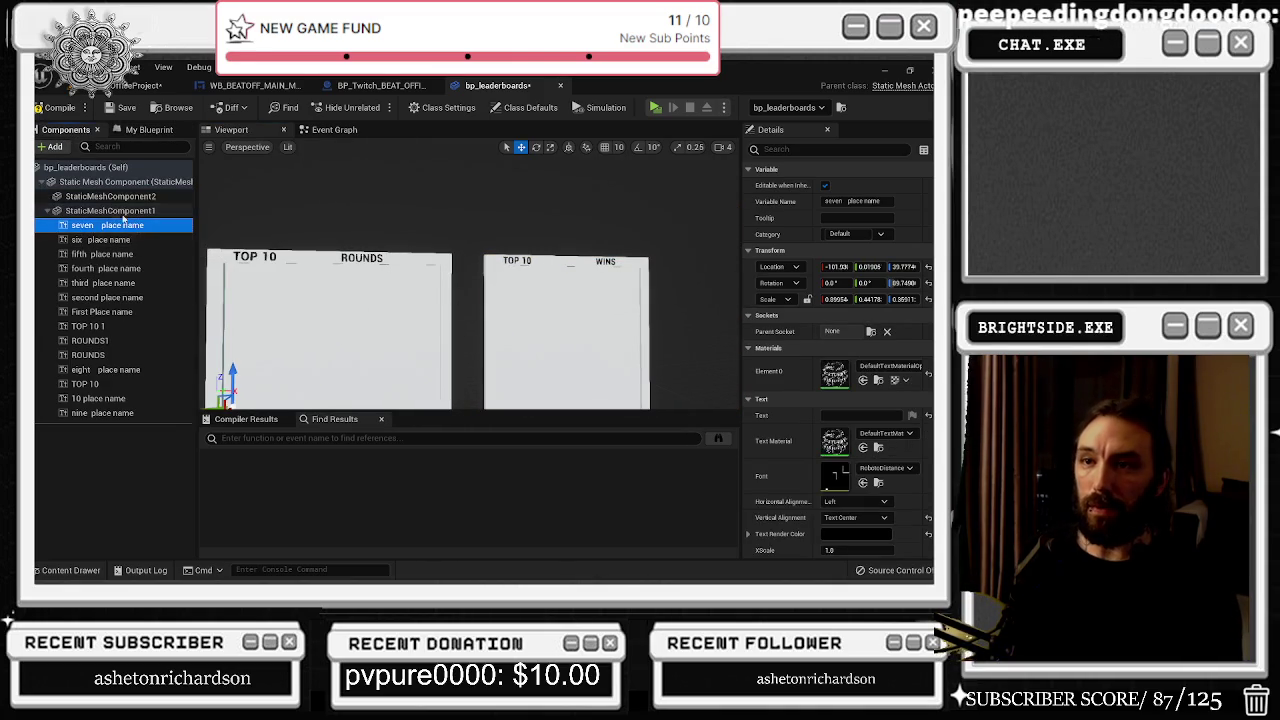
double_click(122, 213)
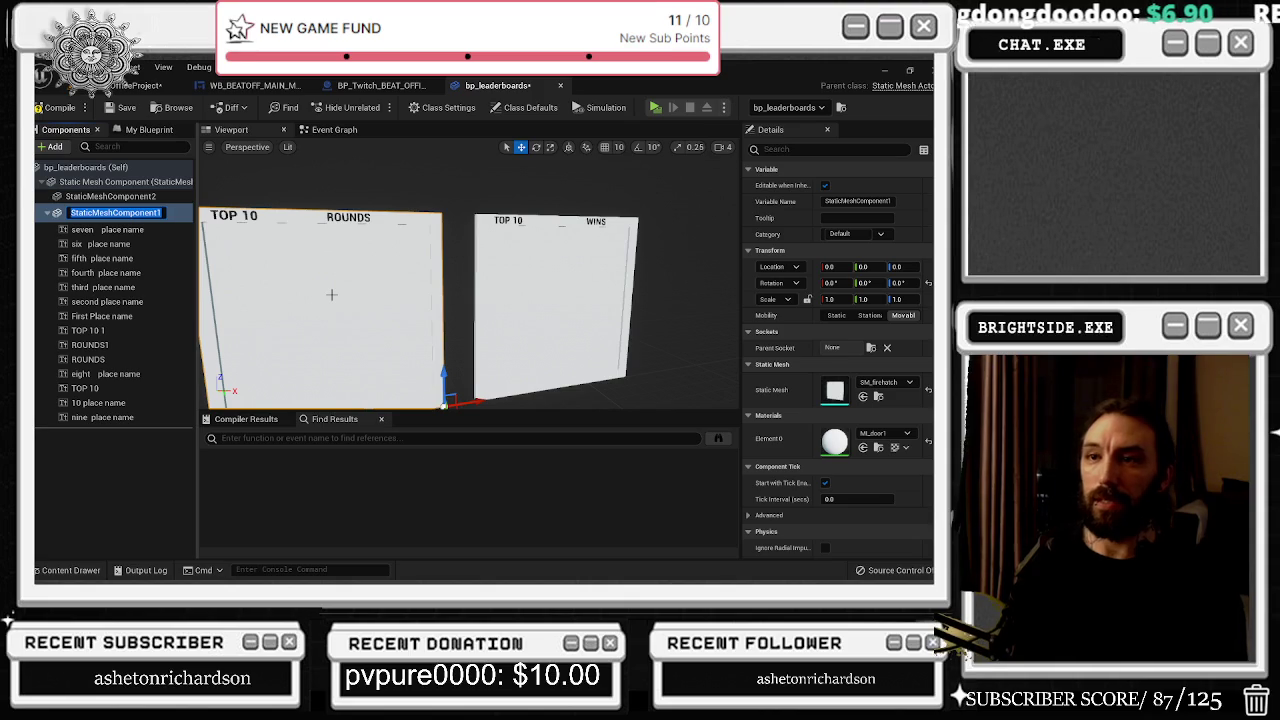
click(81, 212)
text(rounds board)
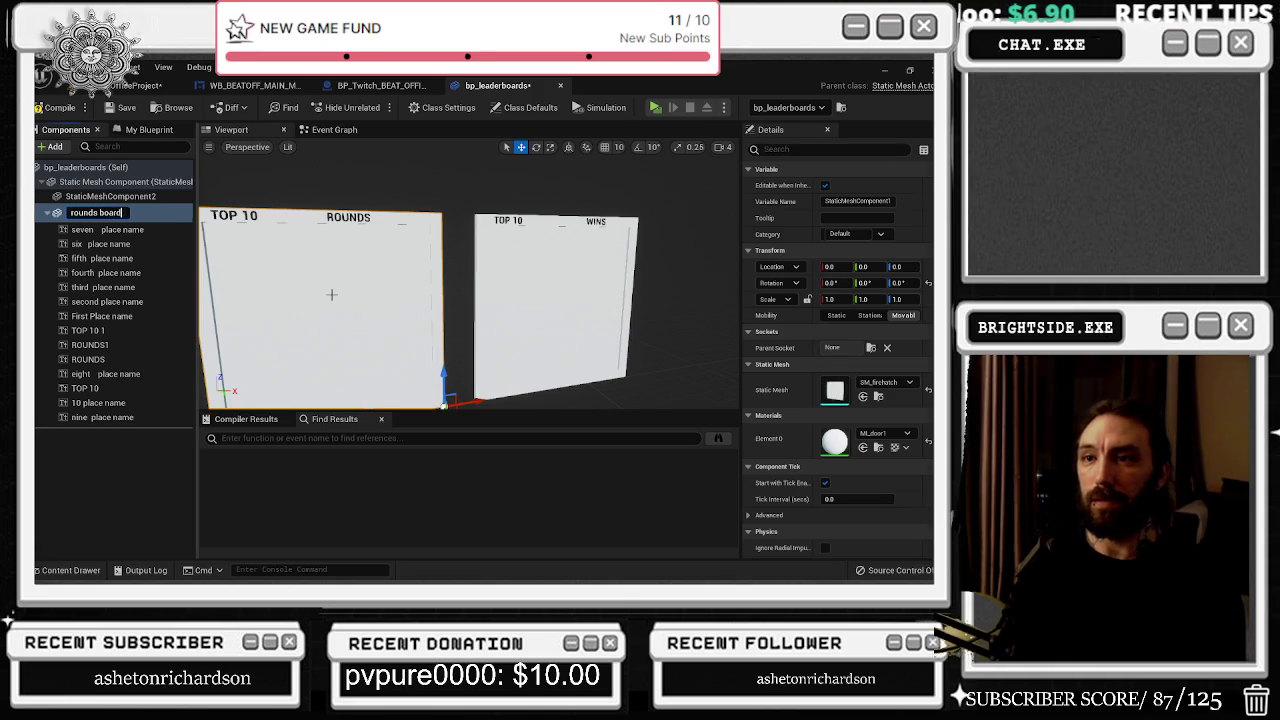
key(Return)
click(143, 198)
double_click(143, 198)
text(we)
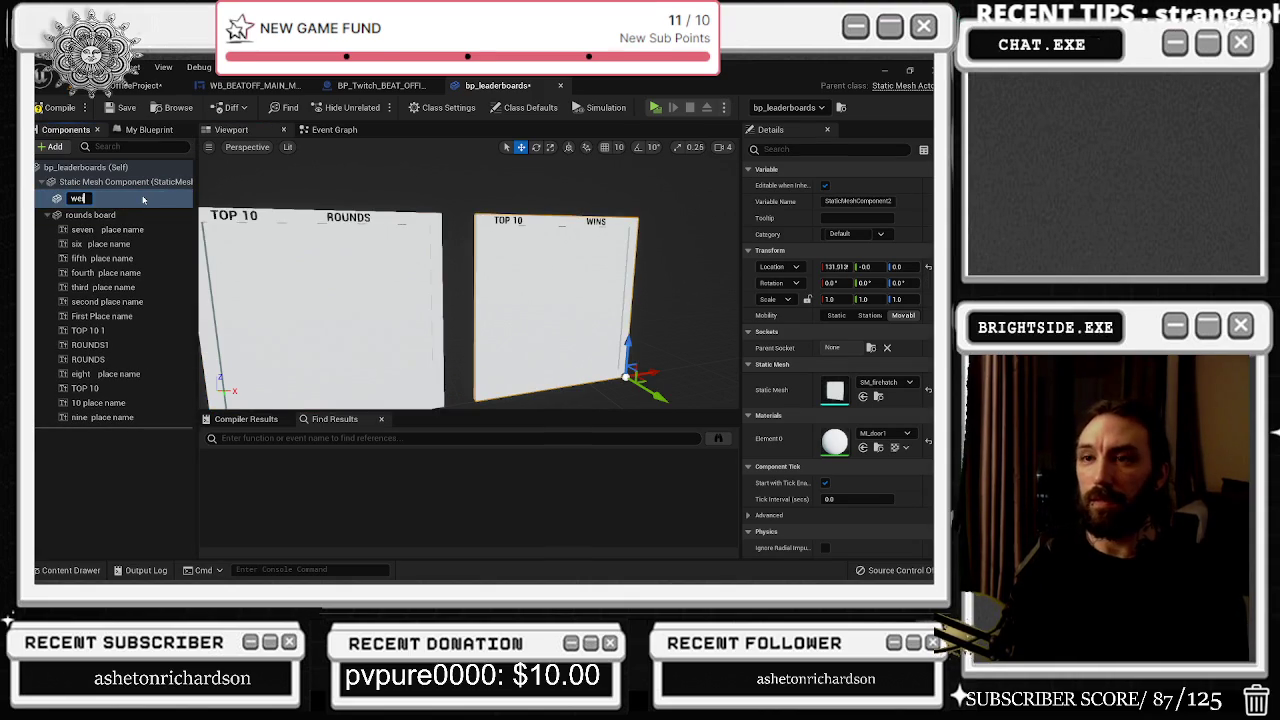
text(oard)
key(Return)
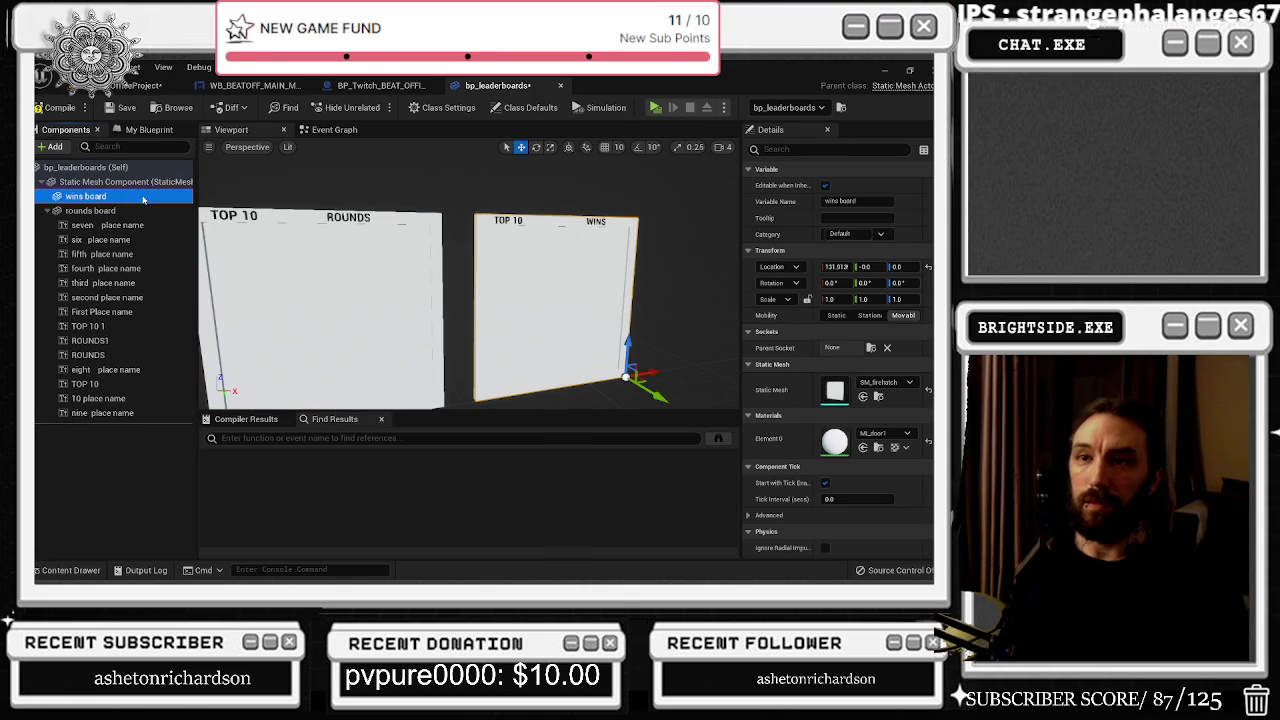
Step: Select the place-name text and the TOP 10 1, ROUNDS1, ROUNDS and TOP 10 headings
click(120, 225)
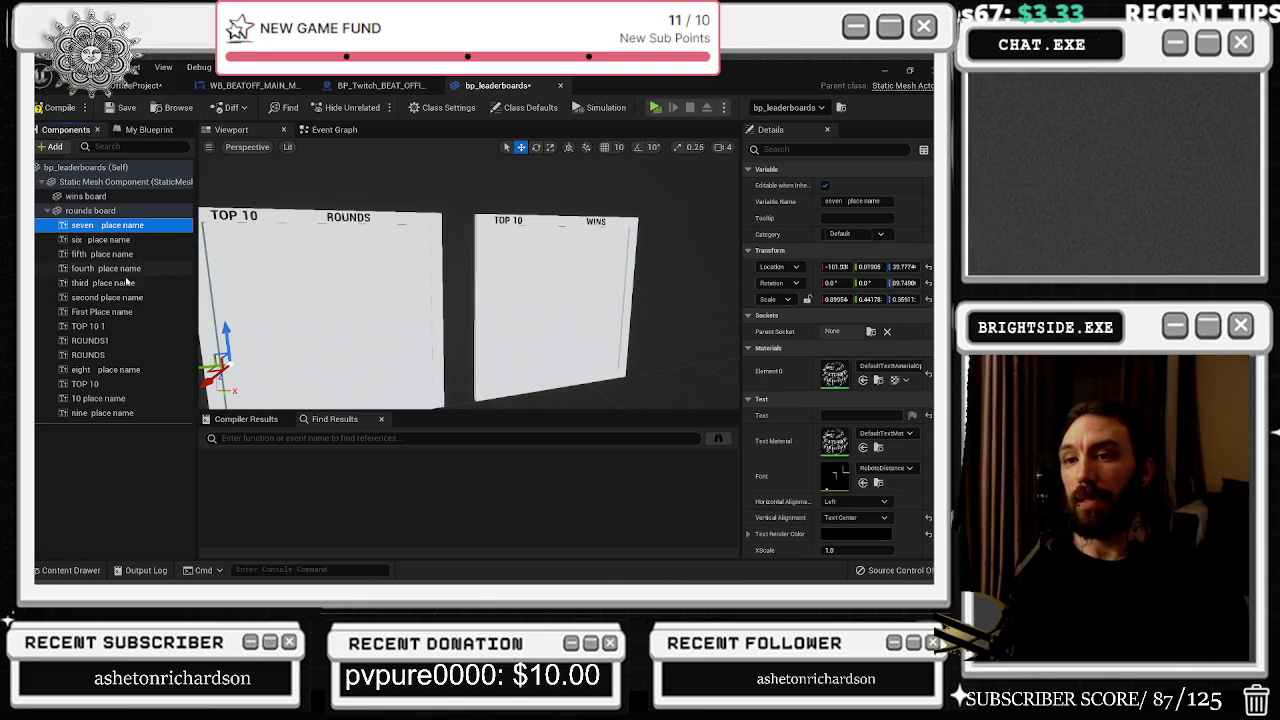
click(103, 330)
click(108, 341)
click(114, 355)
click(121, 384)
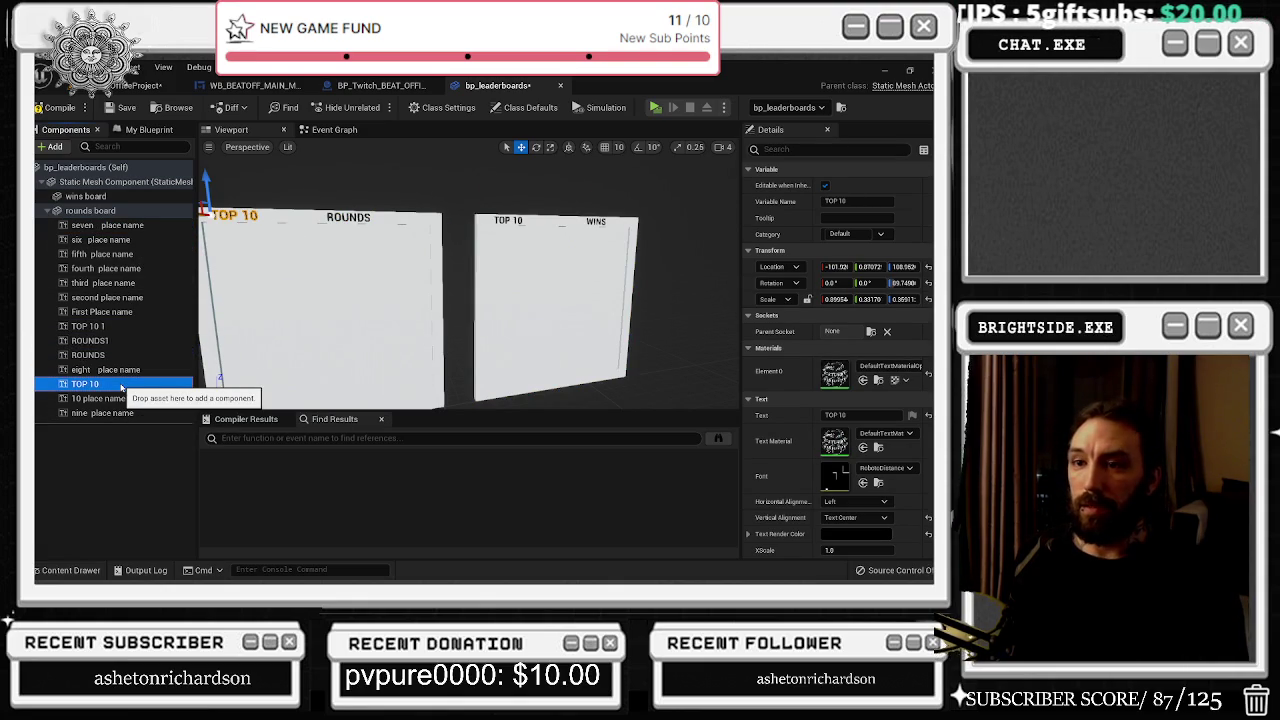
click(103, 326)
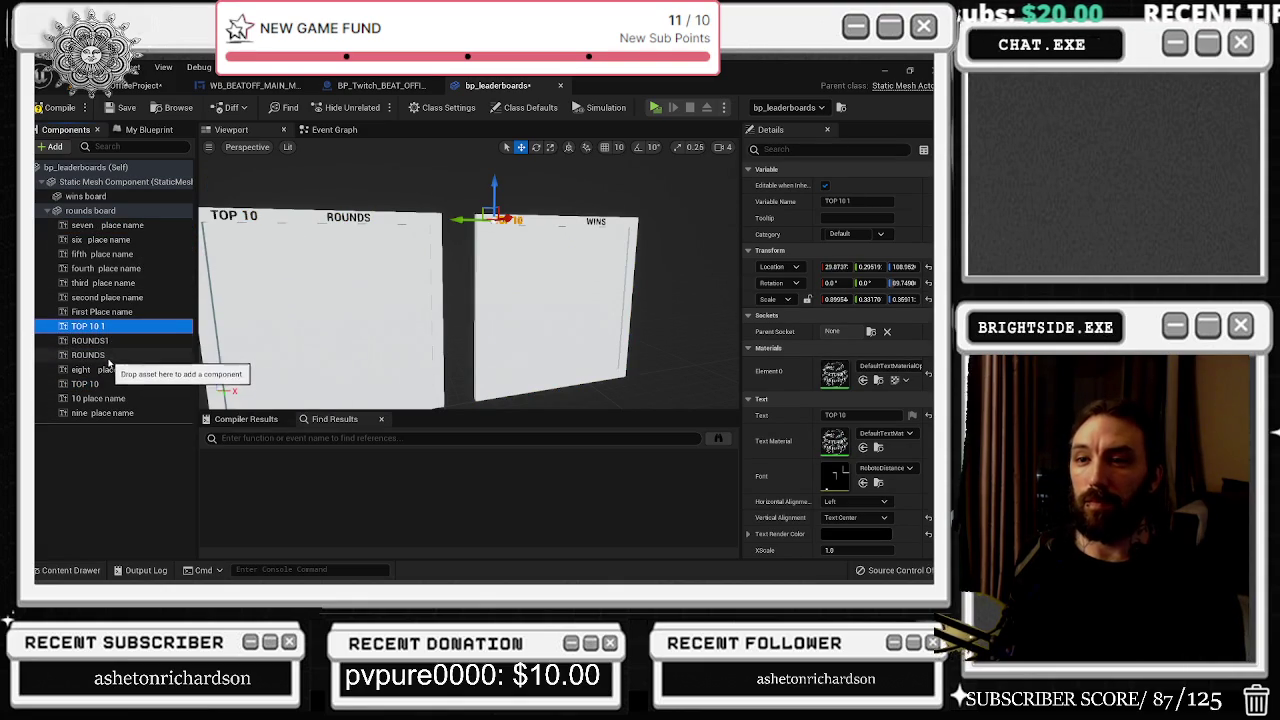
Step: Select the ROUNDS and TOP 10 headings, undoing an accidental move in the component tree
shift+click(103, 355)
ctrl+click(103, 386)
mouse_move(123, 399)
mouse_down()
mouse_move(151, 334)
mouse_move(96, 332)
mouse_move(102, 343)
mouse_up()
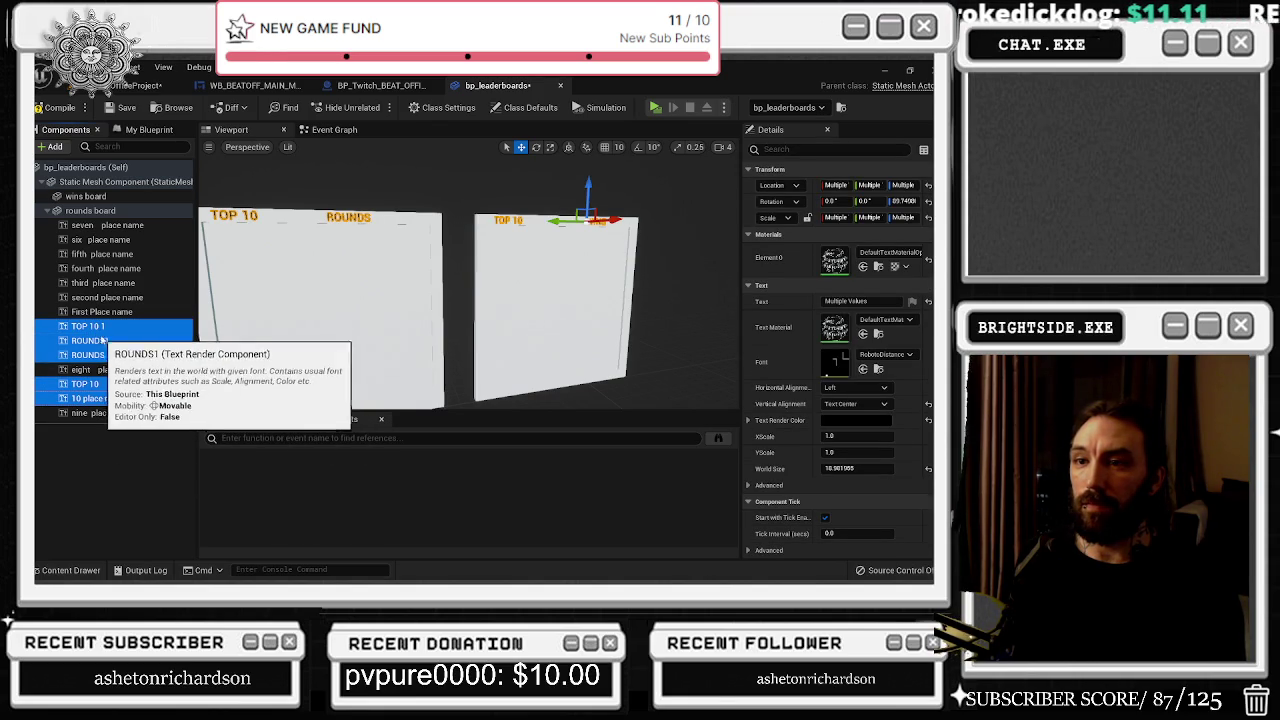
key(ctrl+z)
mouse_move(104, 343)
mouse_down()
mouse_move(105, 357)
mouse_move(195, 358)
mouse_move(140, 333)
mouse_move(116, 335)
mouse_move(112, 350)
mouse_move(110, 194)
mouse_up()
ctrl+click(90, 340)
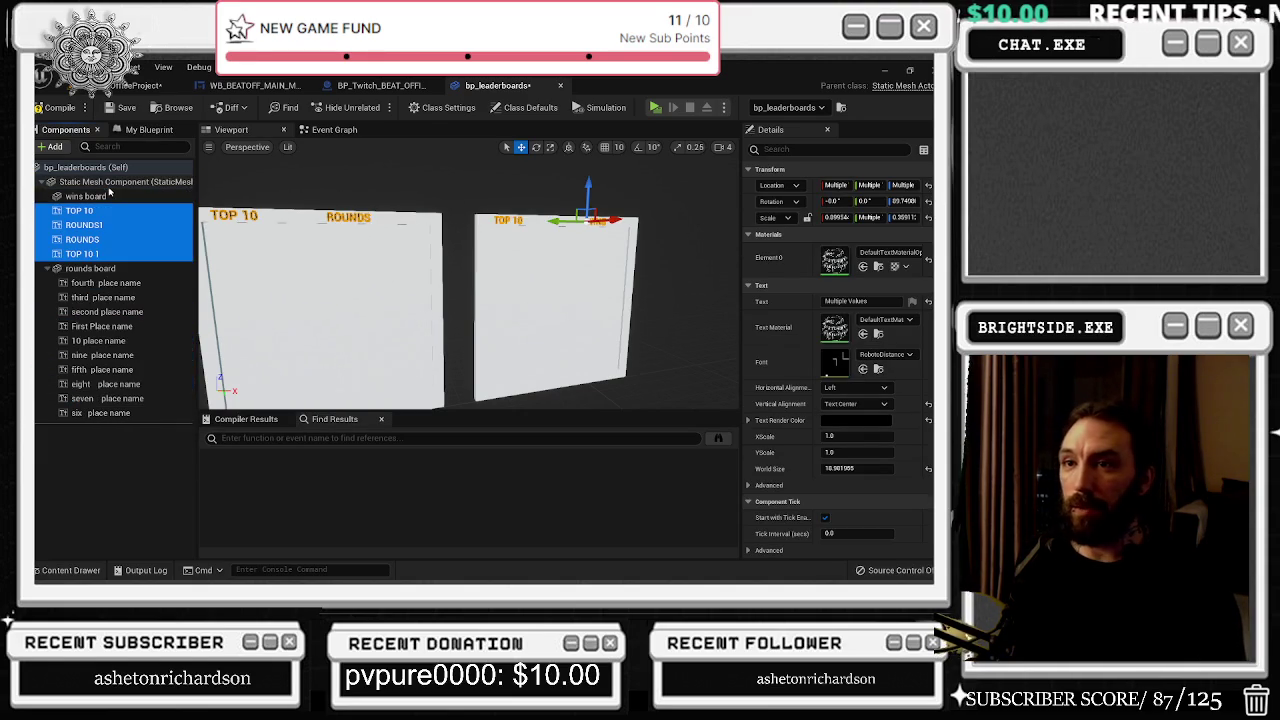
Step: Bring both boards into view and select the ten place-name texts under rounds board
click(110, 271)
drag(468, 230, 478, 226)
mouse_move(180, 268)
mouse_down()
mouse_move(157, 283)
mouse_move(292, 290)
mouse_move(110, 268)
mouse_up()
drag(390, 311, 394, 312)
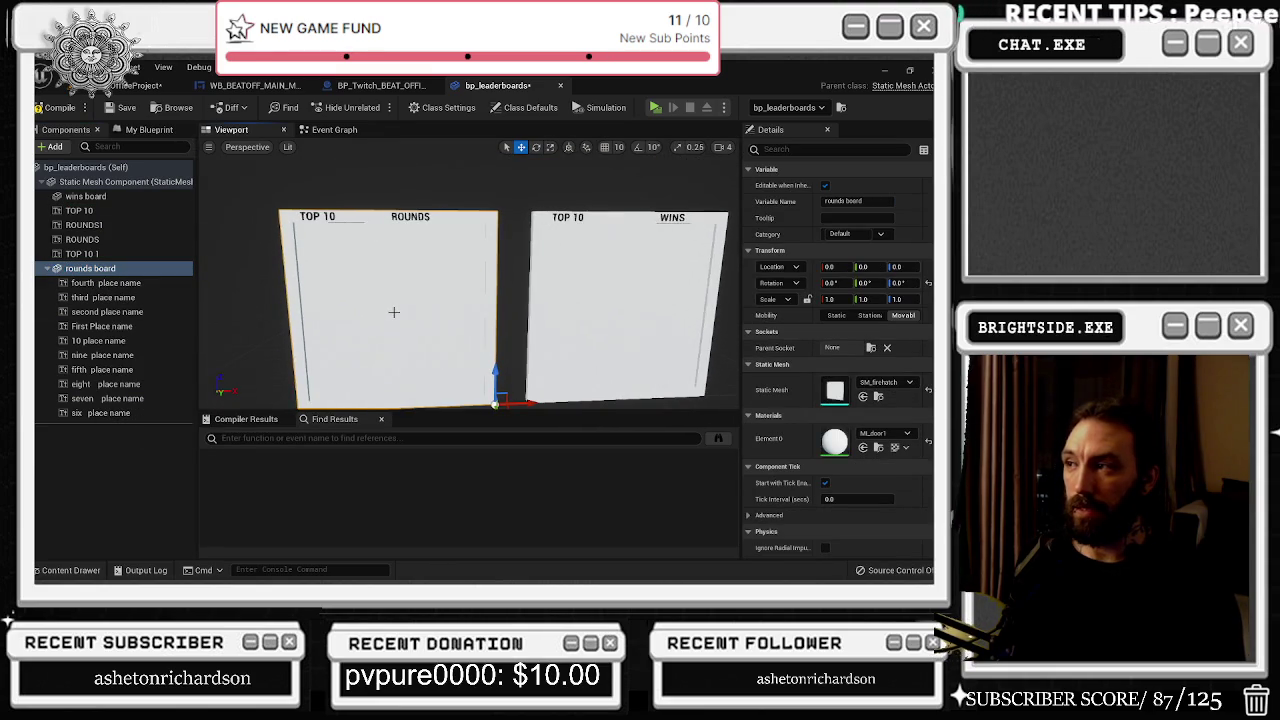
click(105, 283)
shift+click(100, 413)
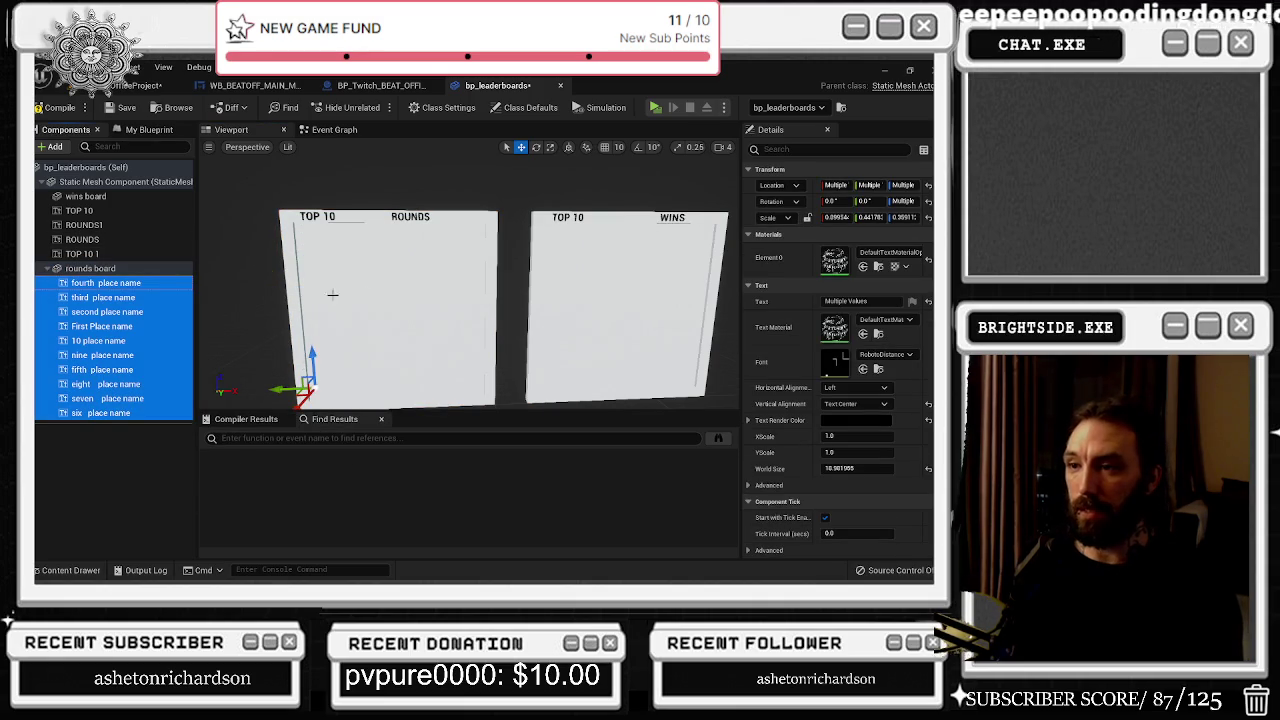
drag(329, 314, 335, 338)
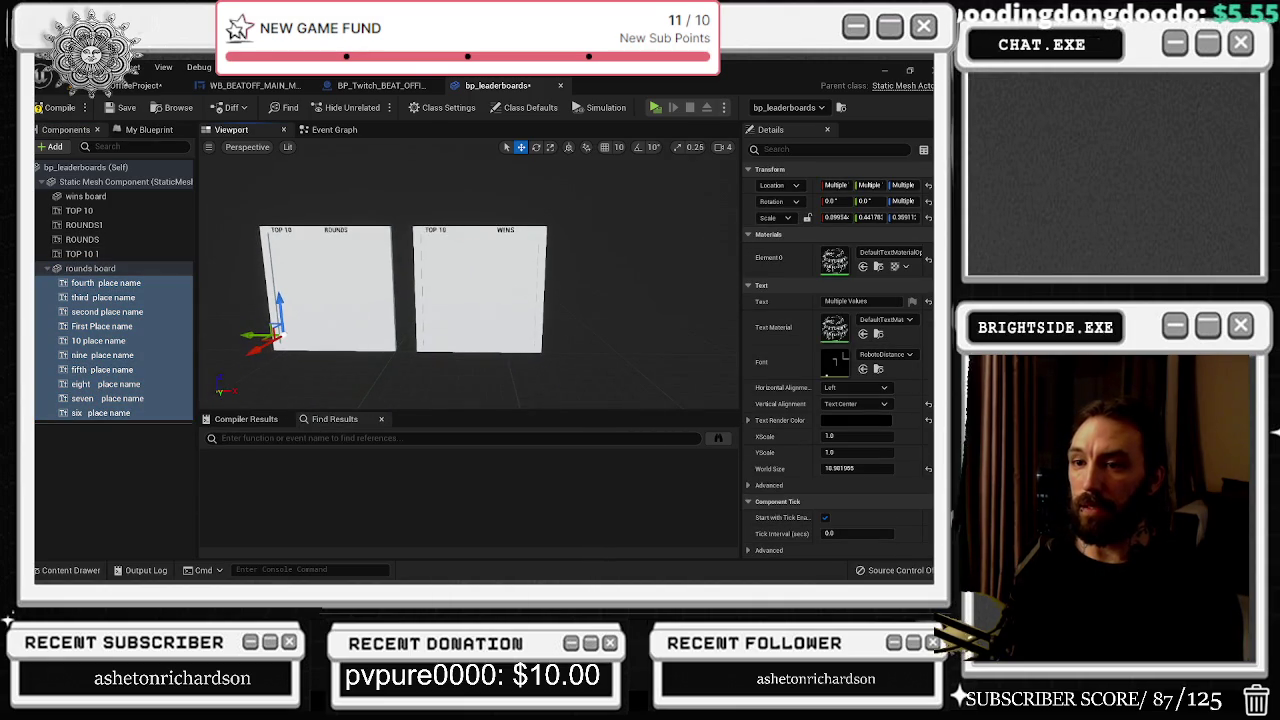
Step: Duplicate the ten place-name texts, parent the copies to wins board and shift them across
click(120, 270)
click(100, 283)
shift+click(132, 412)
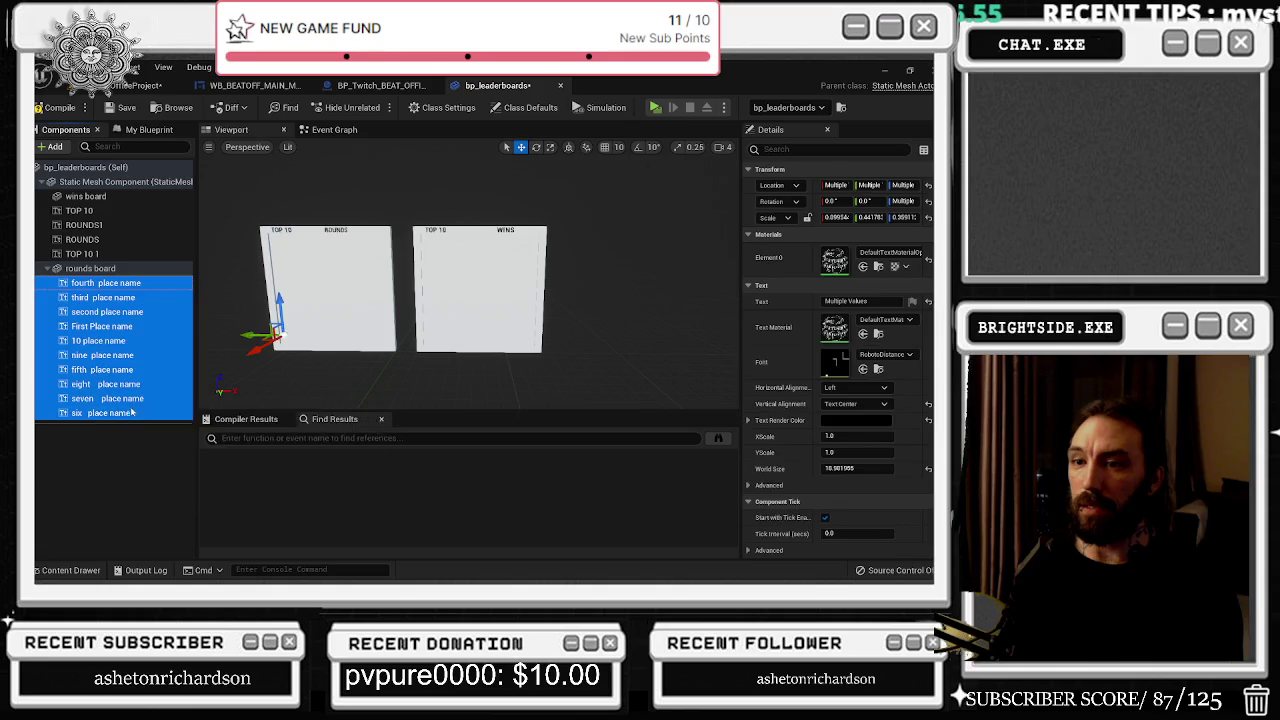
key(ctrl+d)
drag(120, 427, 116, 198)
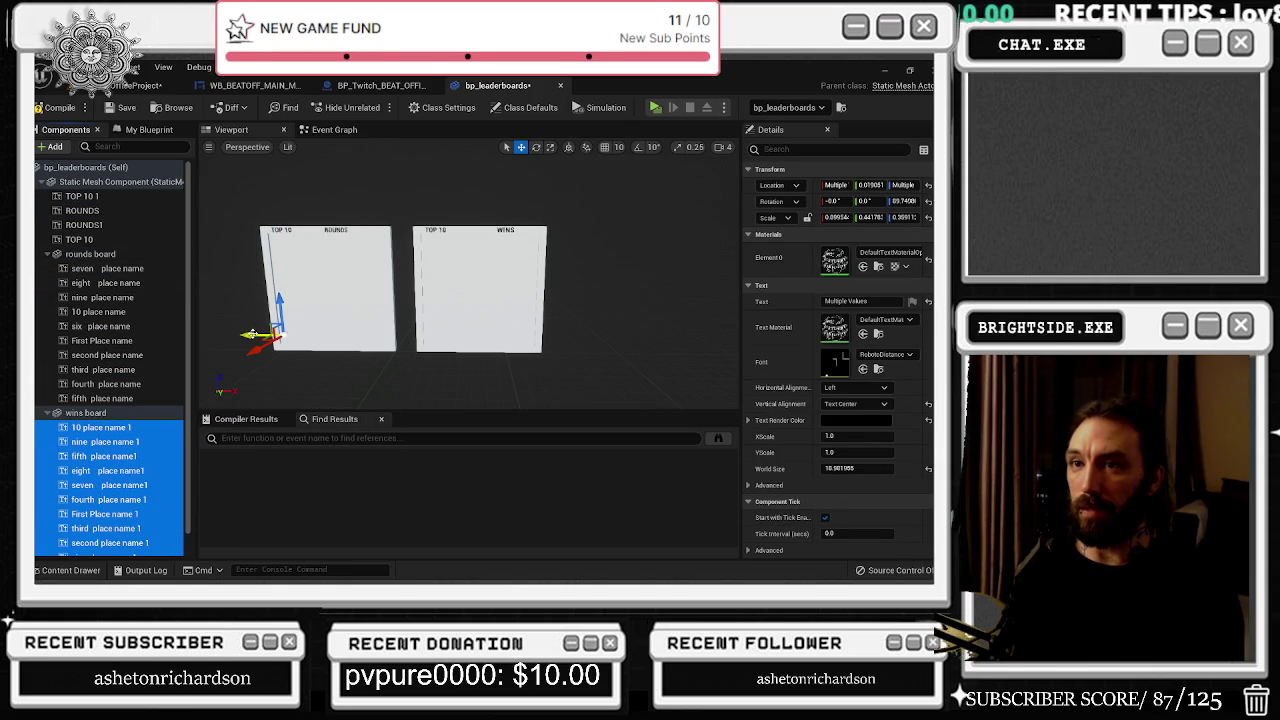
drag(247, 336, 250, 336)
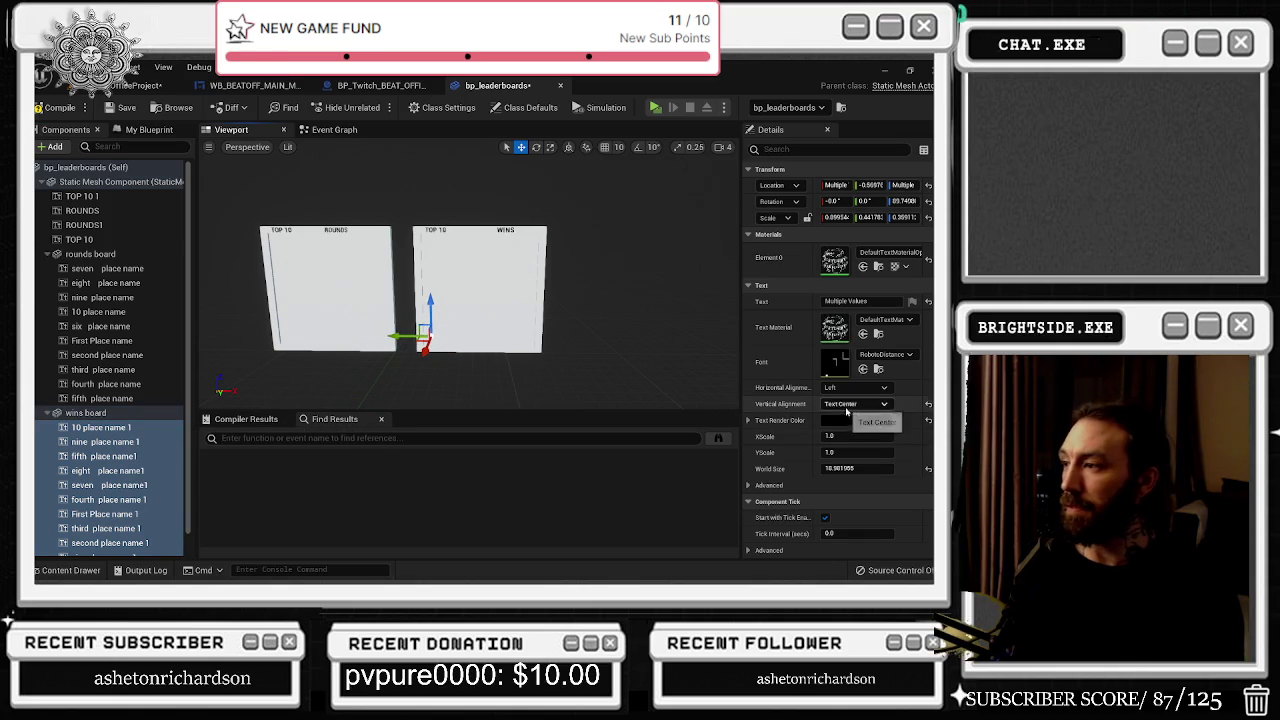
Step: Set the Text of the copied wins entries to the placeholder 'dwdwd'
click(845, 301)
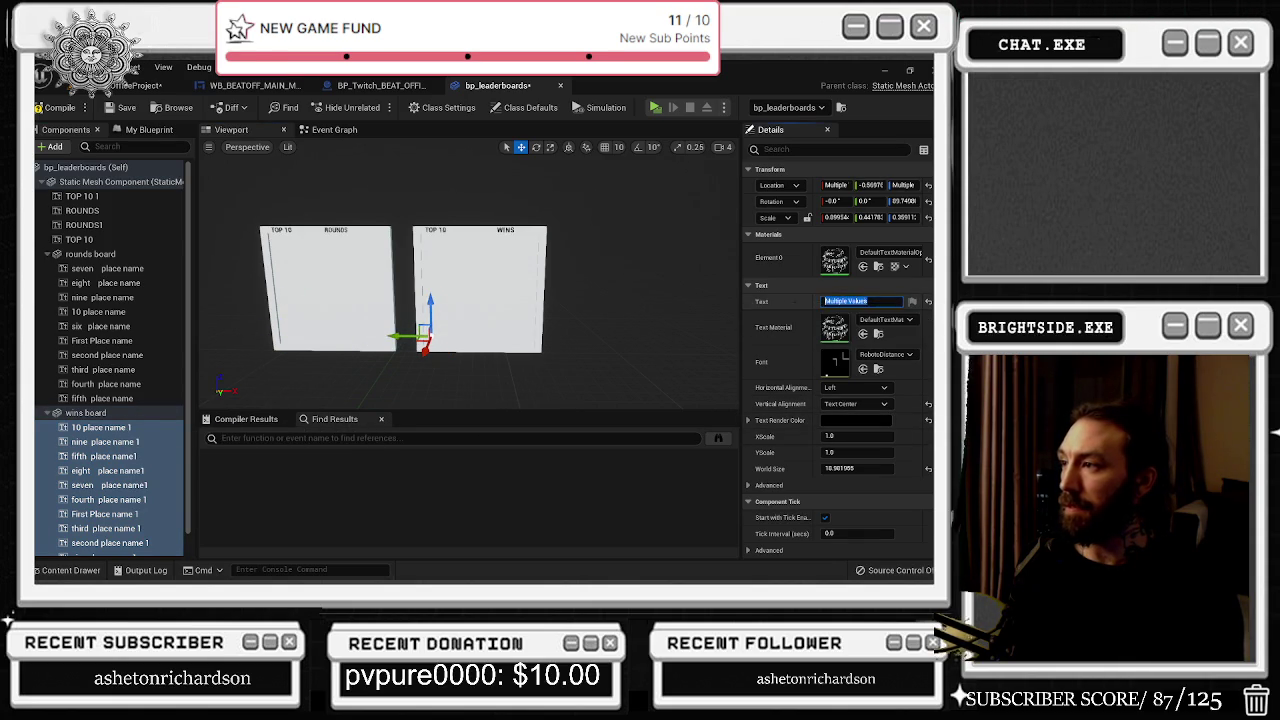
text(dwdwd)
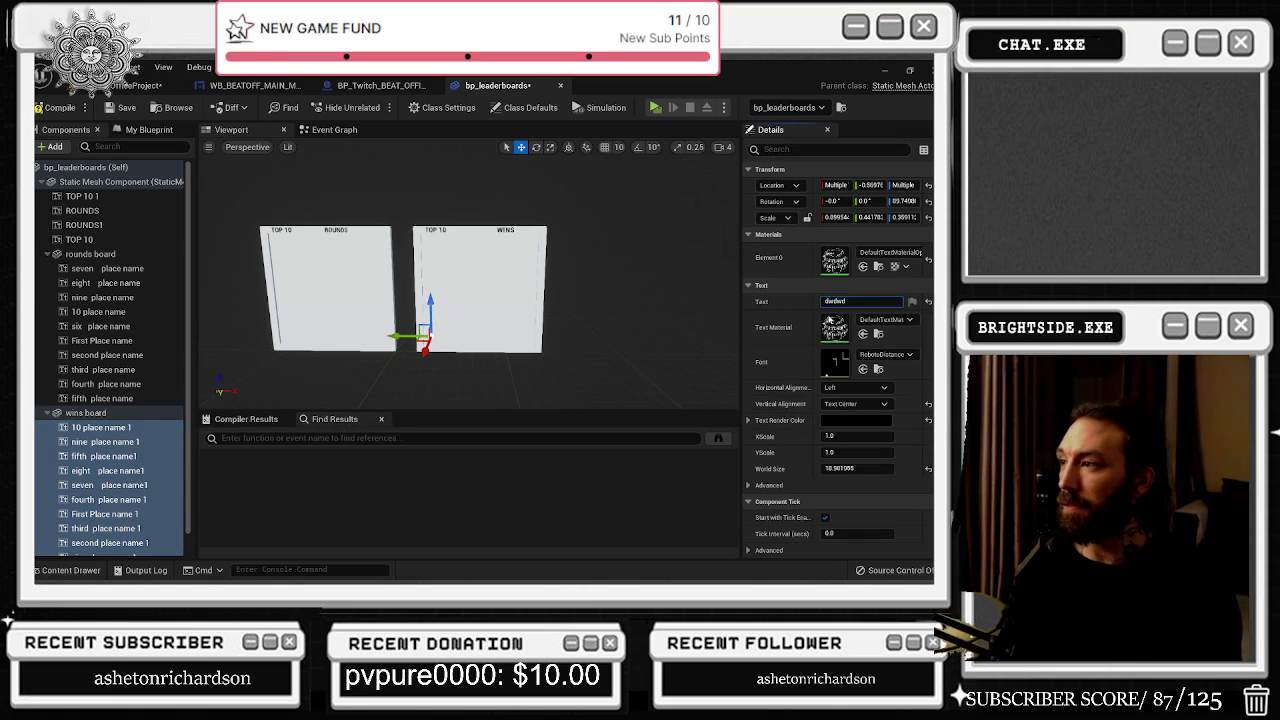
click(129, 430)
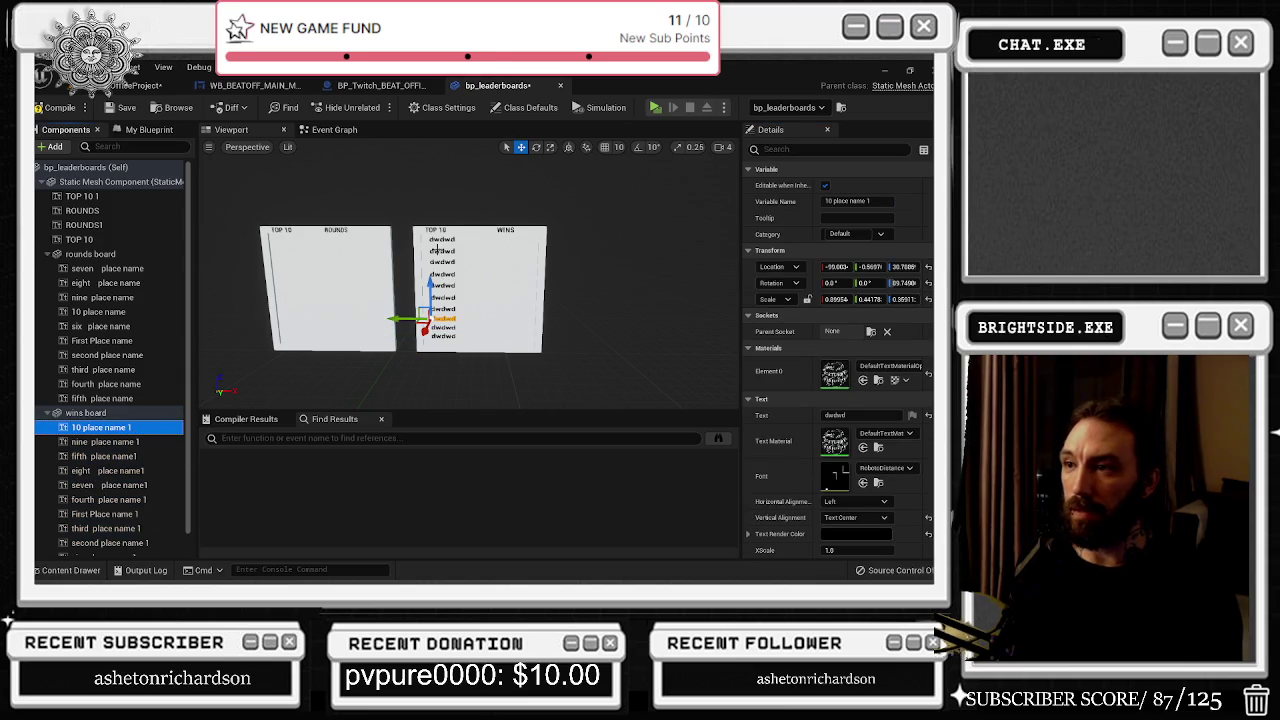
key(f)
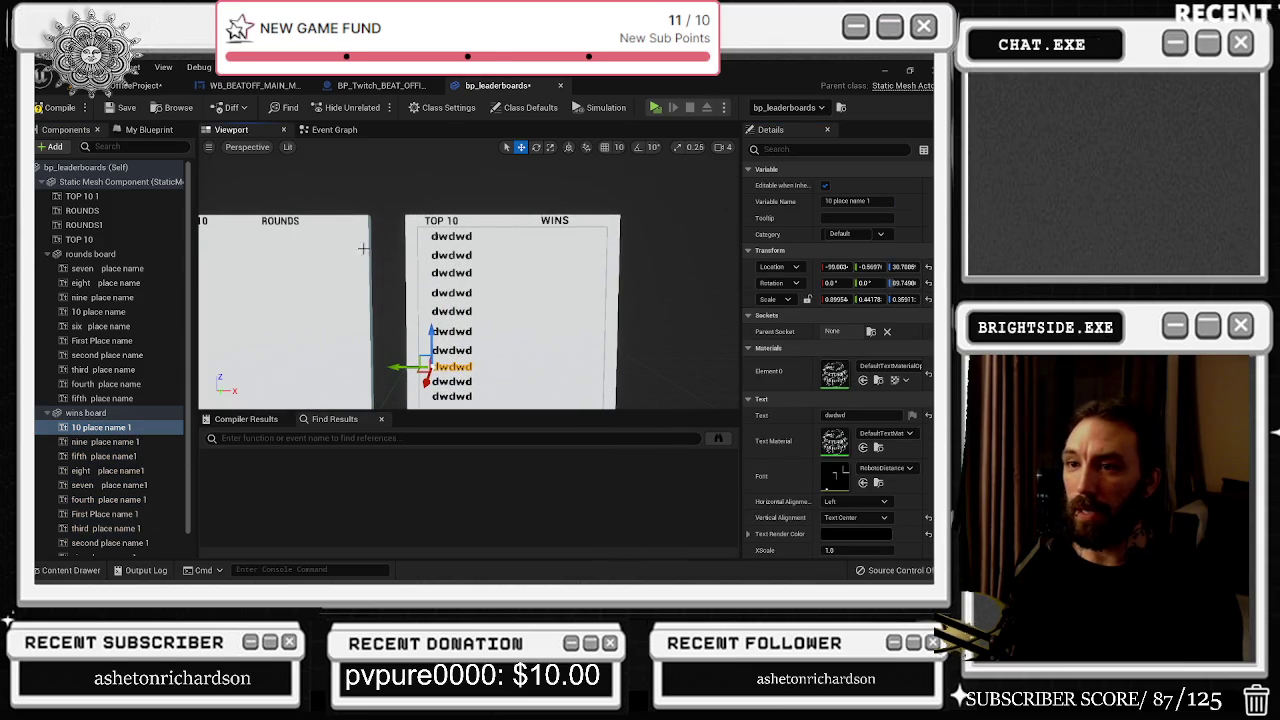
Step: Set the Text of all ten rounds entries to the placeholder 'fdsfsd'
click(105, 268)
shift+click(102, 398)
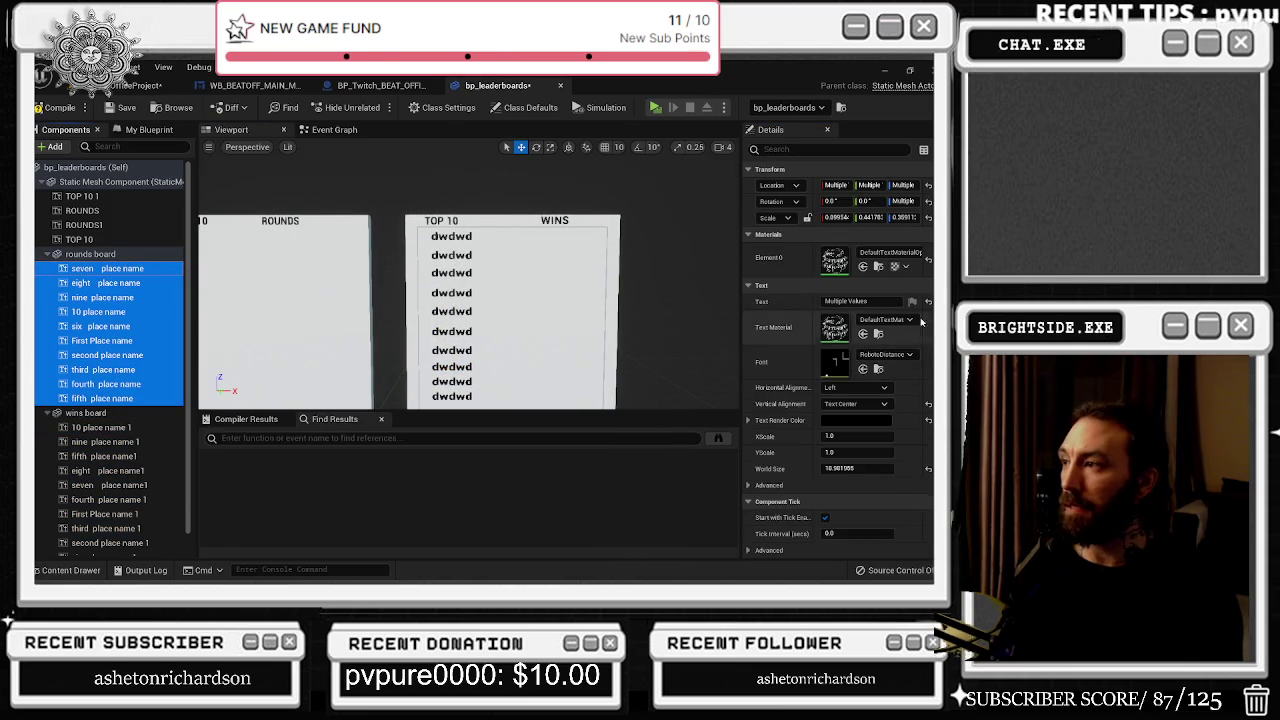
click(860, 301)
text(fdsfsd)
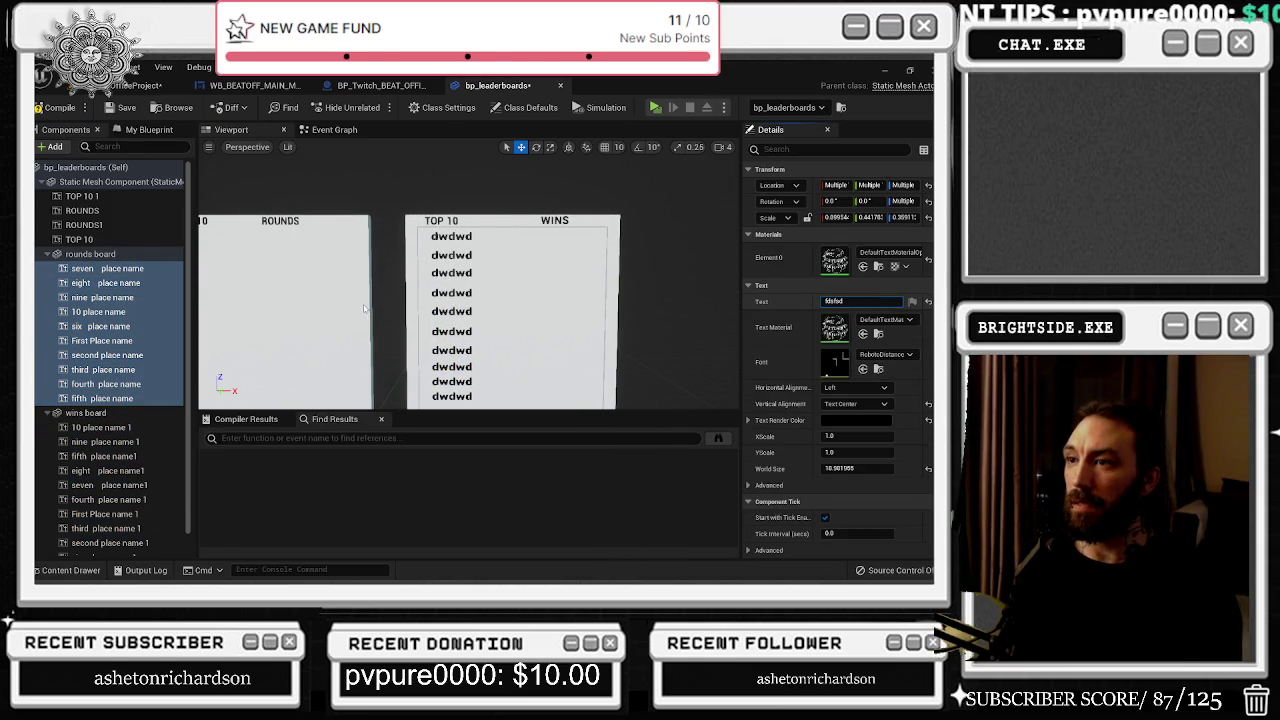
key(Return)
Step: Nudge the ROUNDS and WINS headings on their boards, then return to the Event Graph
click(343, 258)
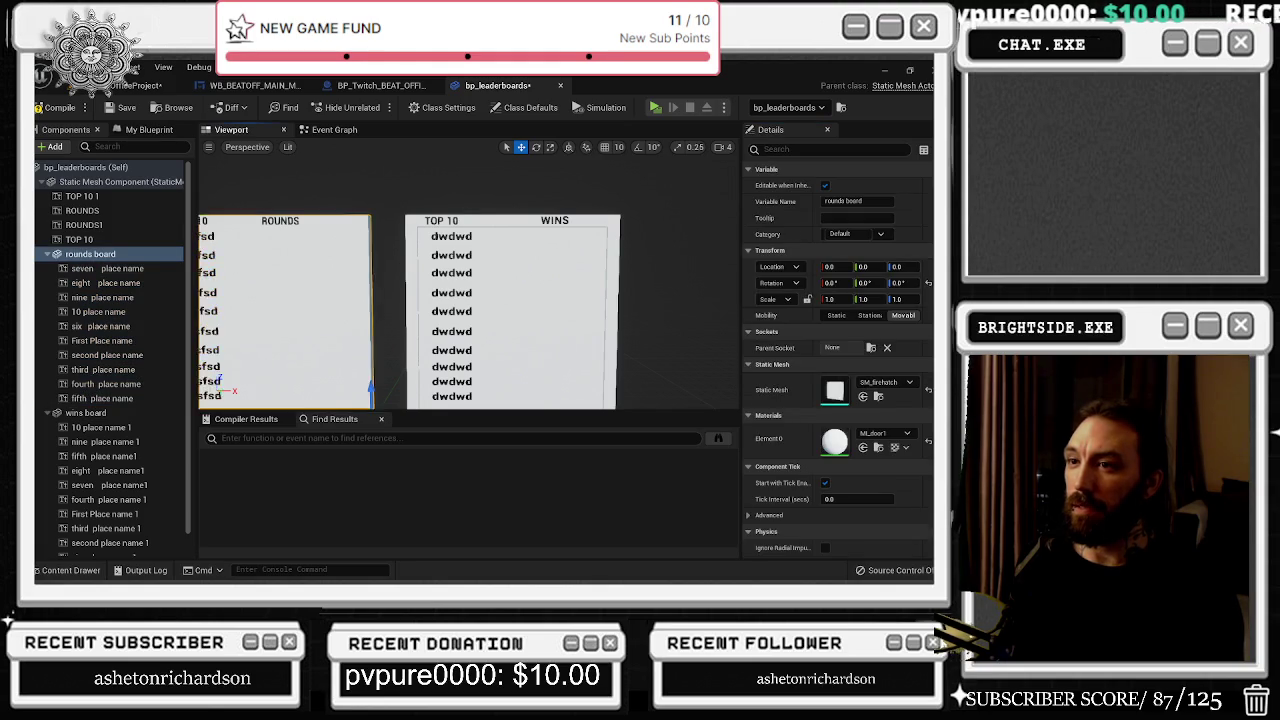
key(f)
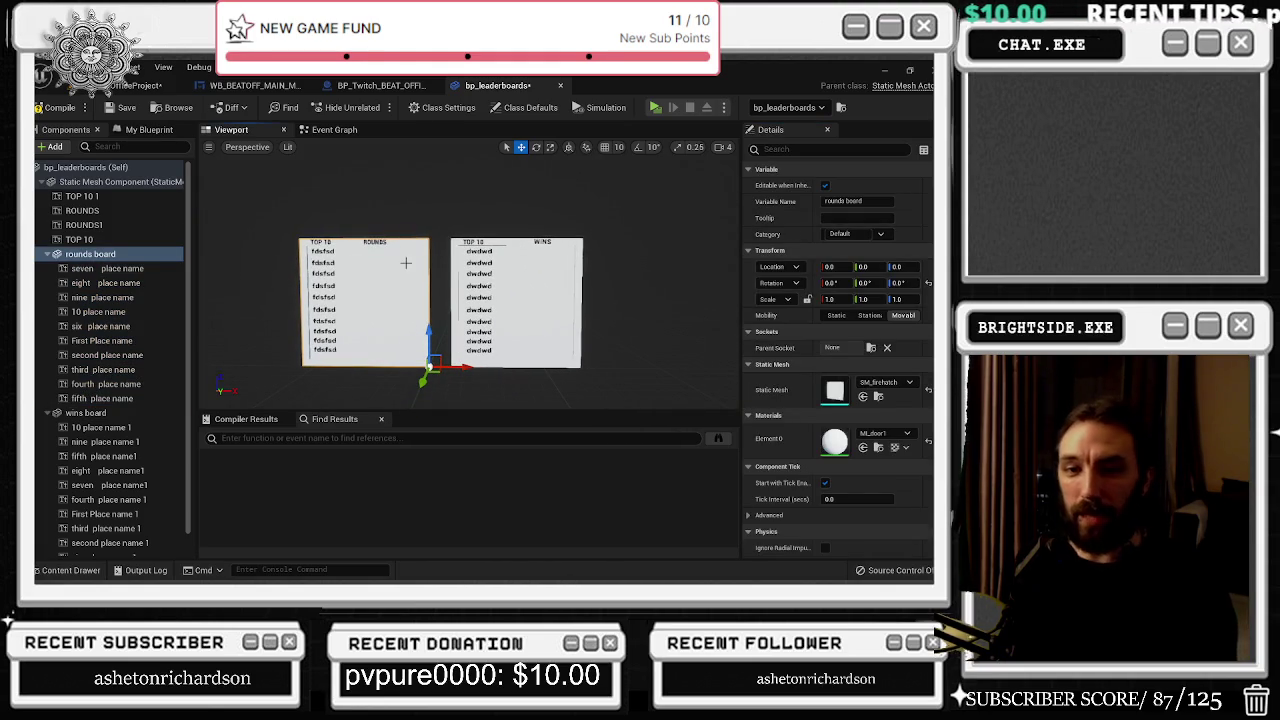
scroll(405, 263, up, 3)
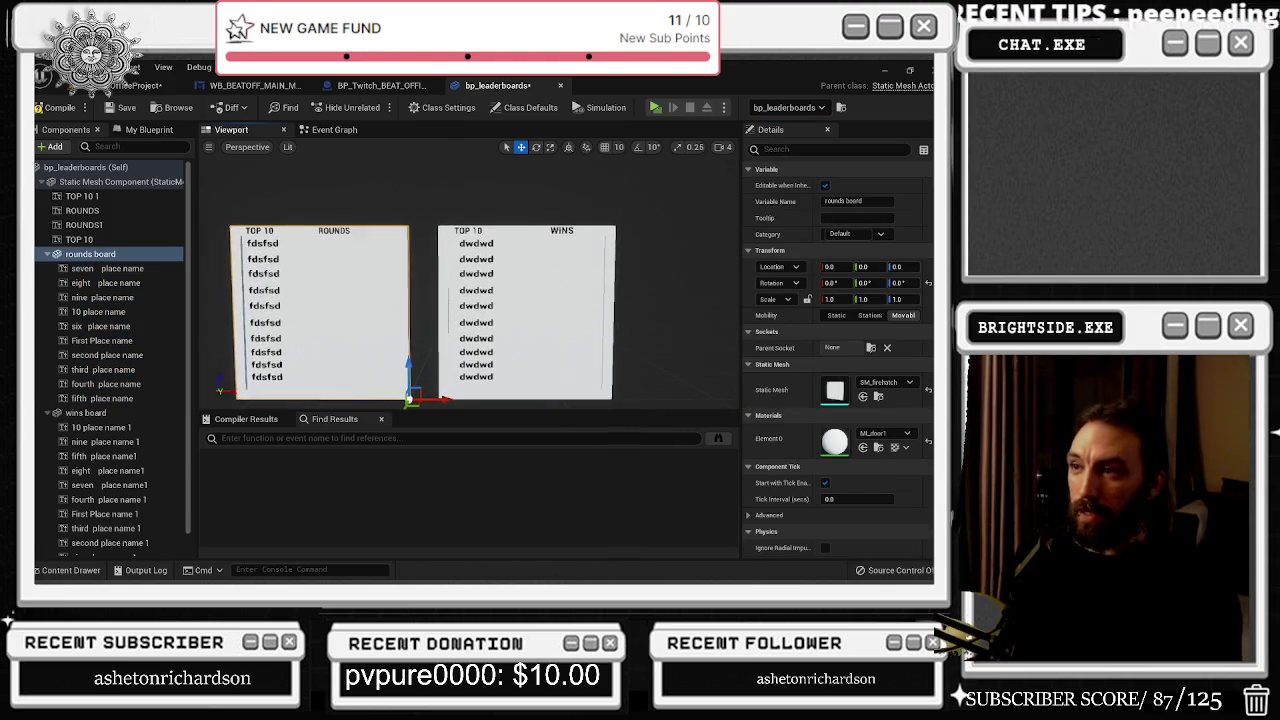
click(343, 231)
drag(297, 231, 308, 231)
click(562, 234)
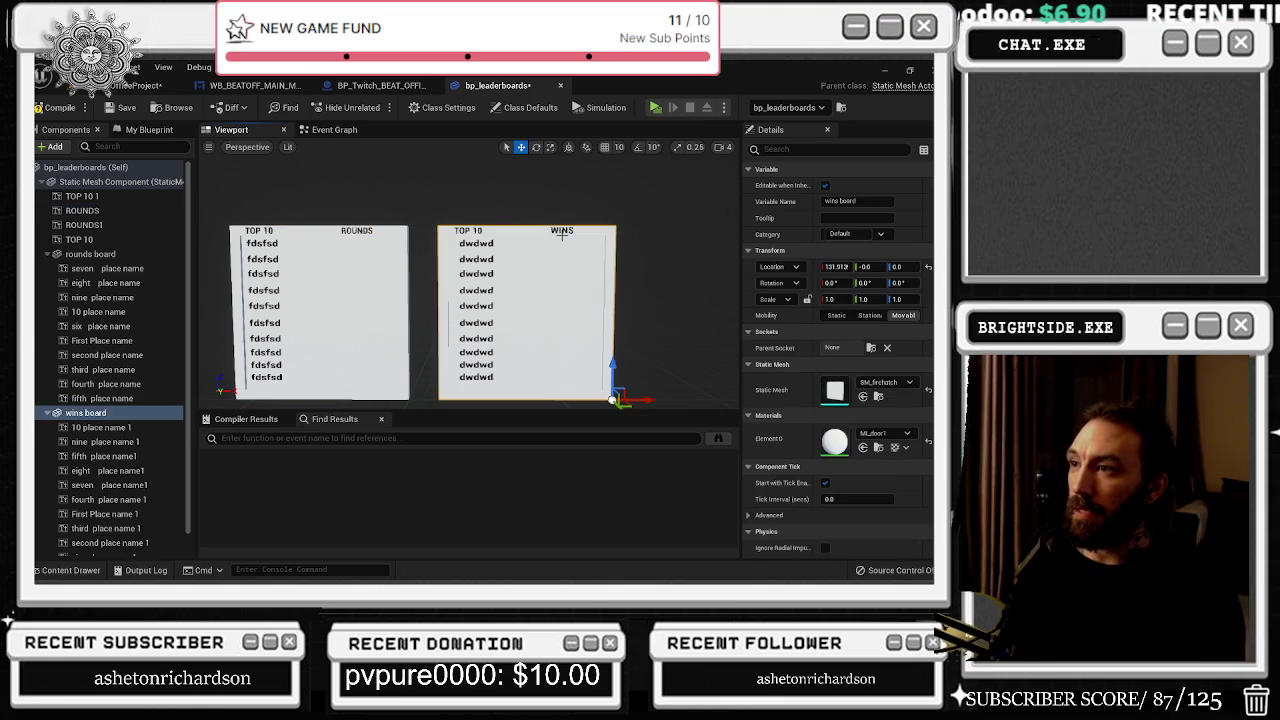
click(555, 231)
drag(552, 230, 549, 229)
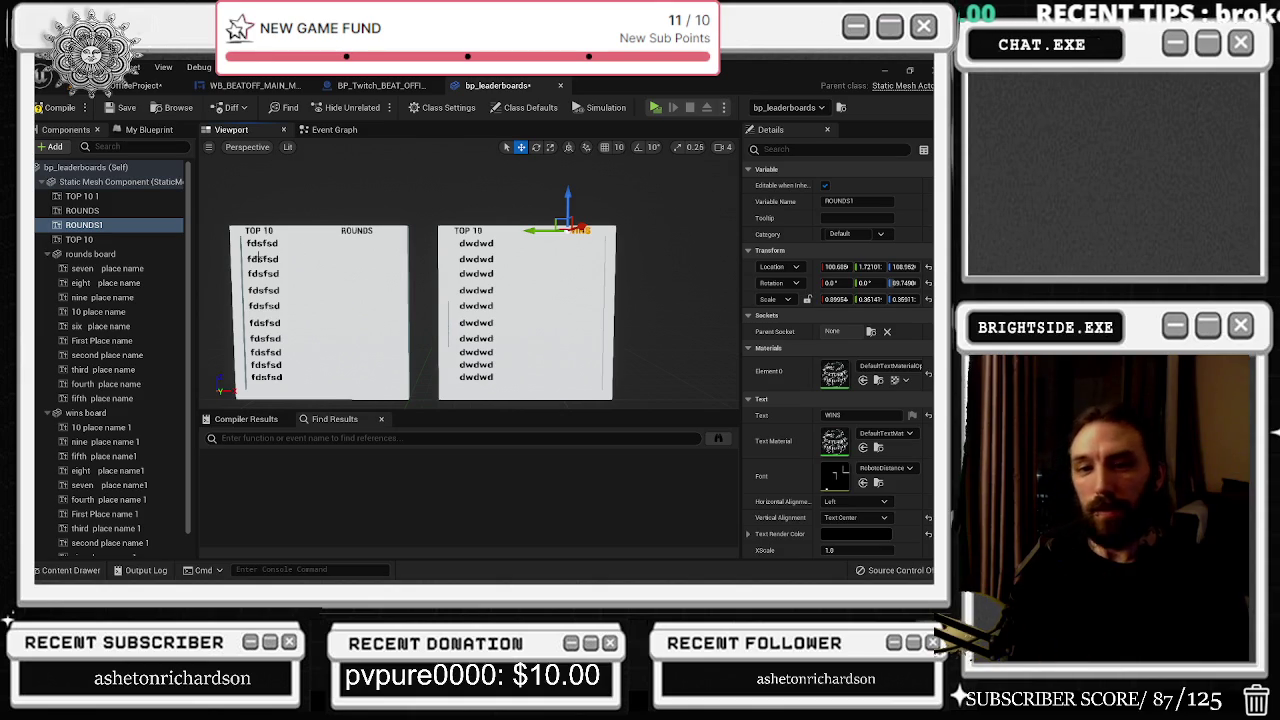
click(334, 129)
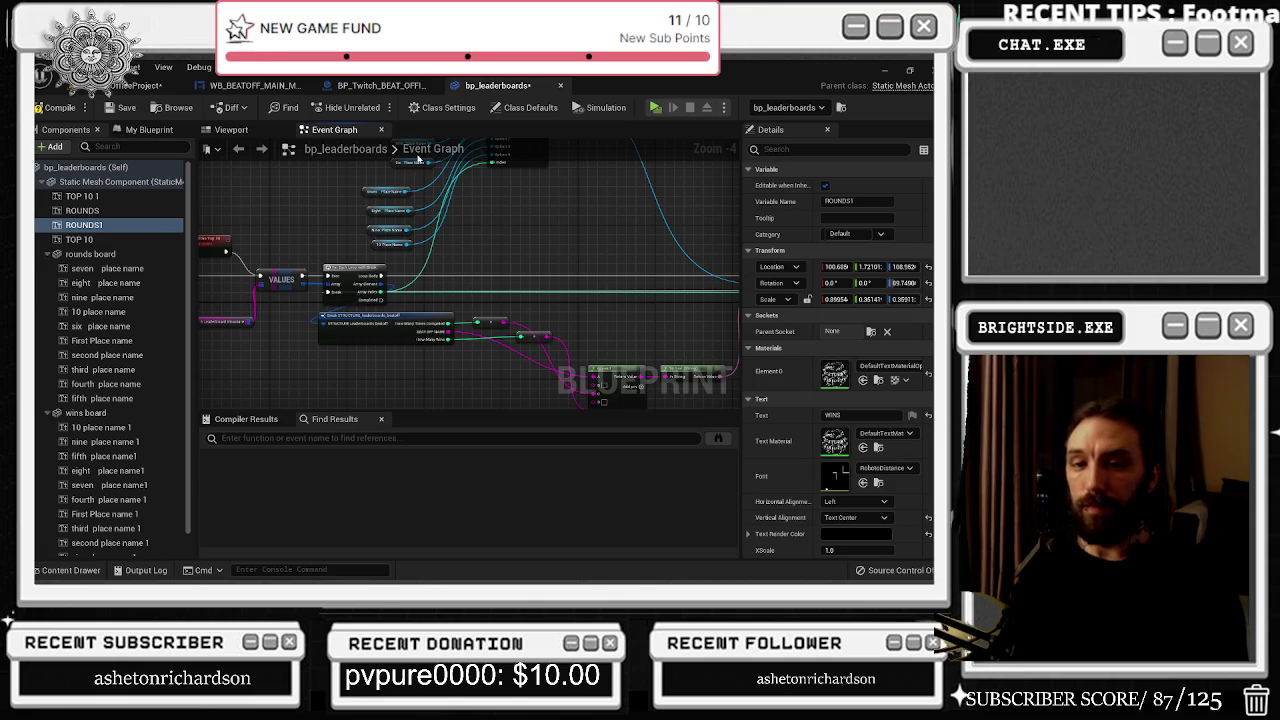
Step: Pan through the Event Graph from BeginPlay and Delay to the S_Leaderboard_Structure nodes
drag(331, 286, 453, 277)
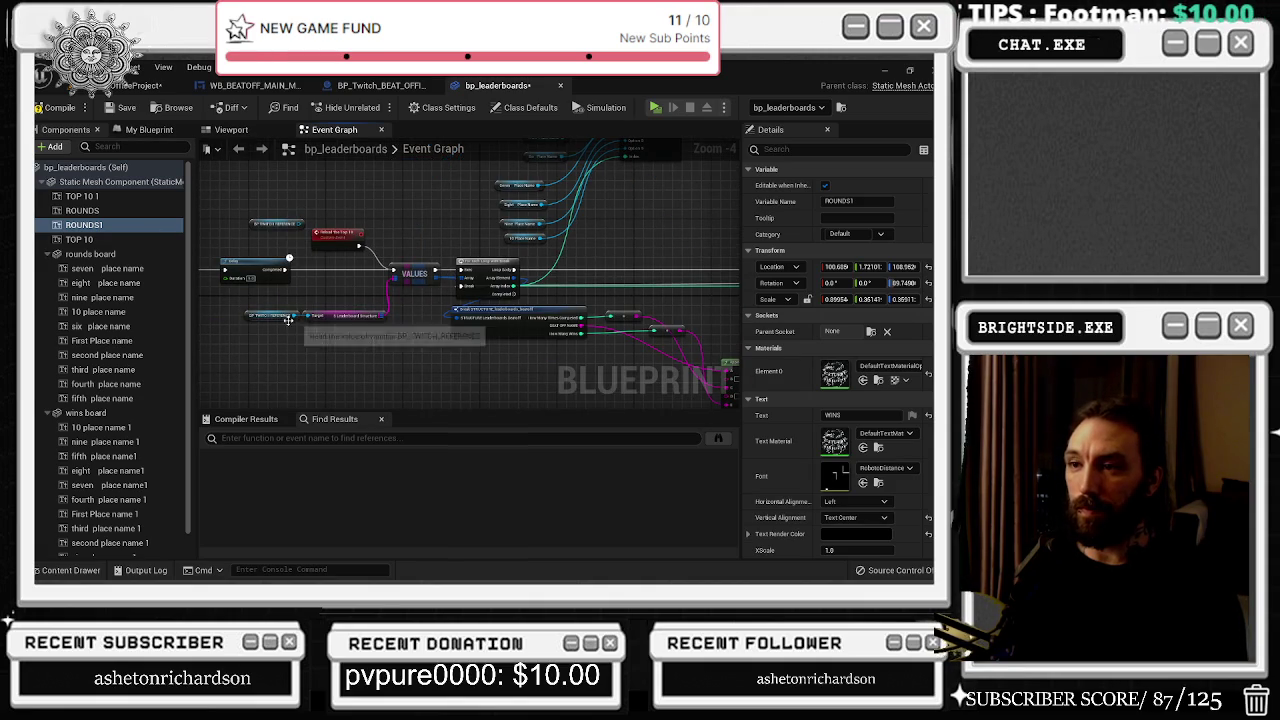
scroll(366, 271, up, 4)
drag(366, 271, 470, 300)
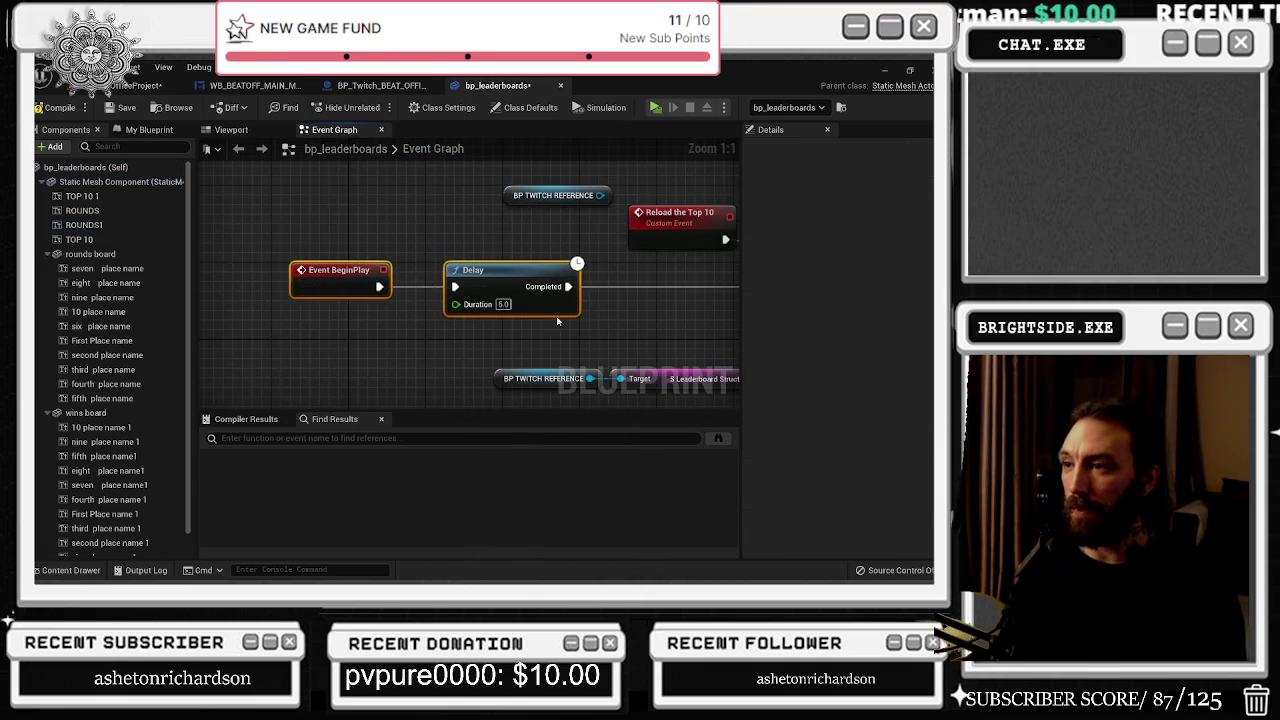
drag(497, 228, 373, 218)
click(373, 218)
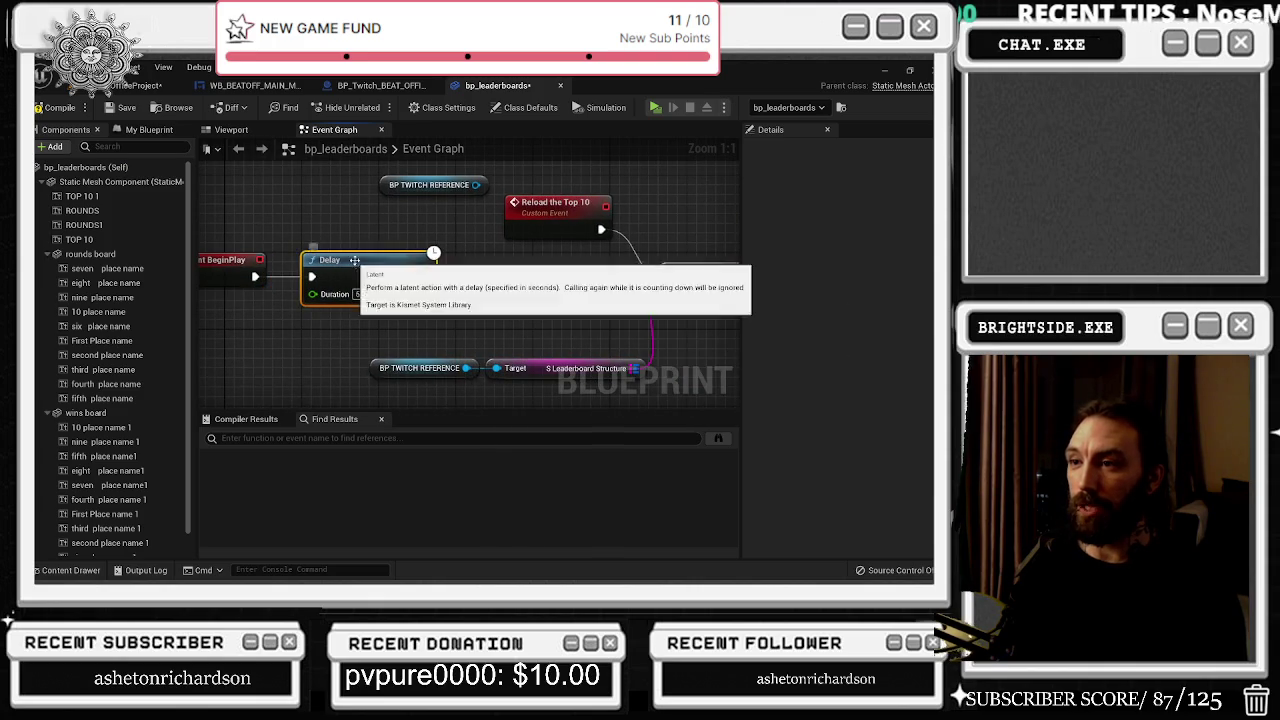
drag(599, 210, 500, 232)
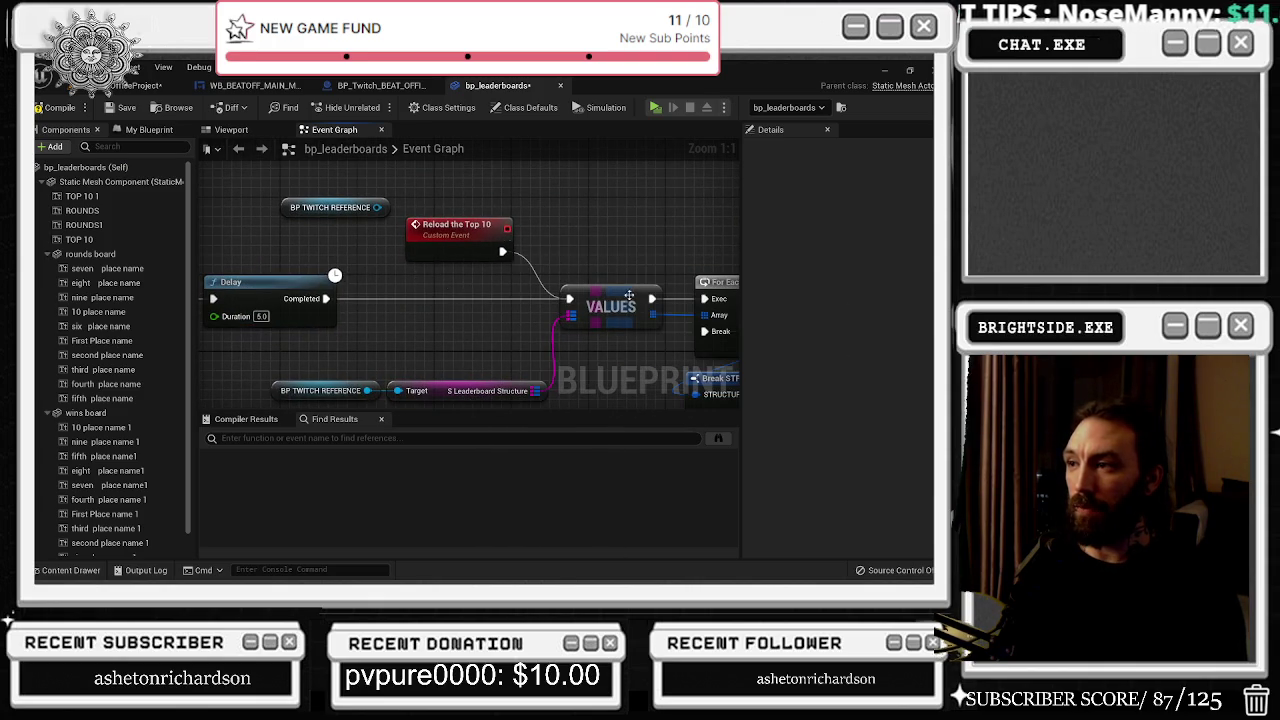
drag(629, 295, 603, 279)
drag(351, 358, 409, 374)
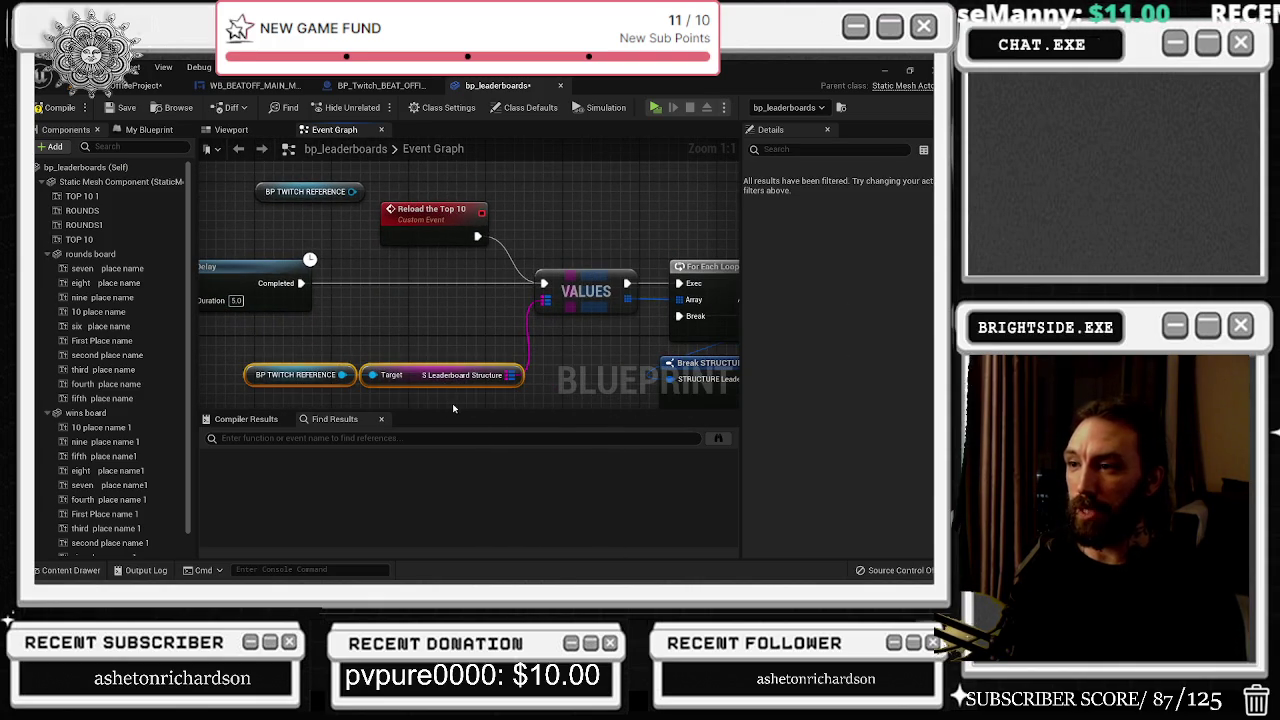
click(460, 375)
drag(588, 371, 403, 364)
scroll(281, 345, down, 1)
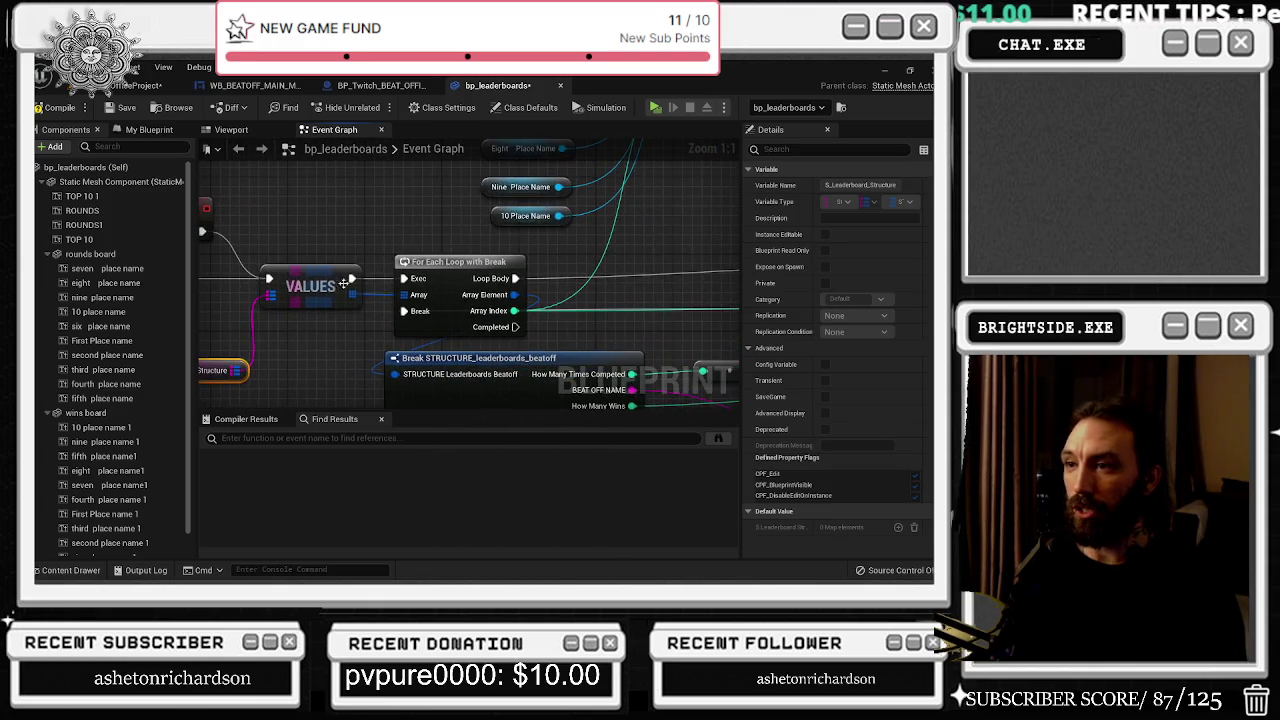
Step: Stack the two To String nodes after Break STRUCTURE, the second below the first
click(420, 262)
drag(547, 301, 447, 282)
scroll(447, 282, down, 4)
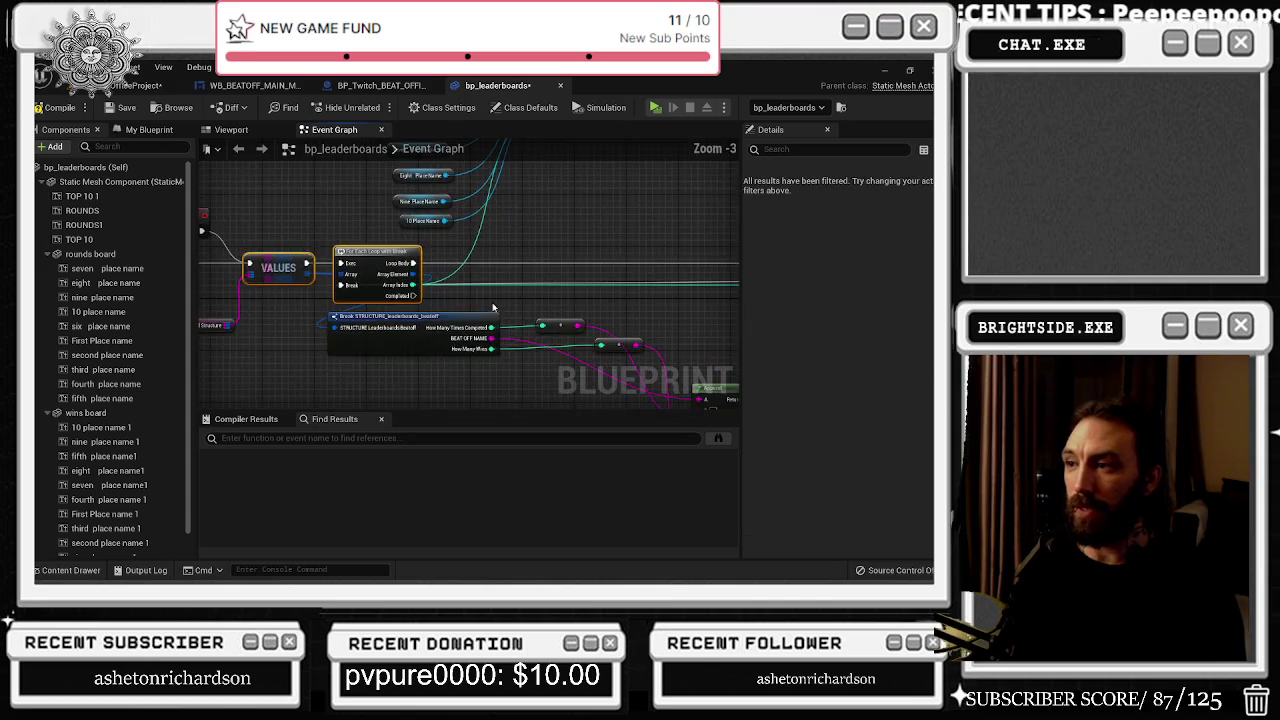
mouse_move(288, 252)
mouse_down()
mouse_move(468, 334)
mouse_move(468, 305)
mouse_up()
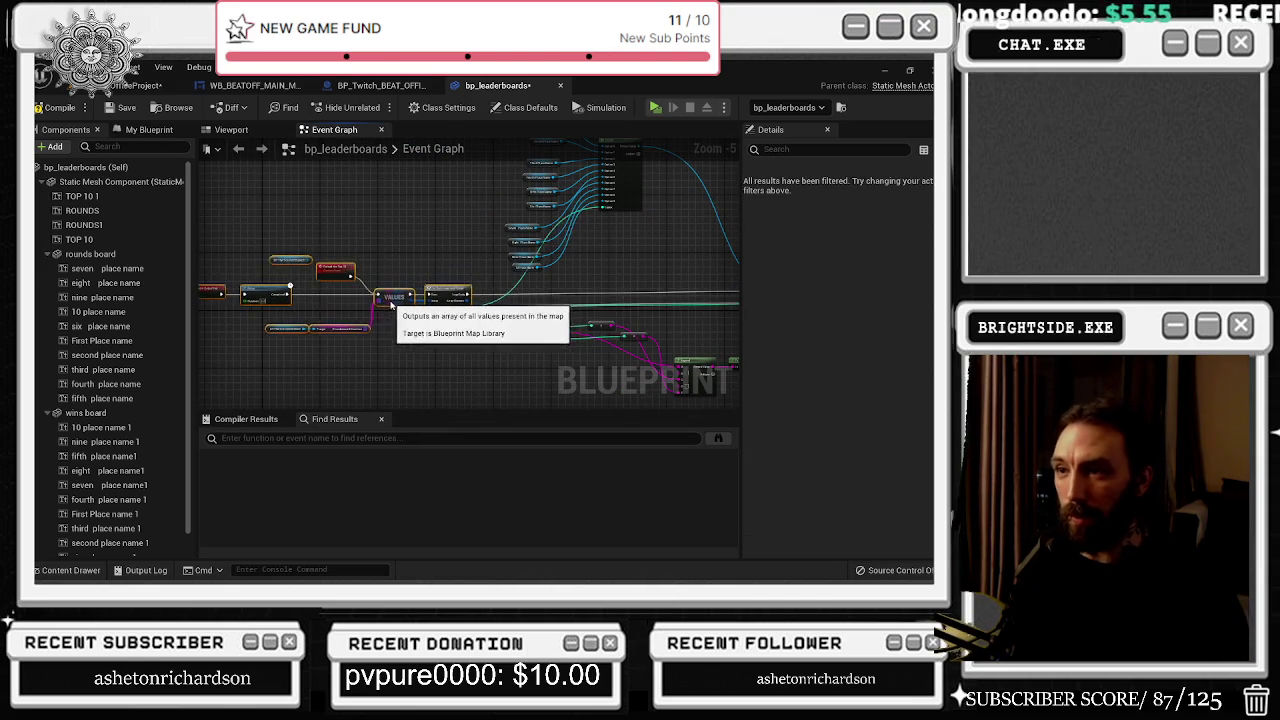
scroll(566, 323, up, 3)
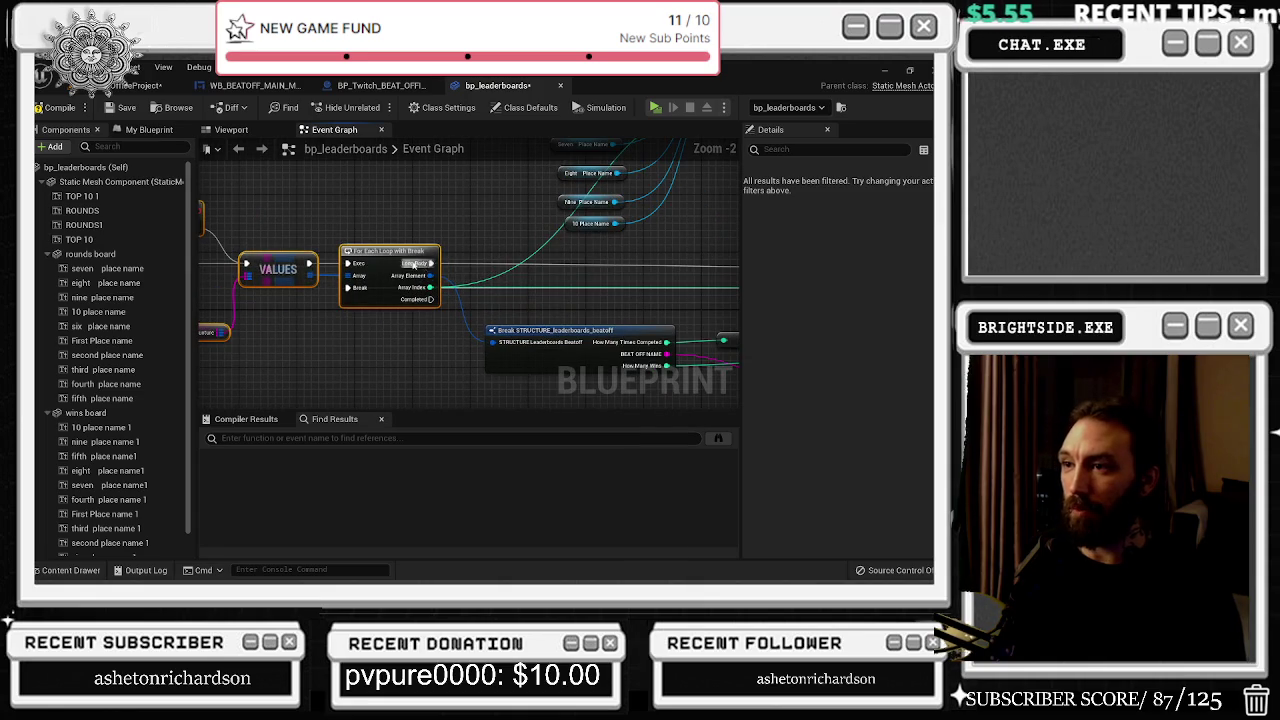
mouse_move(519, 297)
mouse_down()
mouse_move(352, 264)
mouse_move(384, 298)
mouse_move(362, 304)
mouse_up()
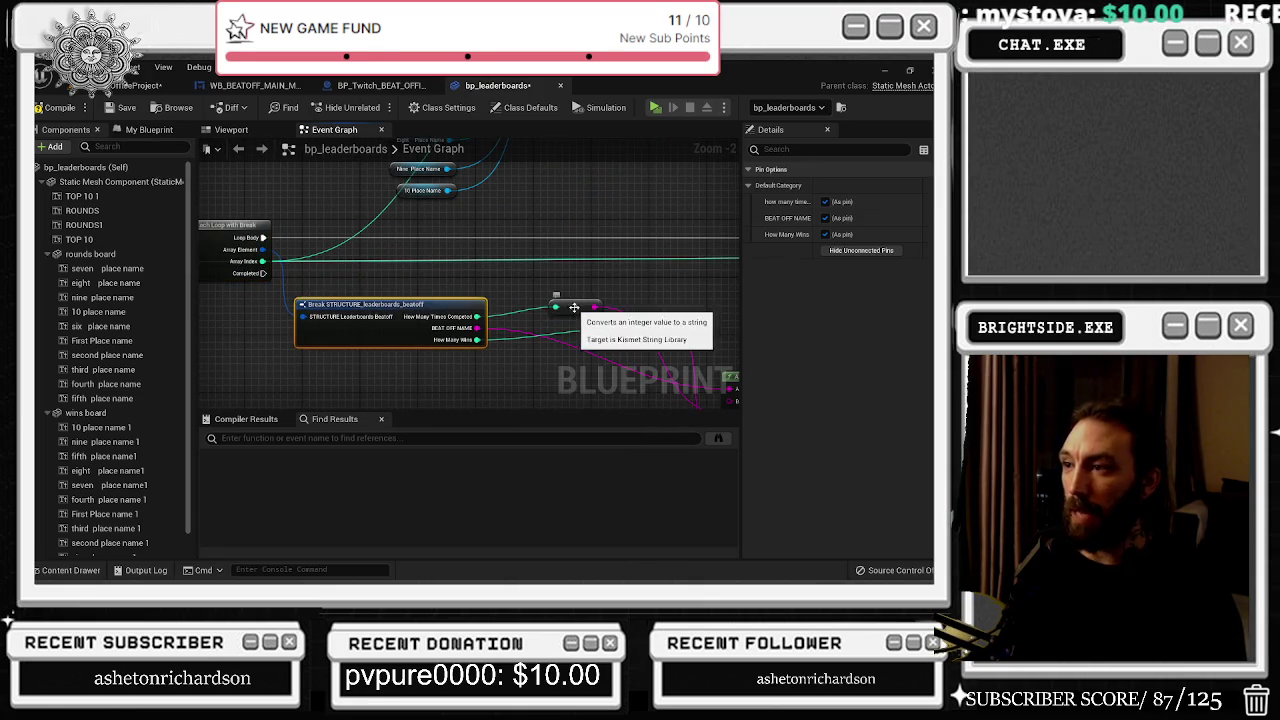
drag(574, 306, 567, 315)
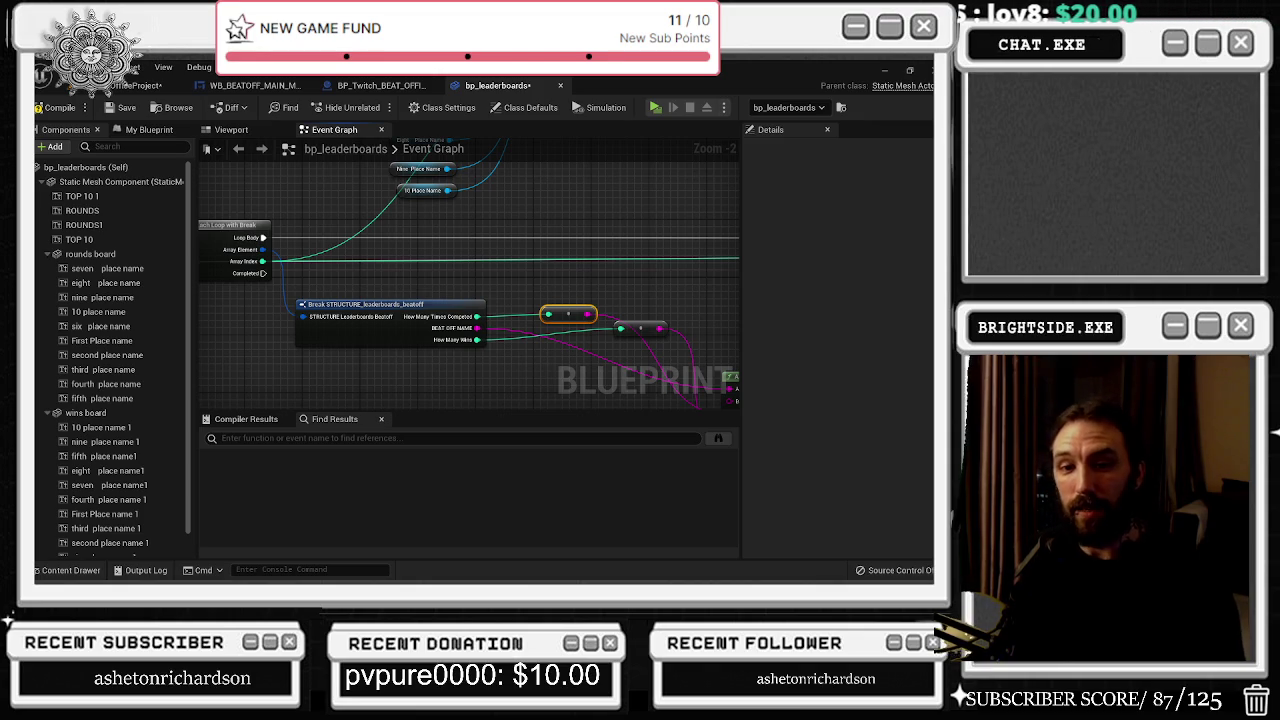
drag(559, 352, 497, 311)
scroll(507, 317, up, 1)
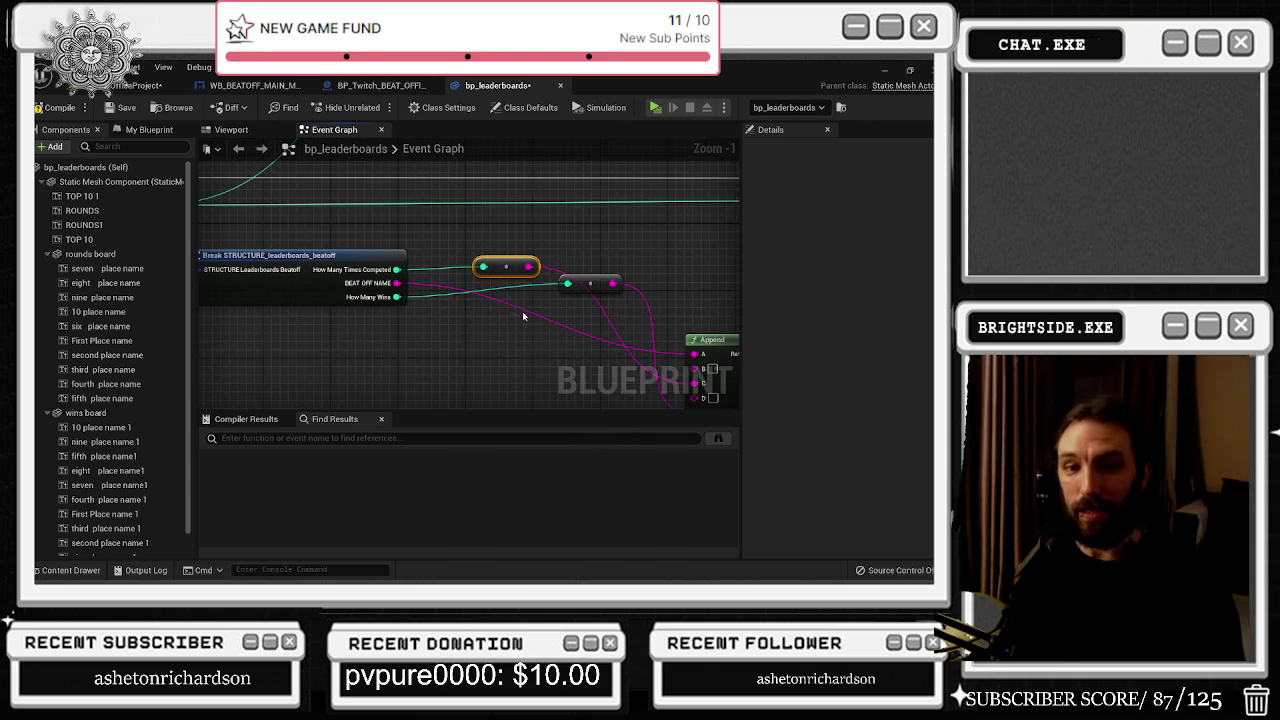
mouse_move(600, 279)
mouse_down()
mouse_move(530, 296)
mouse_move(565, 343)
mouse_up()
scroll(537, 276, down, 1)
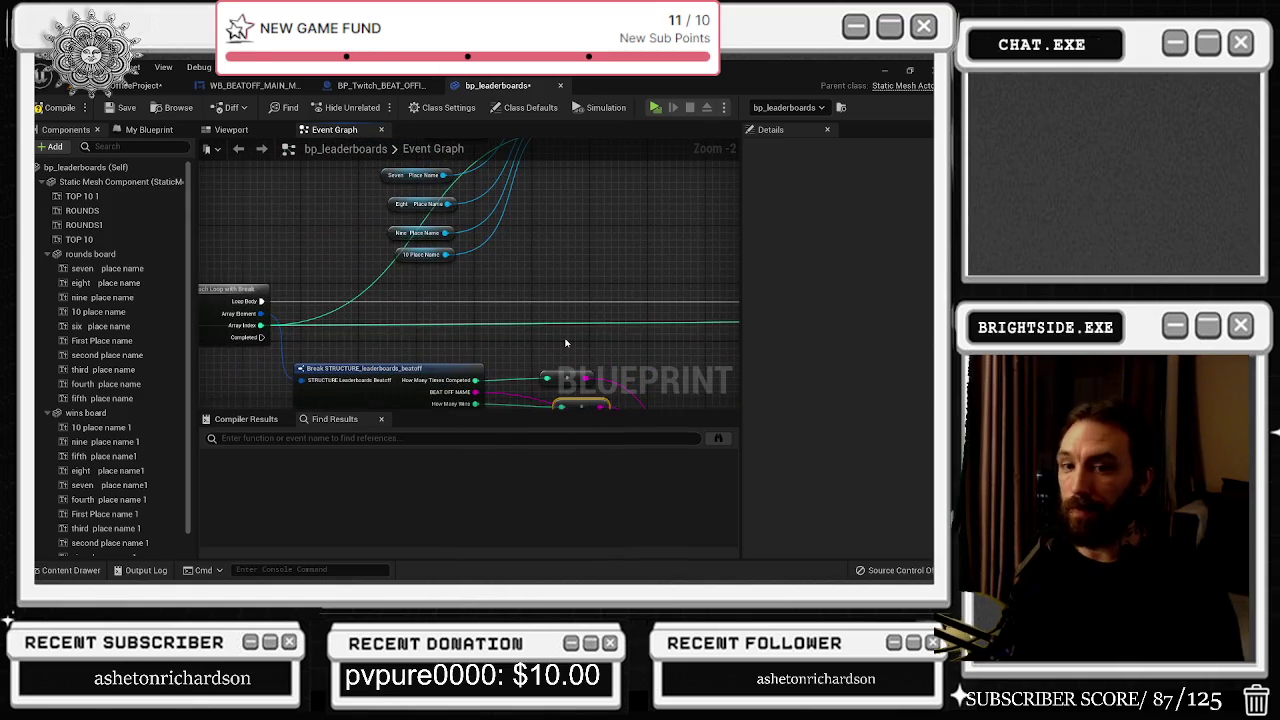
mouse_move(281, 300)
mouse_down()
mouse_move(481, 311)
mouse_move(404, 260)
mouse_move(228, 194)
mouse_move(240, 170)
mouse_up()
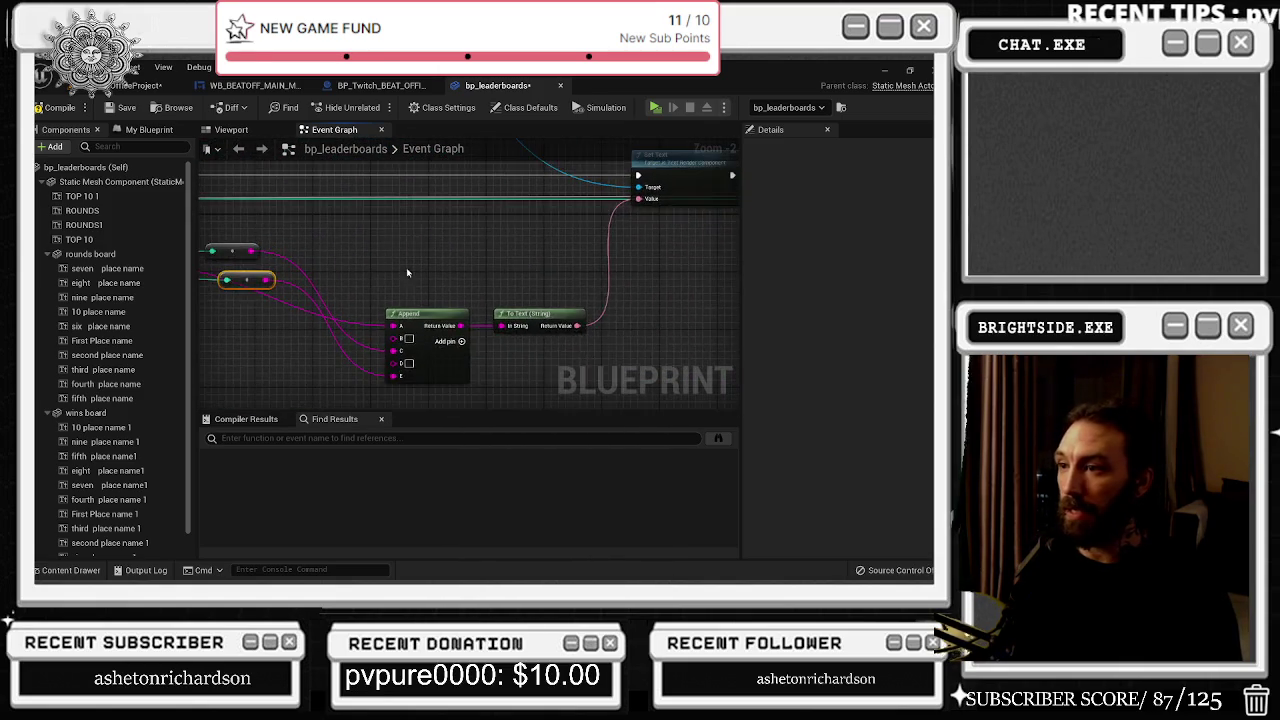
Step: Shift the converter and Append node left and add a reroute point on the BEAT OFF NAME wire
drag(380, 267, 366, 267)
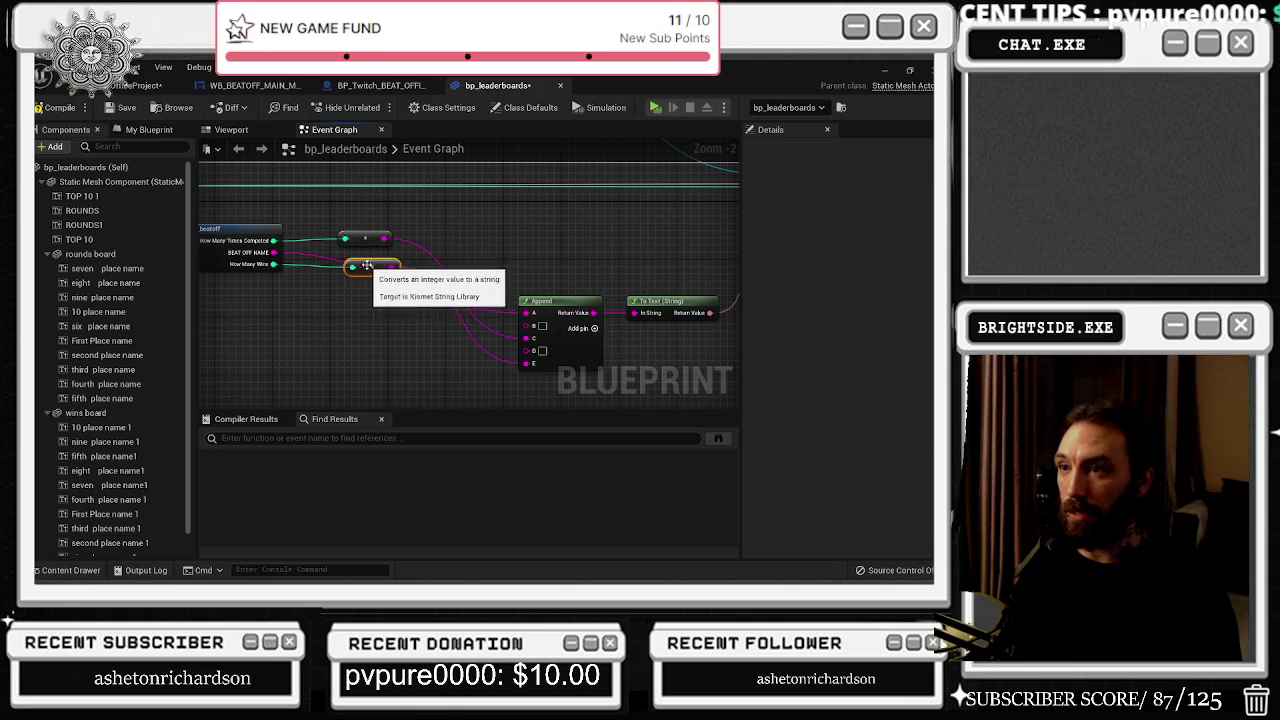
drag(569, 302, 482, 288)
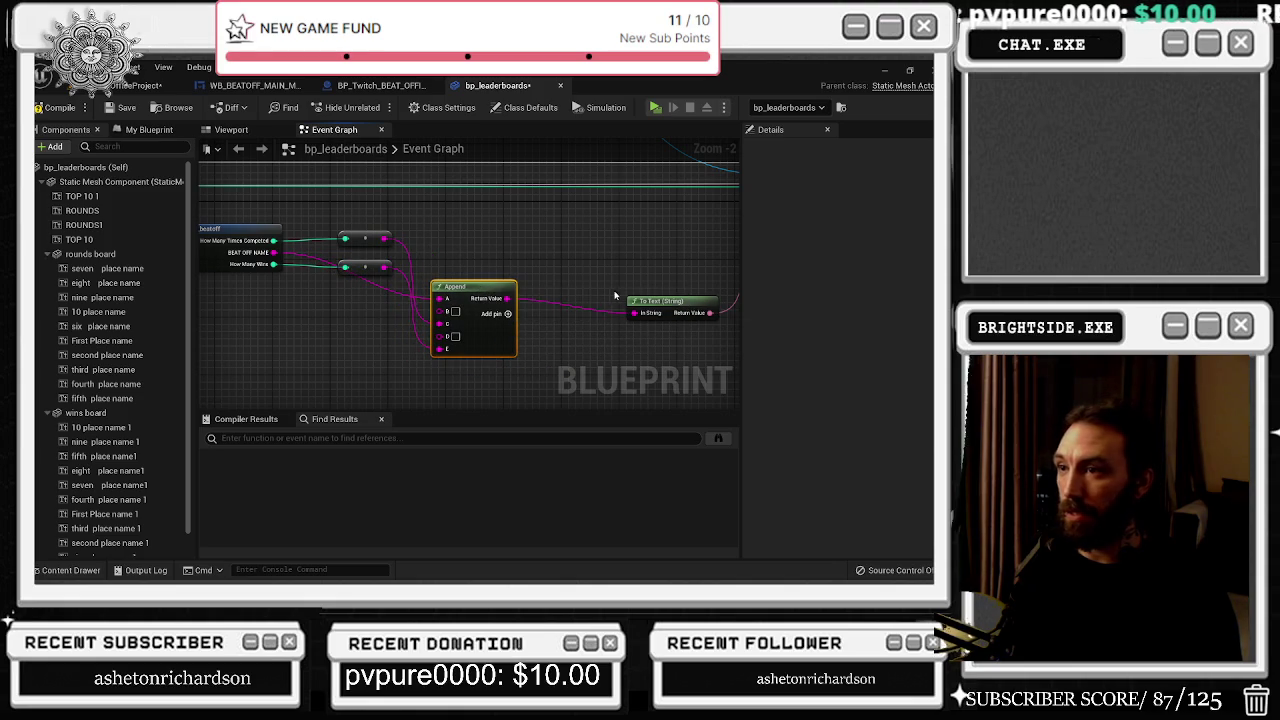
double_click(309, 260)
mouse_move(309, 260)
mouse_down()
mouse_move(392, 246)
mouse_move(411, 257)
mouse_up()
Step: Survey the Set Text, Break STRUCTURE and Select nodes, then place a Do N node
mouse_move(500, 251)
mouse_down()
mouse_move(456, 325)
mouse_move(366, 395)
mouse_move(143, 410)
mouse_up()
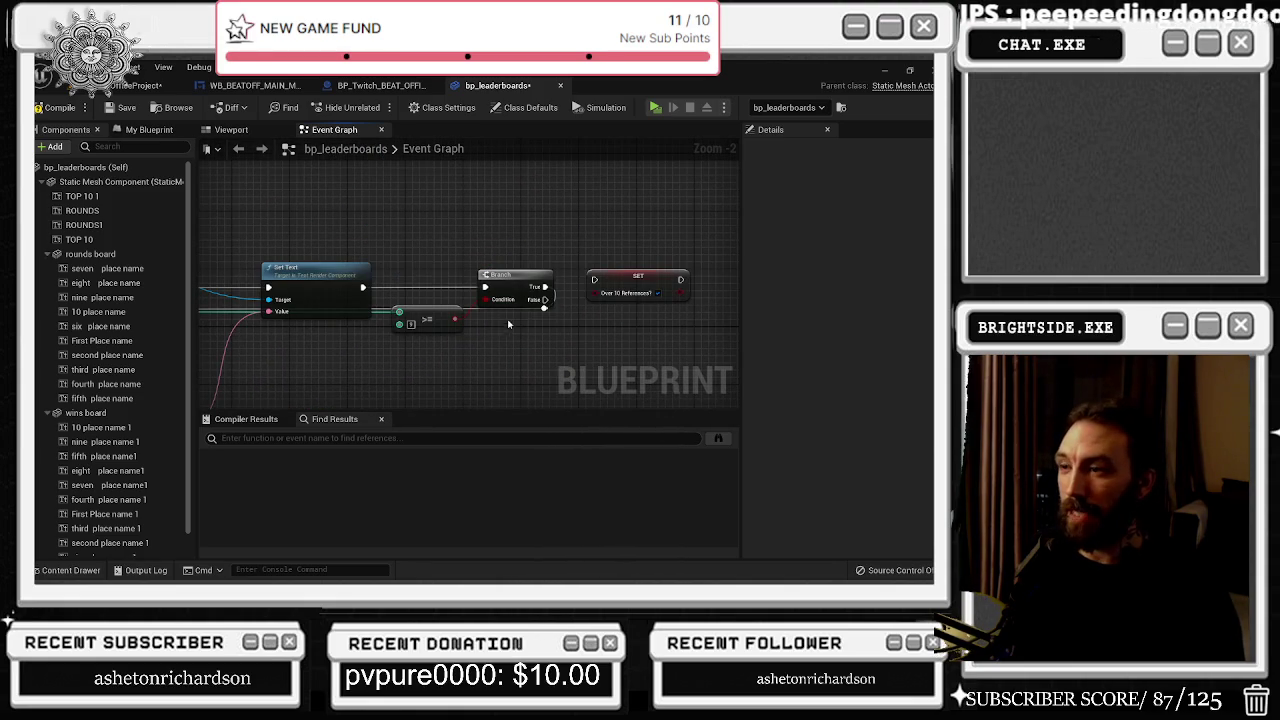
mouse_move(631, 270)
mouse_down()
mouse_move(600, 330)
mouse_move(571, 209)
mouse_move(625, 296)
mouse_up()
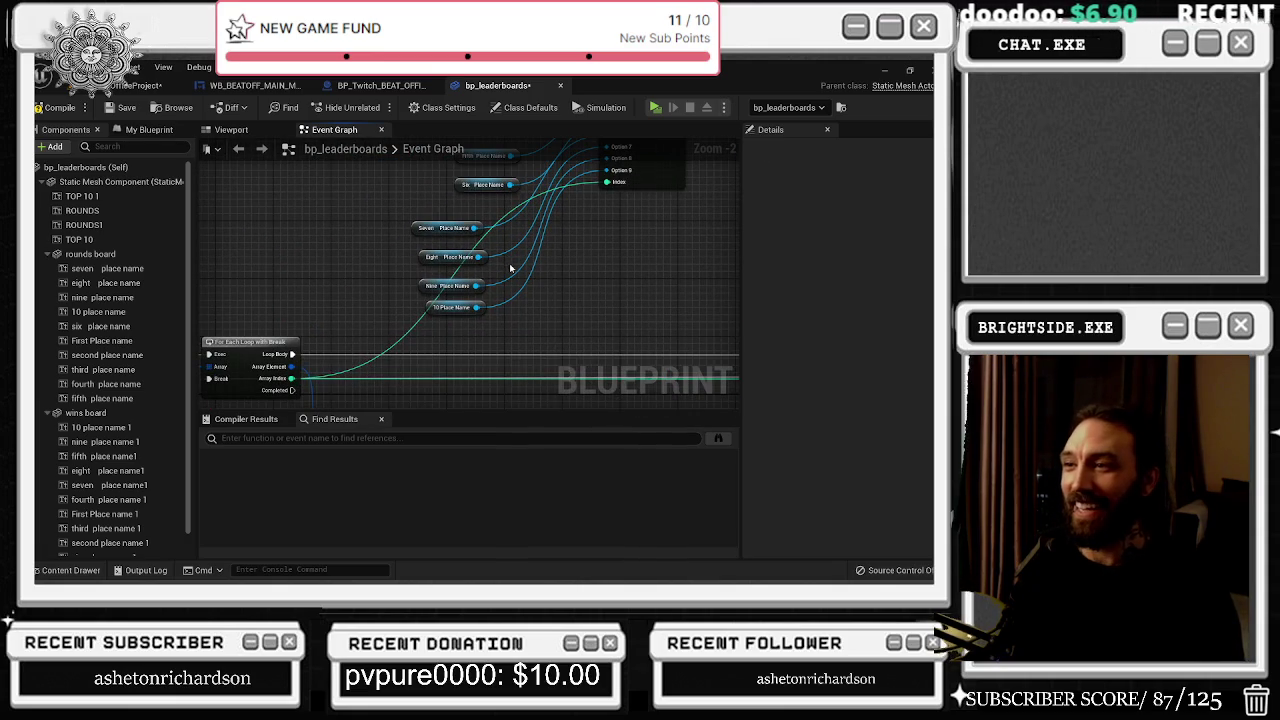
drag(521, 265, 537, 300)
scroll(537, 300, down, 2)
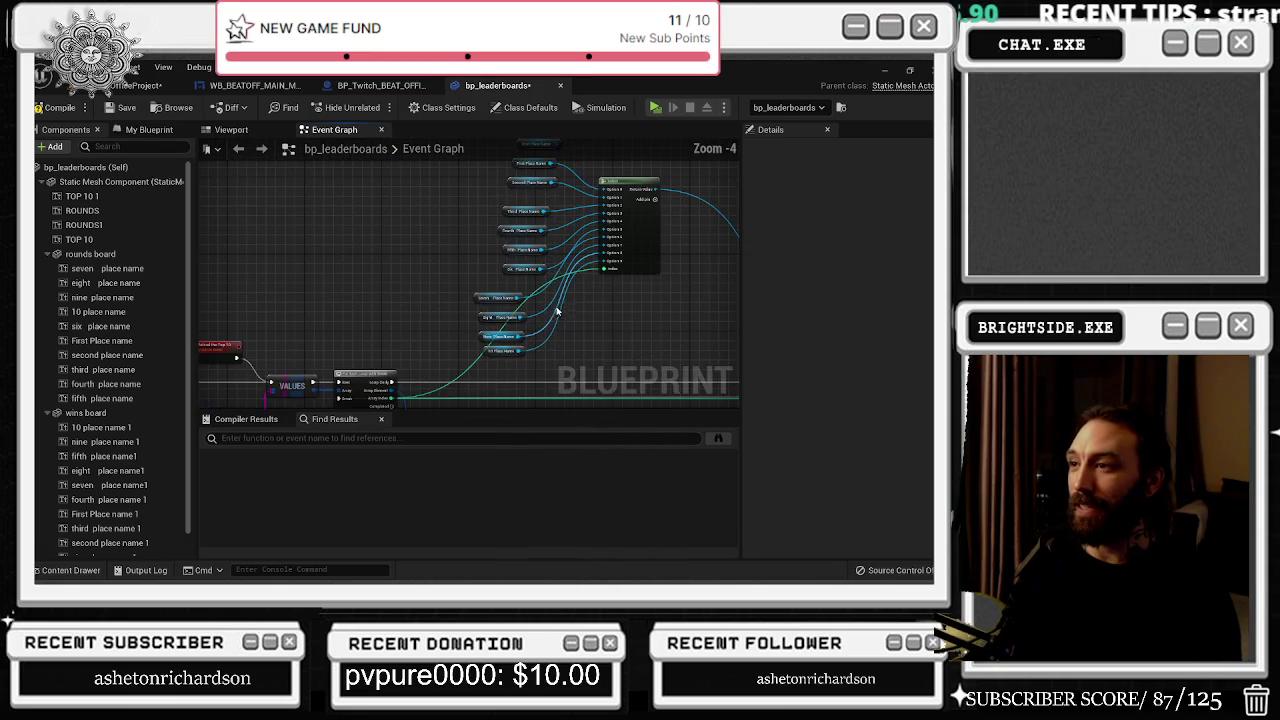
scroll(510, 222, up, 2)
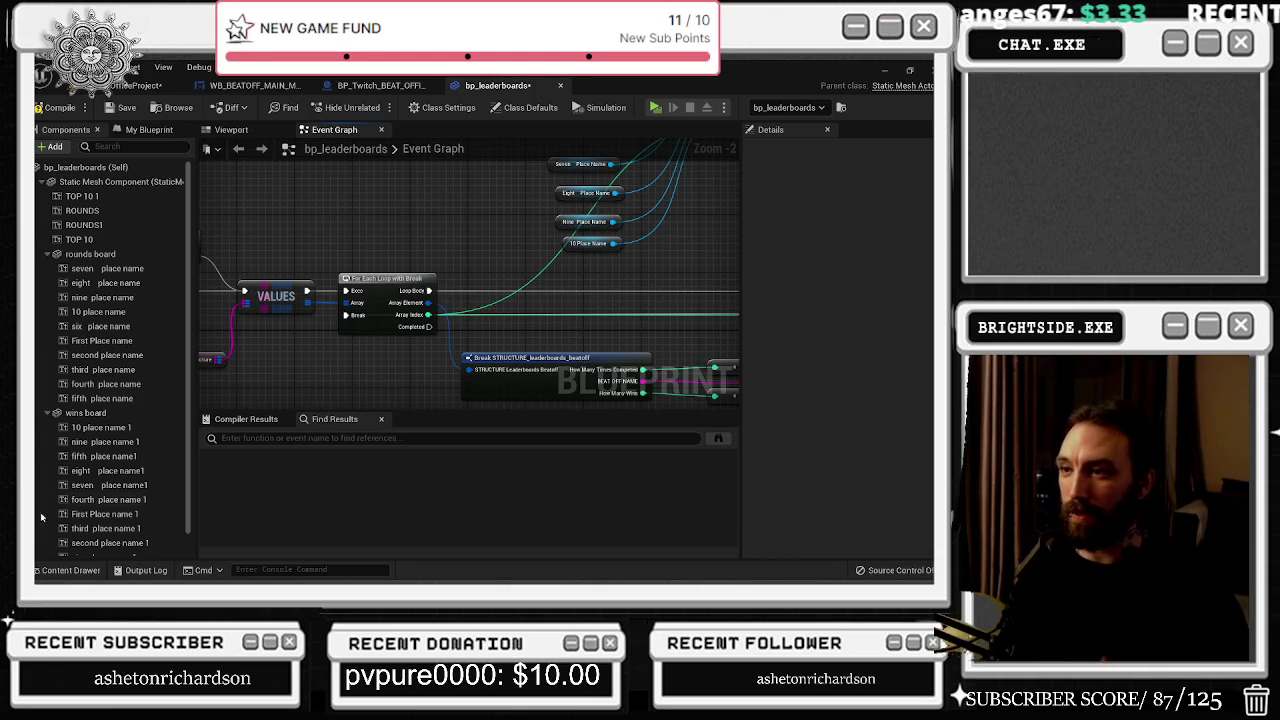
mouse_move(518, 358)
mouse_down()
mouse_move(374, 290)
mouse_move(437, 295)
mouse_move(425, 318)
mouse_move(402, 315)
mouse_up()
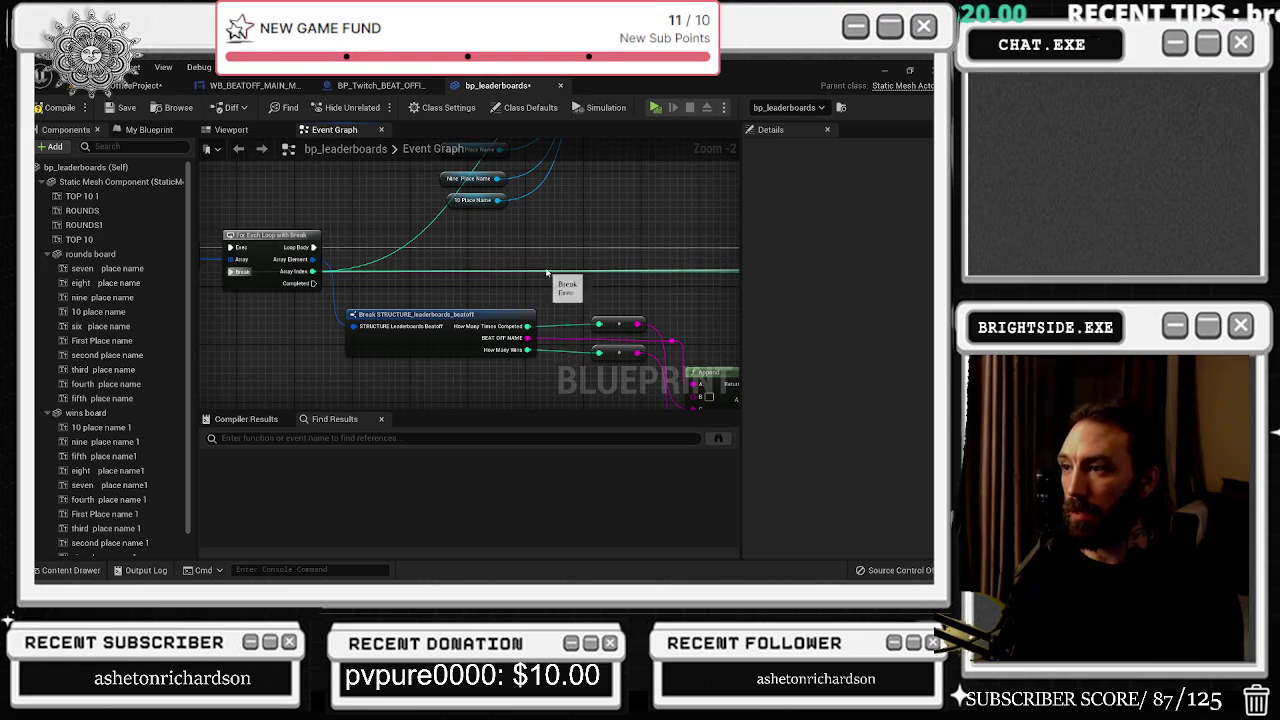
click(533, 241)
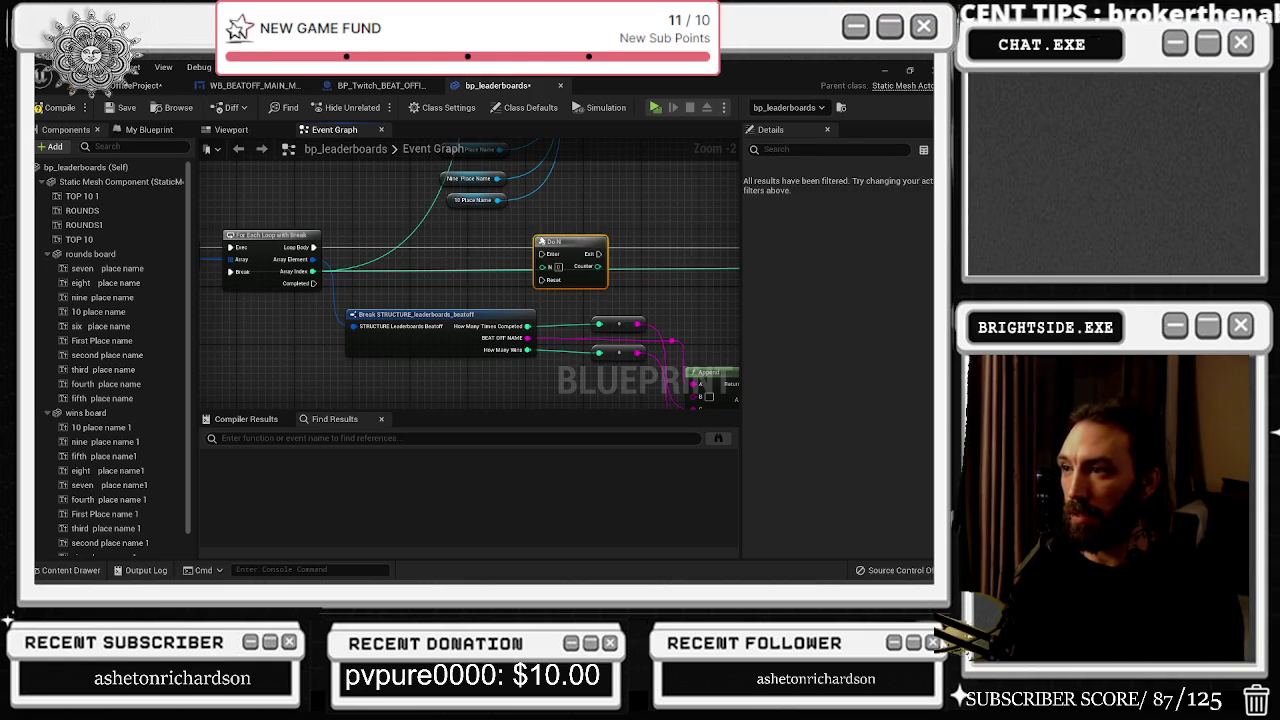
Step: Replace the Do N node with a Sequence fed by Loop Body, its Then 0 driving a new Branch
key(Delete)
click(551, 232)
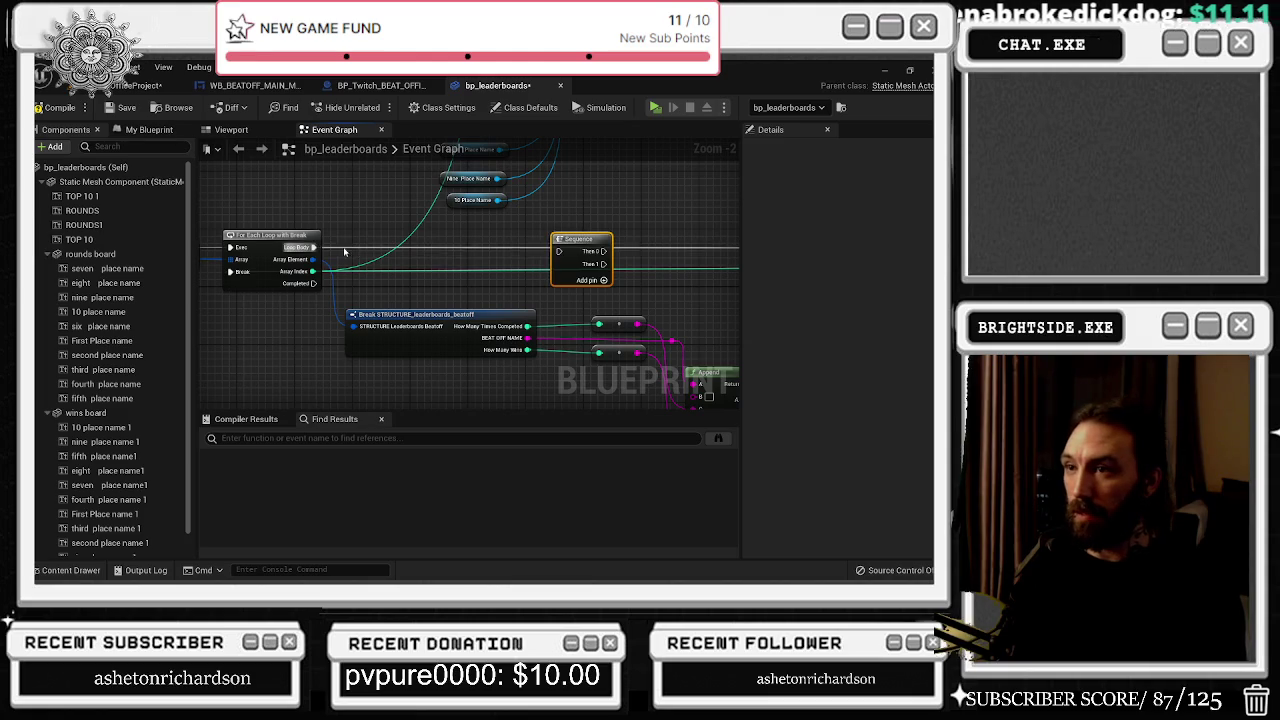
mouse_move(313, 247)
mouse_down()
mouse_move(660, 258)
mouse_move(410, 262)
mouse_move(558, 251)
mouse_up()
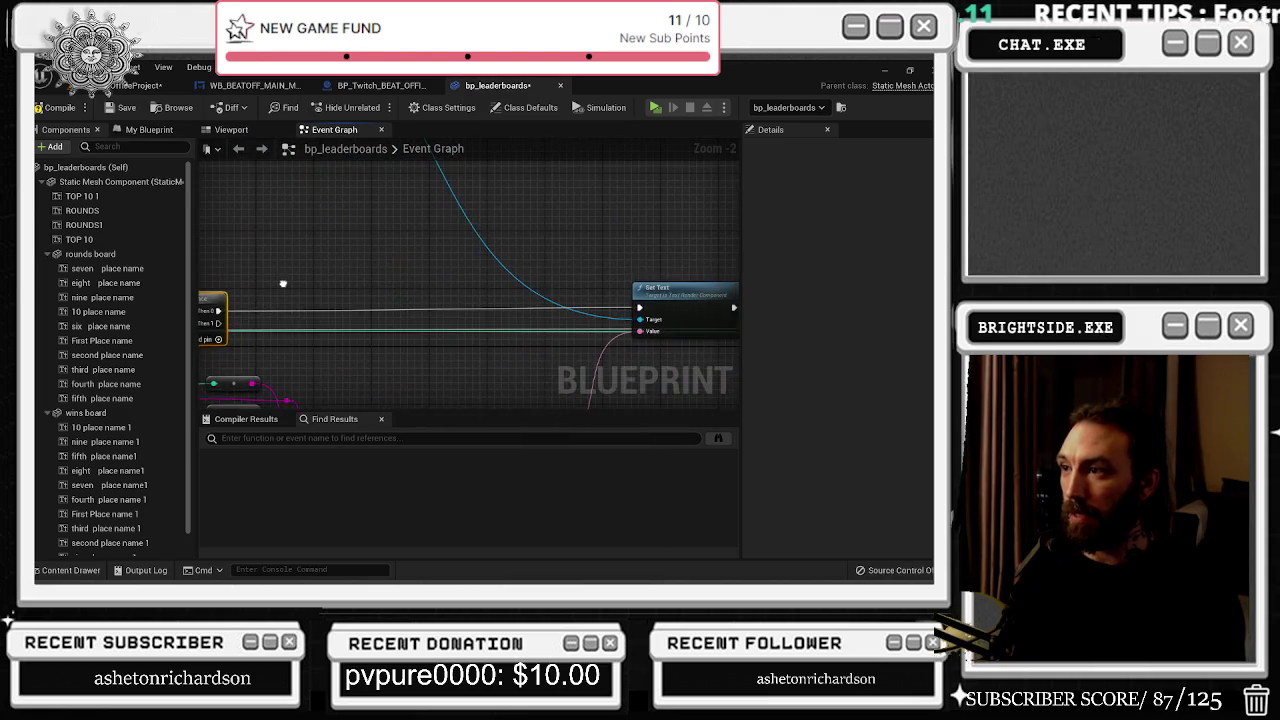
click(446, 265)
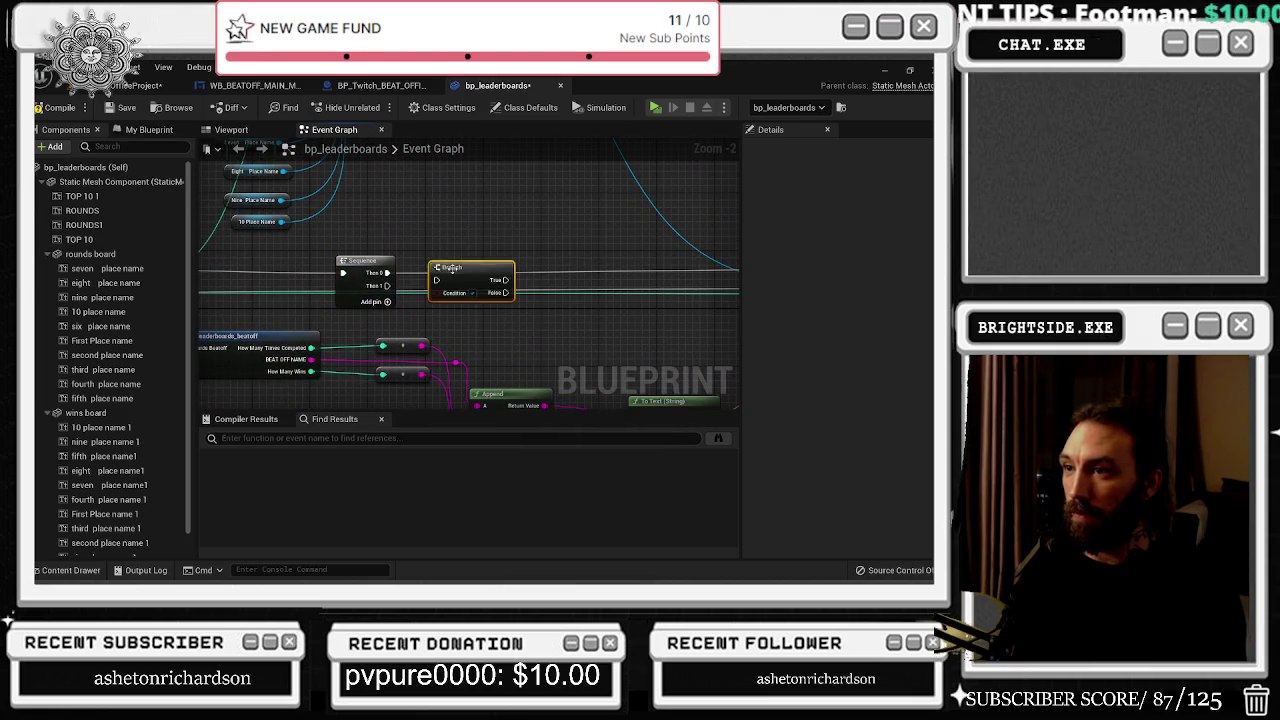
mouse_move(387, 272)
mouse_down()
mouse_move(420, 285)
mouse_move(511, 258)
mouse_up()
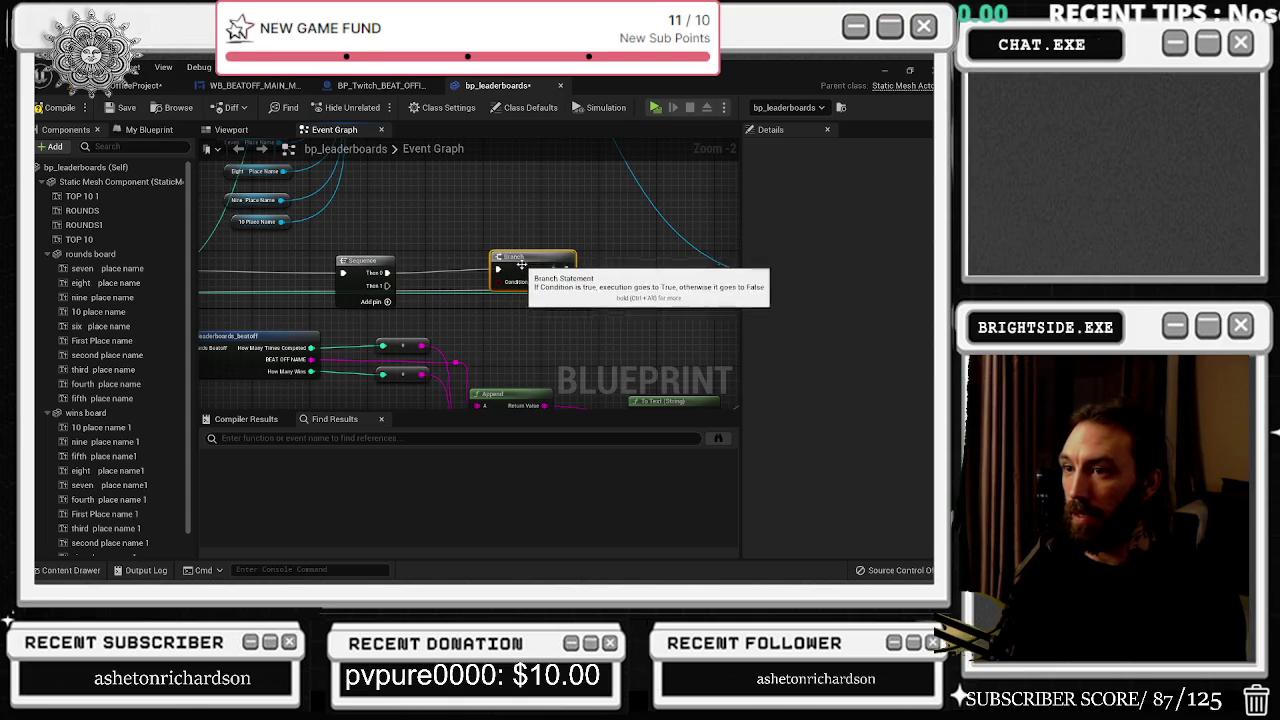
mouse_move(486, 309)
mouse_down()
mouse_move(526, 294)
mouse_move(528, 277)
mouse_up()
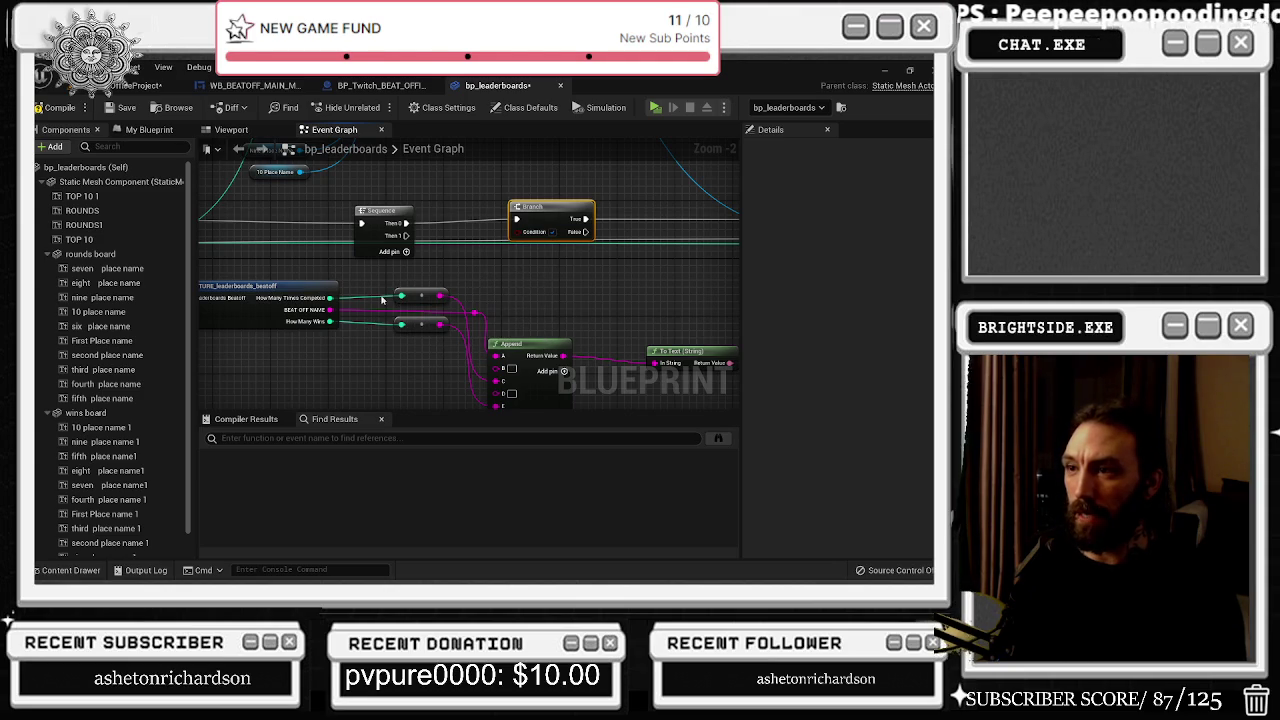
Step: Search 'gr' for a Greater node from the How Many Times Competed pin, then bring up the window switcher
drag(330, 298, 432, 268)
text(gr)
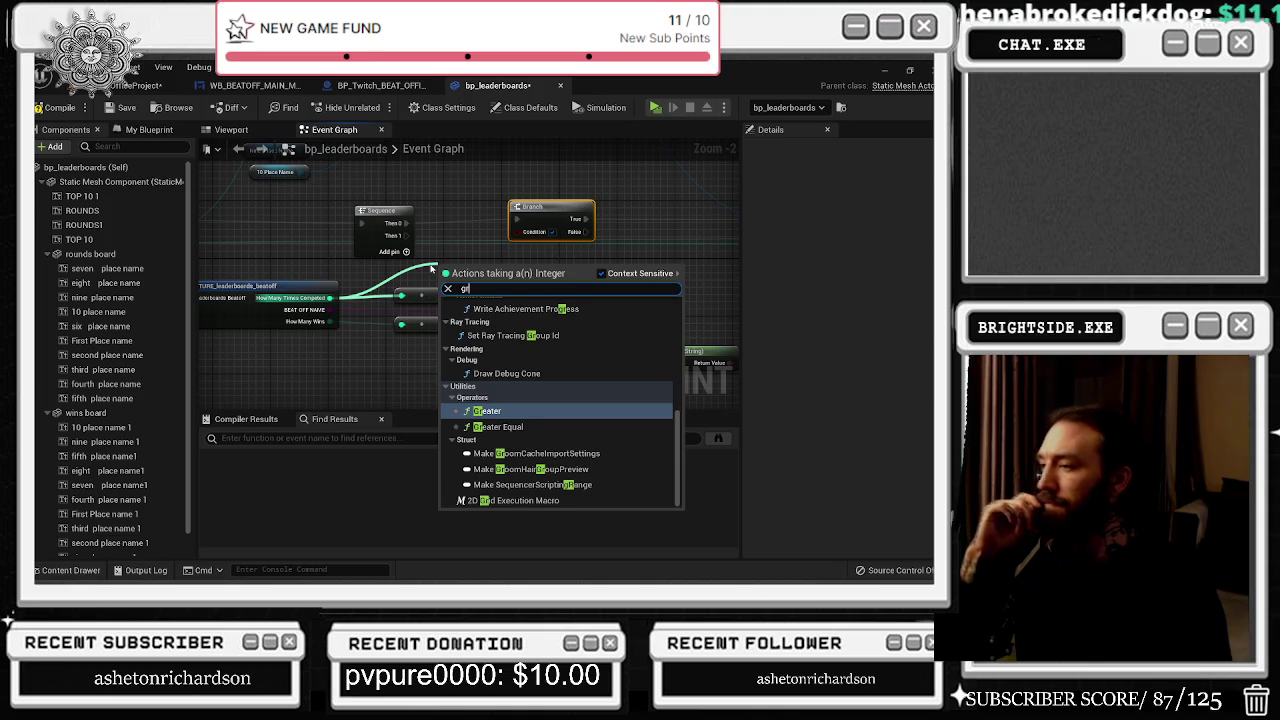
key(alt+Tab)
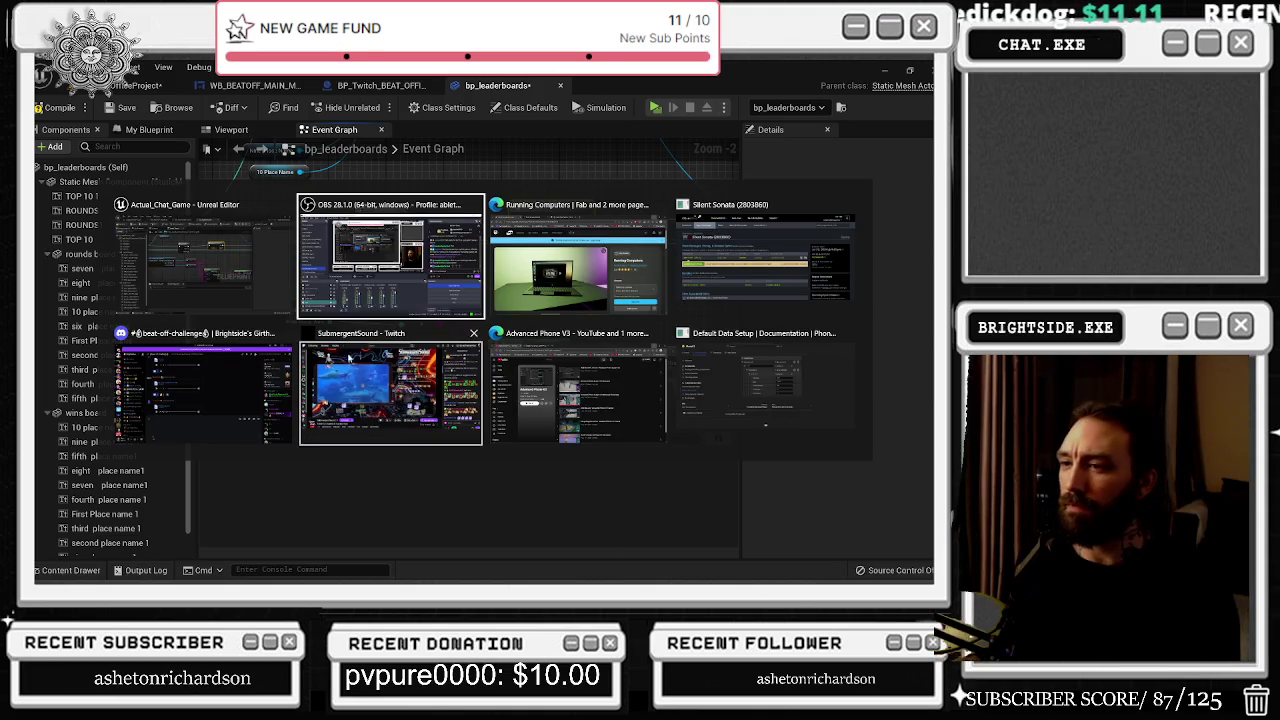
Step: Switch to the Twitch DJ stream, unmute it briefly, then minimize the browser
click(348, 355)
click(88, 491)
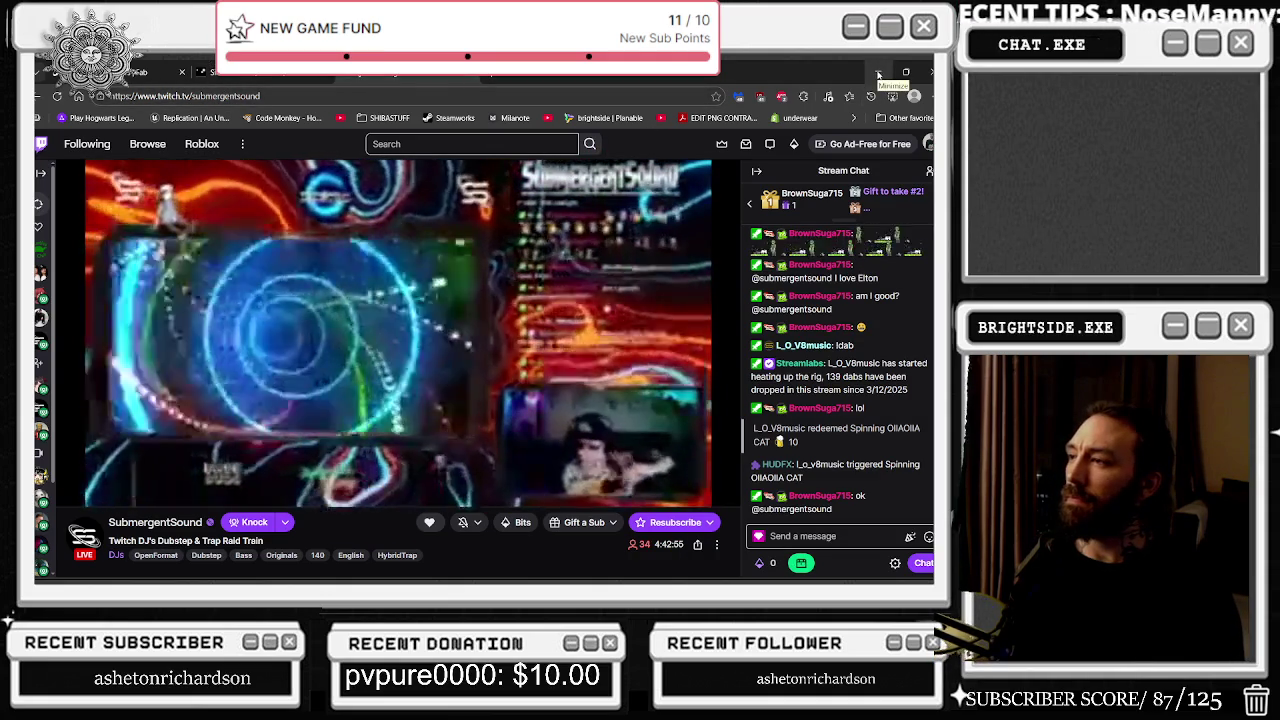
mouse_move(117, 493)
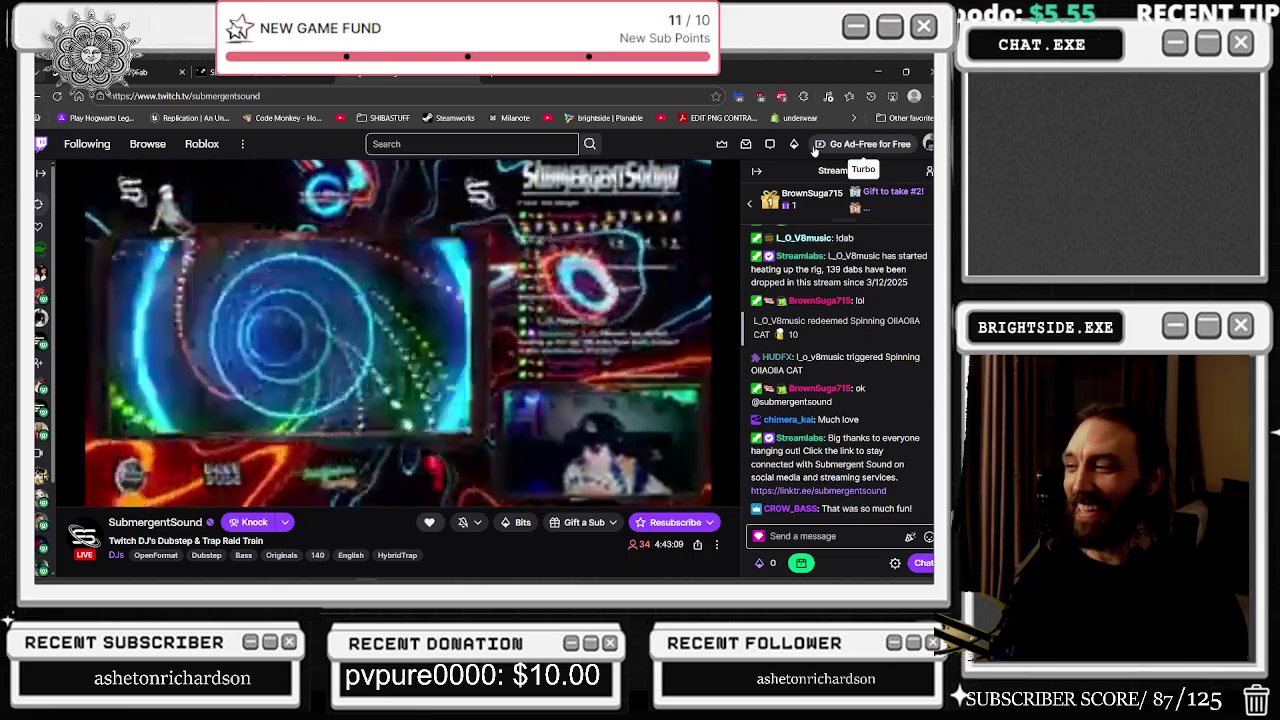
mouse_move(233, 582)
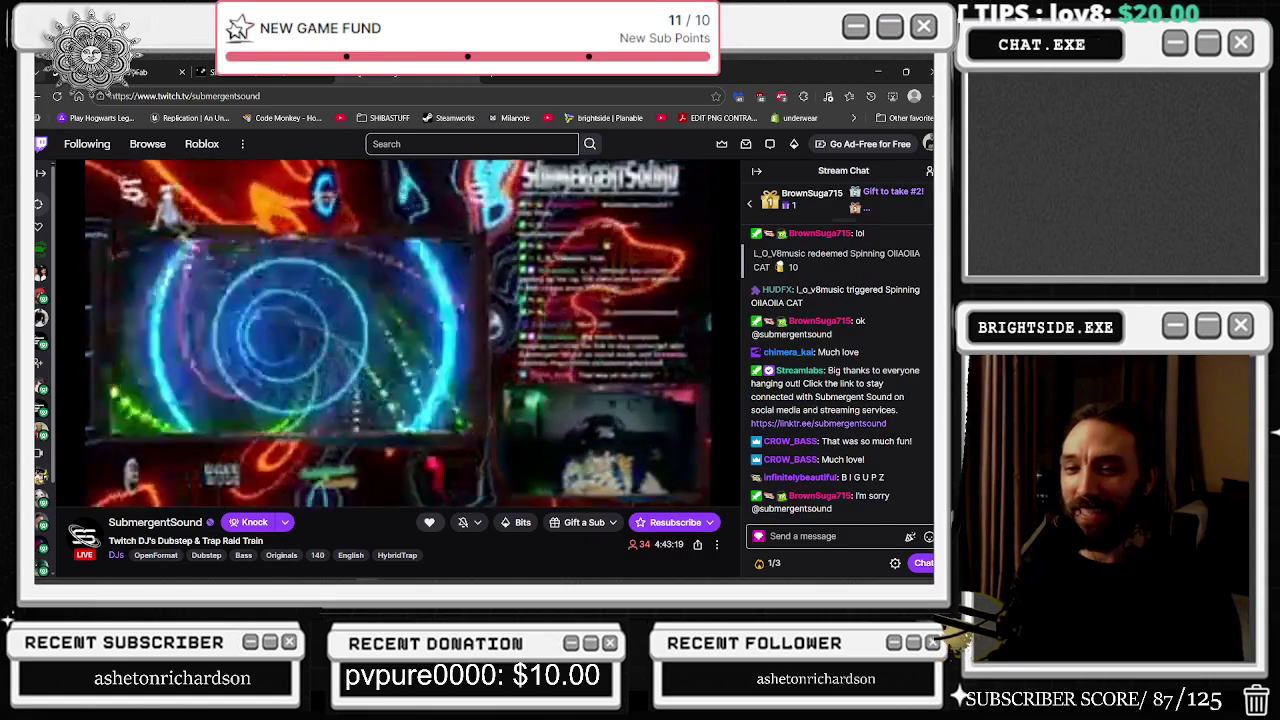
click(880, 72)
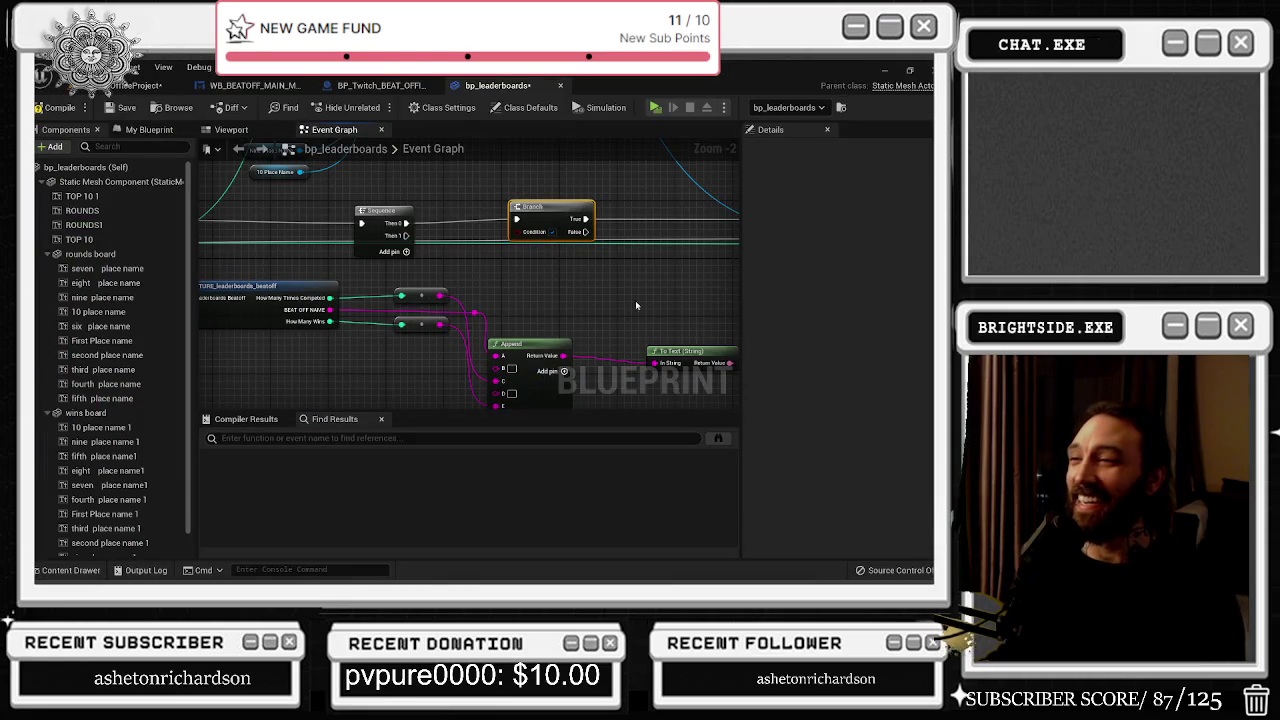
Step: Survey the leaderboard graph from the For Each Loop and VALUES nodes to BeginPlay and Delay
mouse_move(547, 314)
mouse_down()
mouse_move(606, 286)
mouse_move(698, 277)
mouse_up()
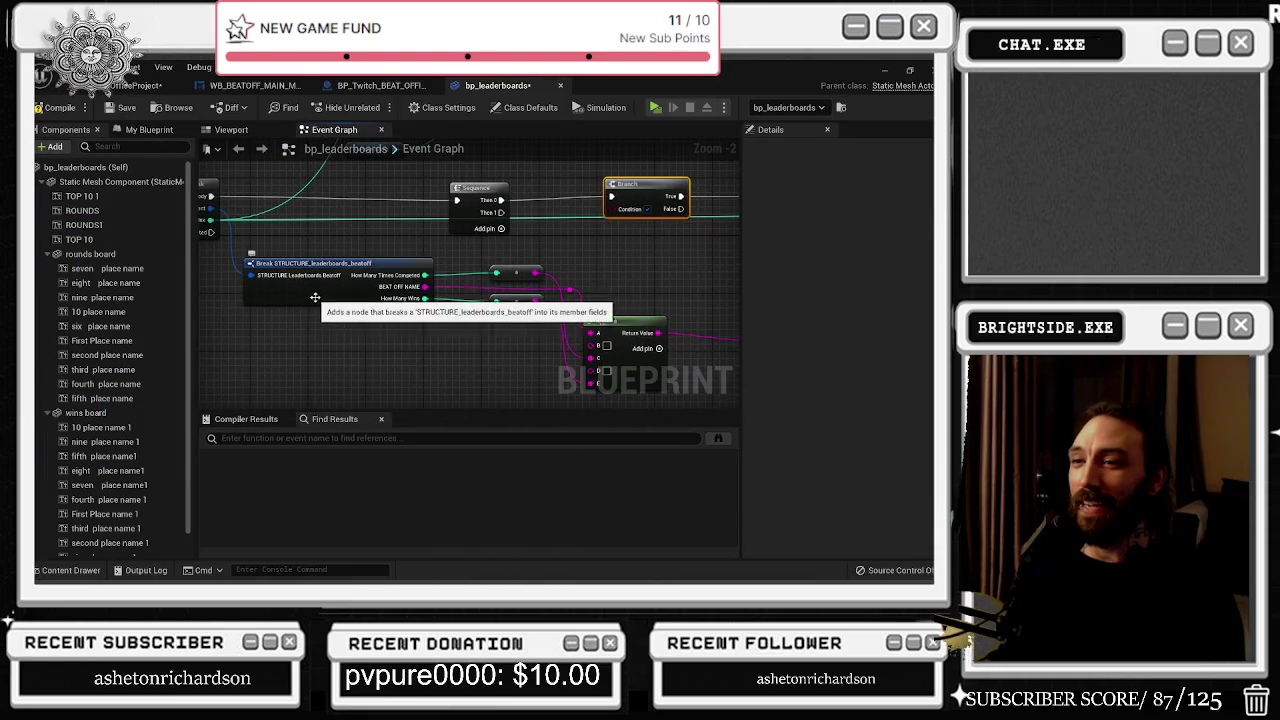
drag(410, 305, 428, 307)
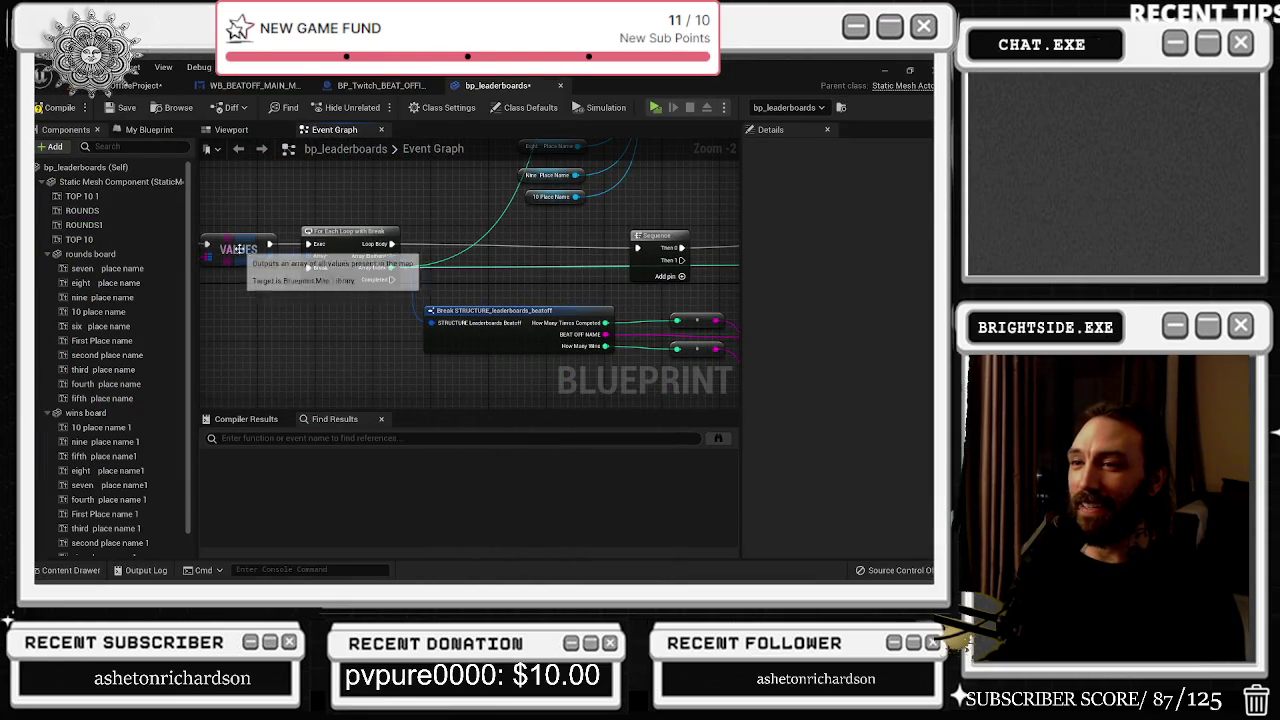
scroll(312, 246, up, 1)
drag(270, 284, 0, 266)
mouse_move(416, 322)
mouse_down()
mouse_move(357, 273)
mouse_move(370, 219)
mouse_move(622, 311)
mouse_up()
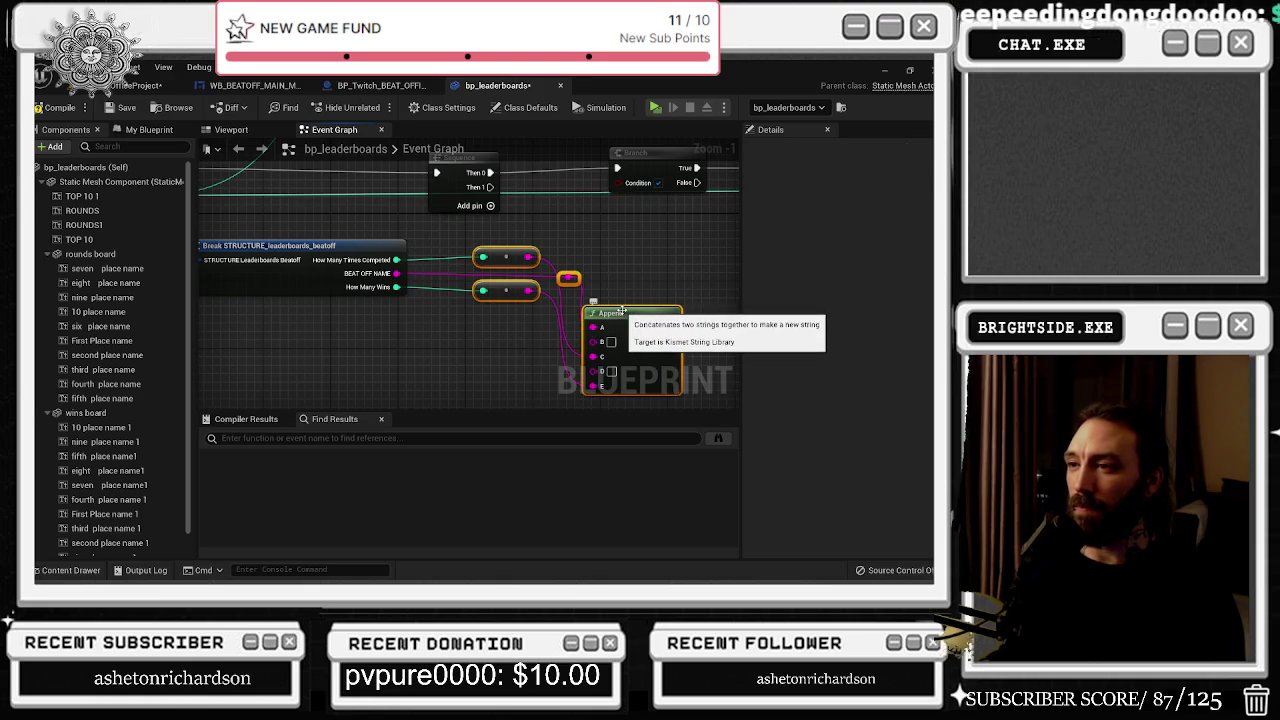
scroll(620, 293, down, 2)
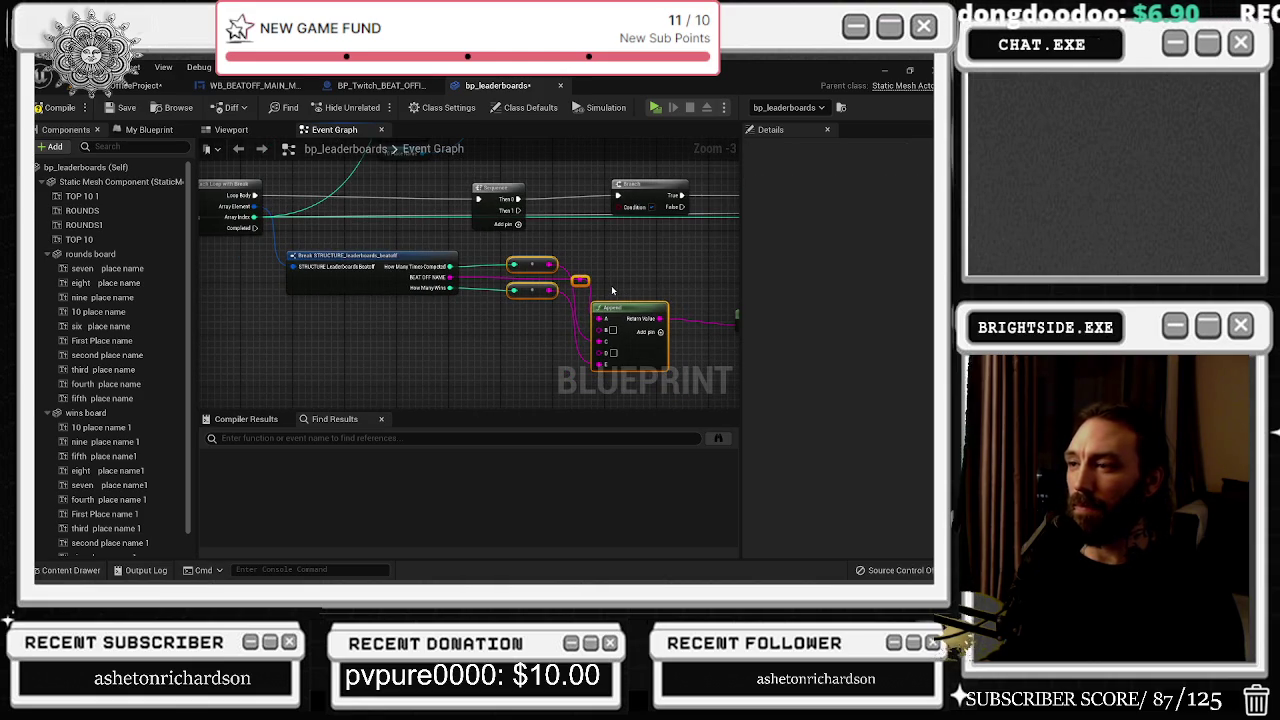
mouse_move(612, 290)
mouse_down()
mouse_move(585, 328)
mouse_move(369, 323)
mouse_up()
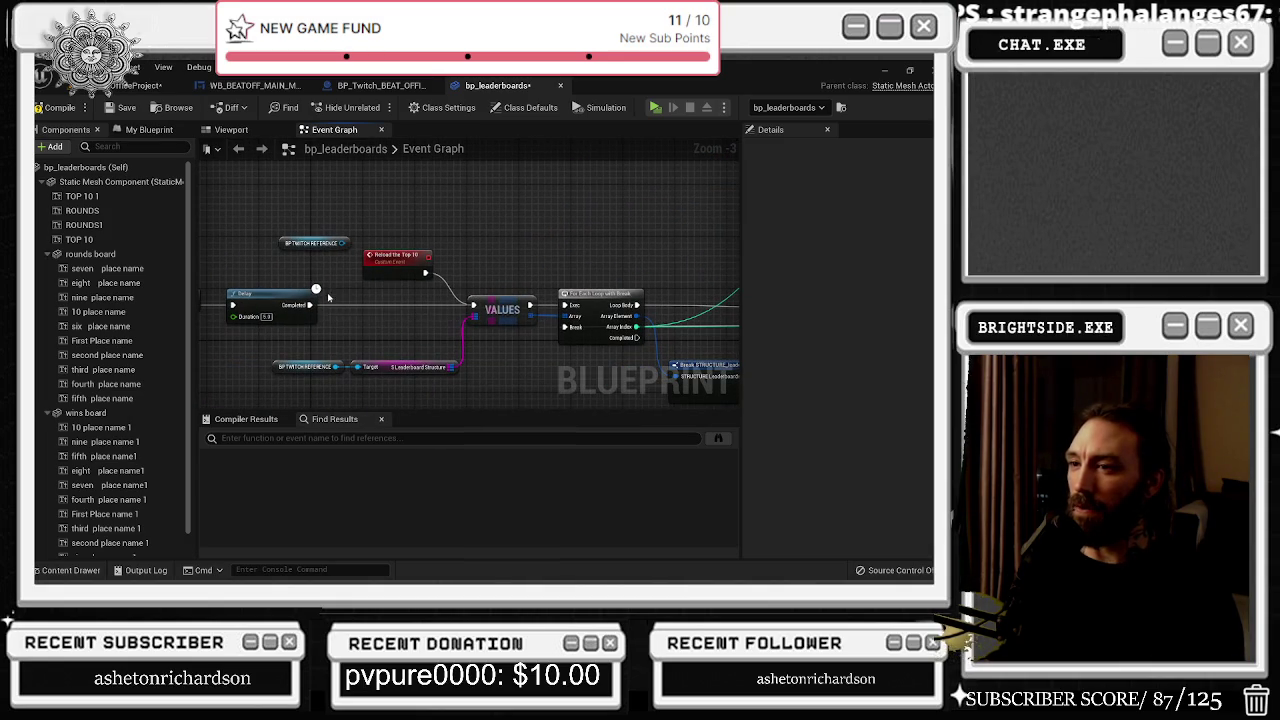
drag(504, 366, 364, 300)
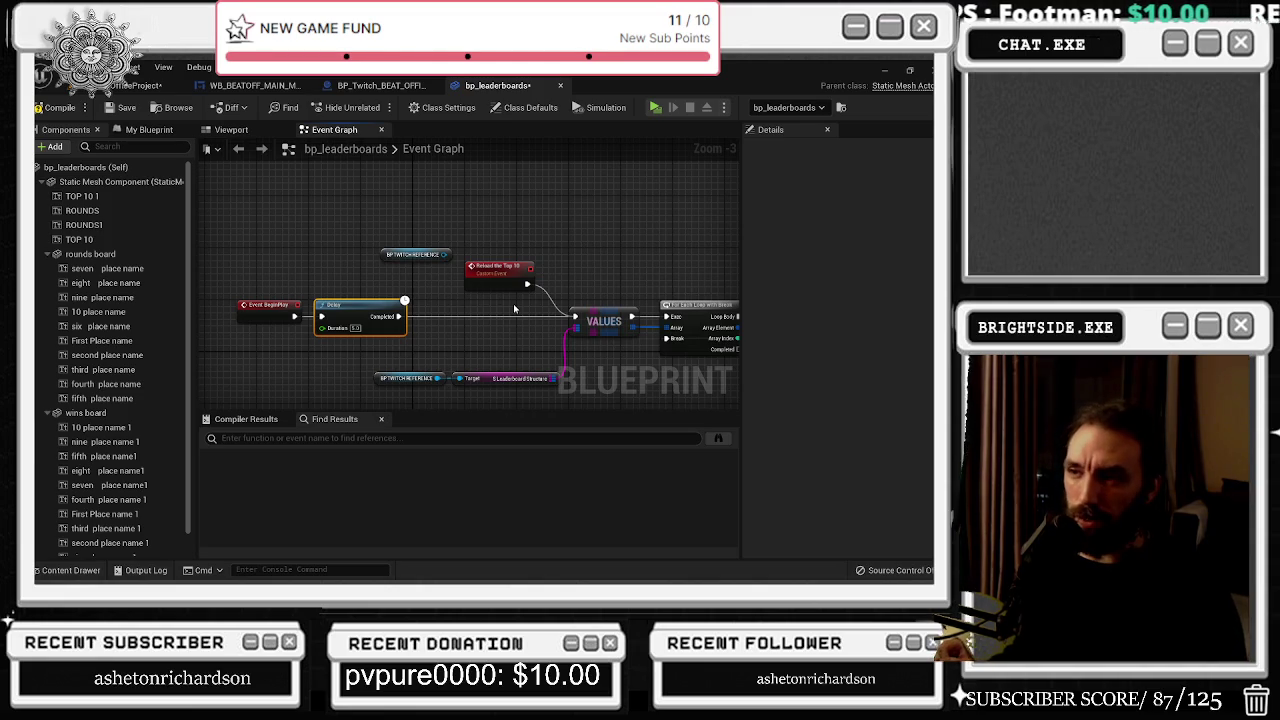
Step: Route the How Many Times Competed connection through the reroute point beside the place-name nodes
drag(513, 303, 350, 284)
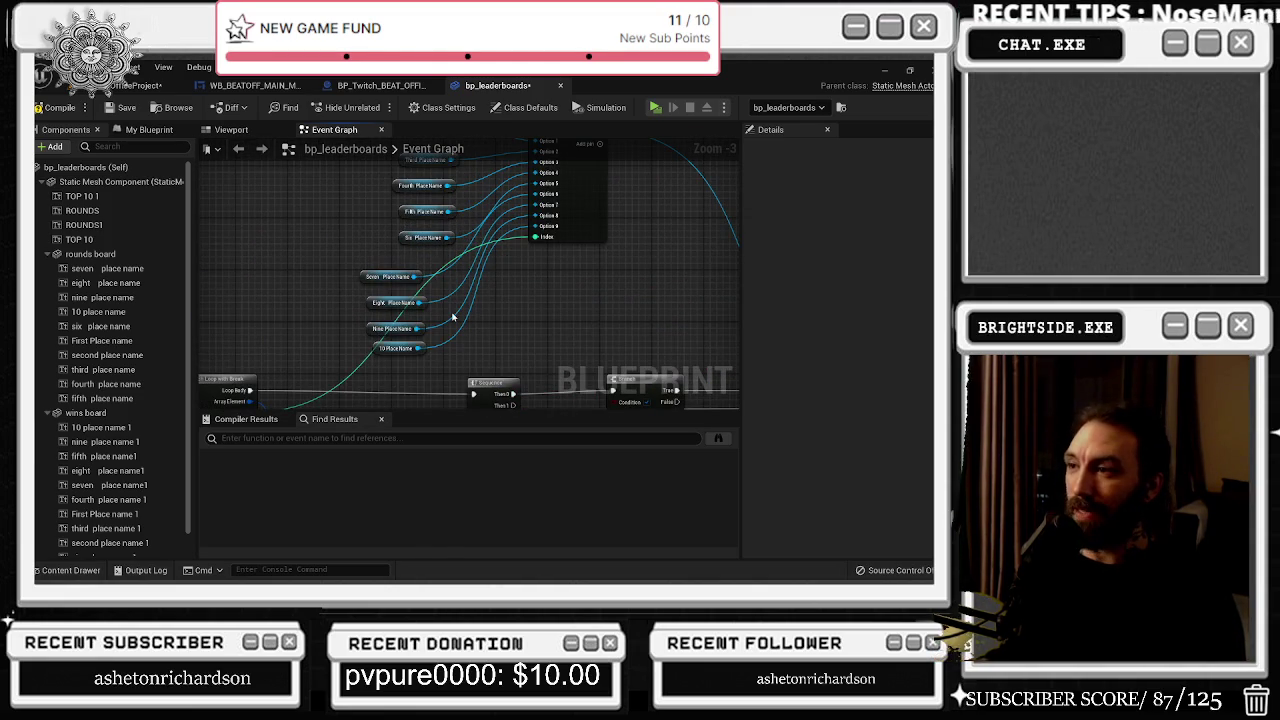
drag(467, 305, 316, 243)
mouse_move(537, 315)
mouse_down()
mouse_move(570, 270)
mouse_move(630, 236)
mouse_up()
scroll(535, 290, up, 2)
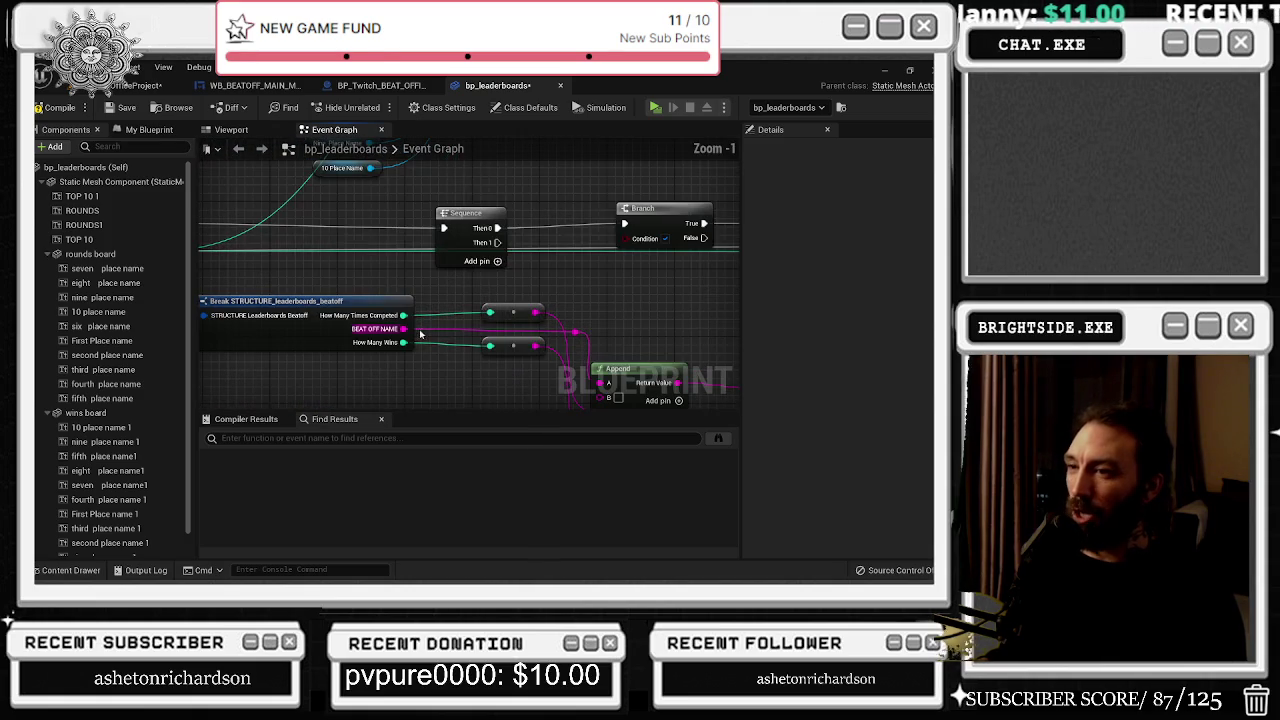
drag(403, 315, 579, 255)
drag(494, 303, 490, 312)
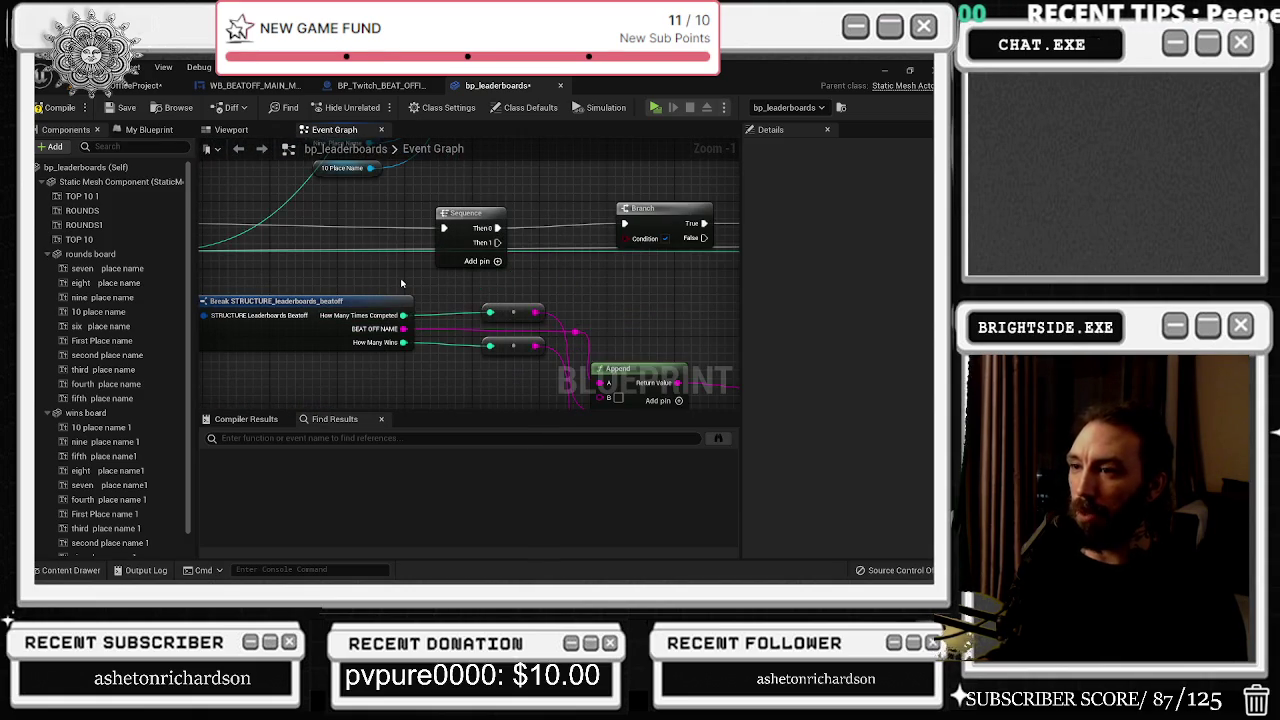
drag(288, 297, 415, 293)
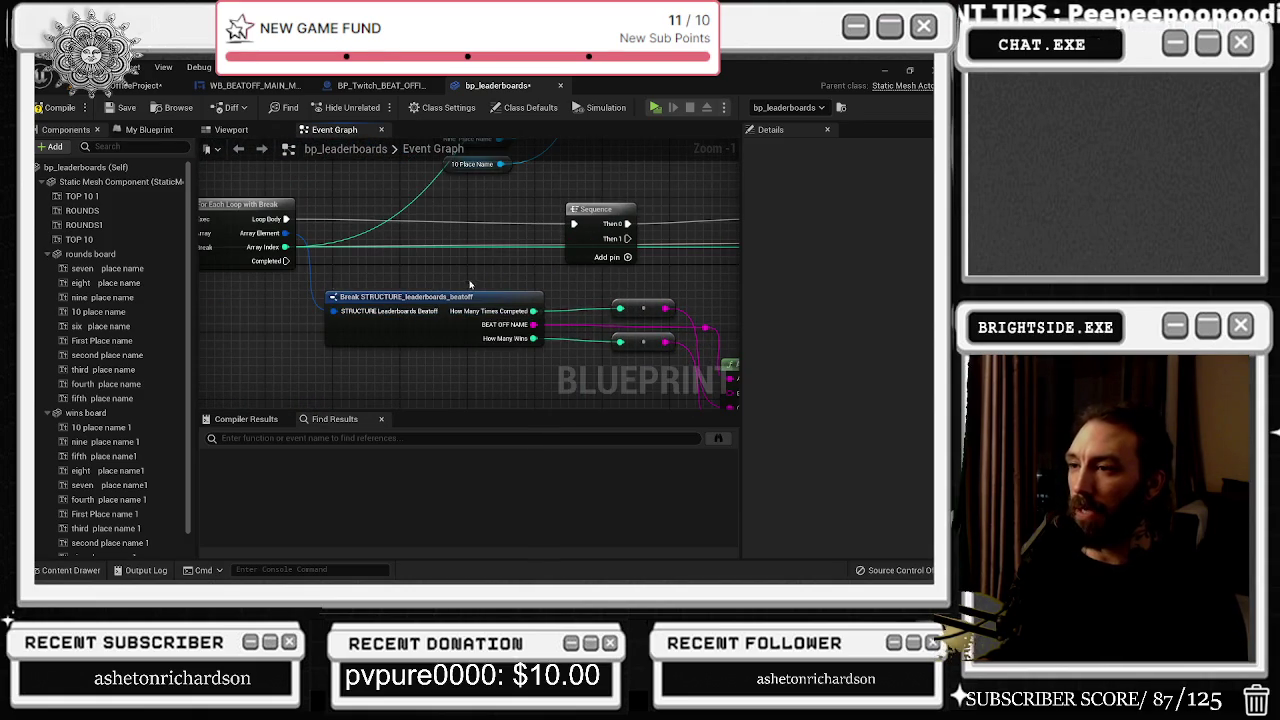
mouse_move(563, 307)
mouse_down()
mouse_move(386, 303)
mouse_move(530, 268)
mouse_move(565, 228)
mouse_move(559, 271)
mouse_move(586, 245)
mouse_up()
scroll(483, 313, down, 4)
scroll(483, 313, up, 2)
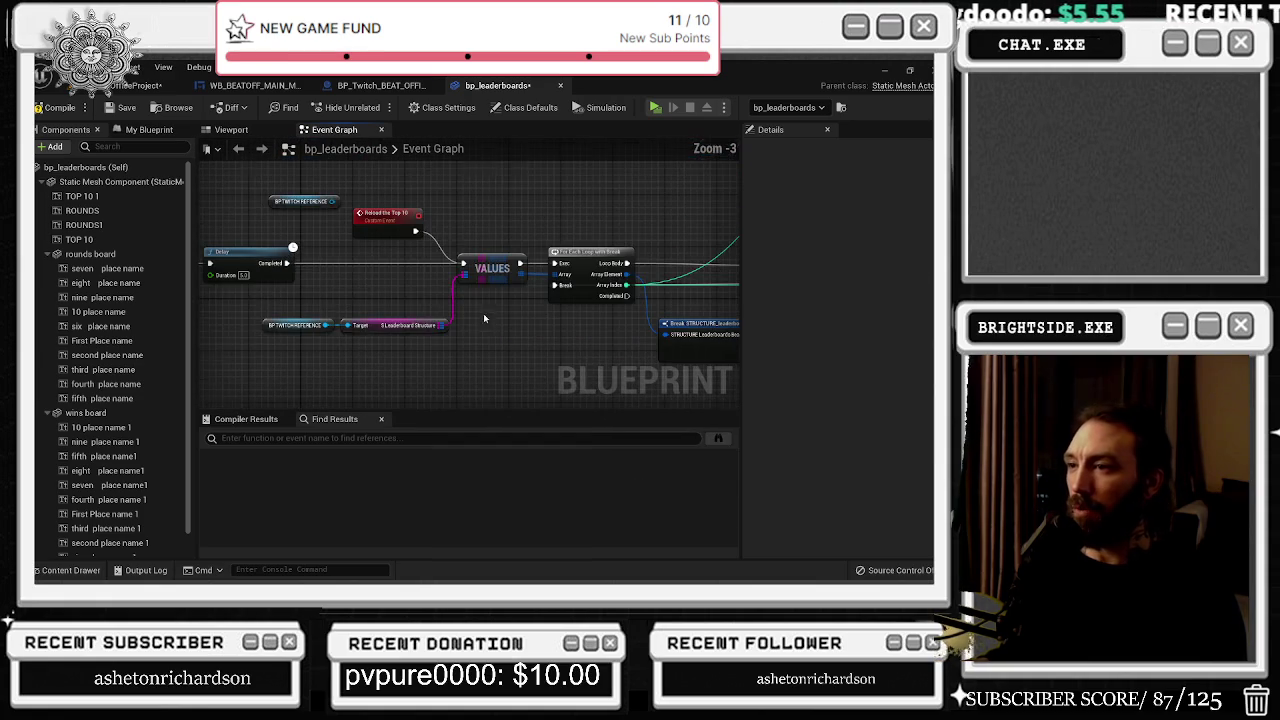
Step: Box-select the Select node with the Six, Seven and lower place-name nodes, then return to VALUES
drag(495, 347, 219, 406)
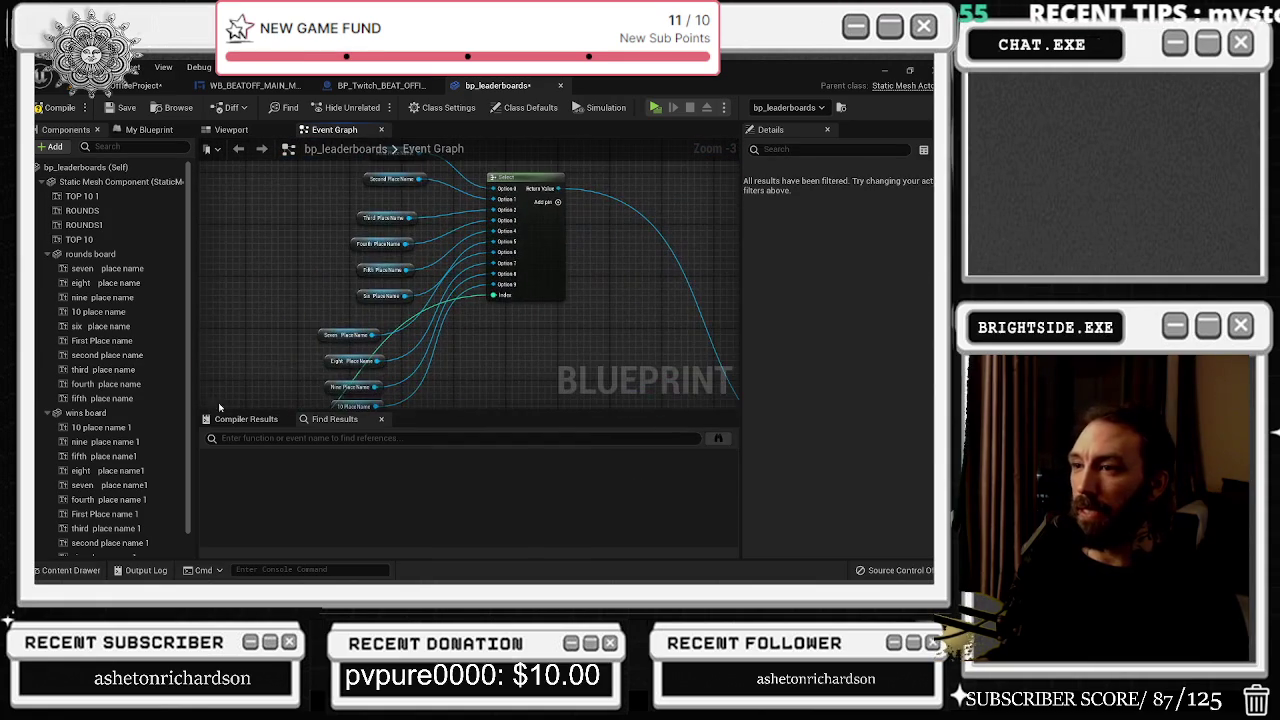
mouse_move(461, 282)
mouse_down()
mouse_move(524, 352)
mouse_move(490, 376)
mouse_up()
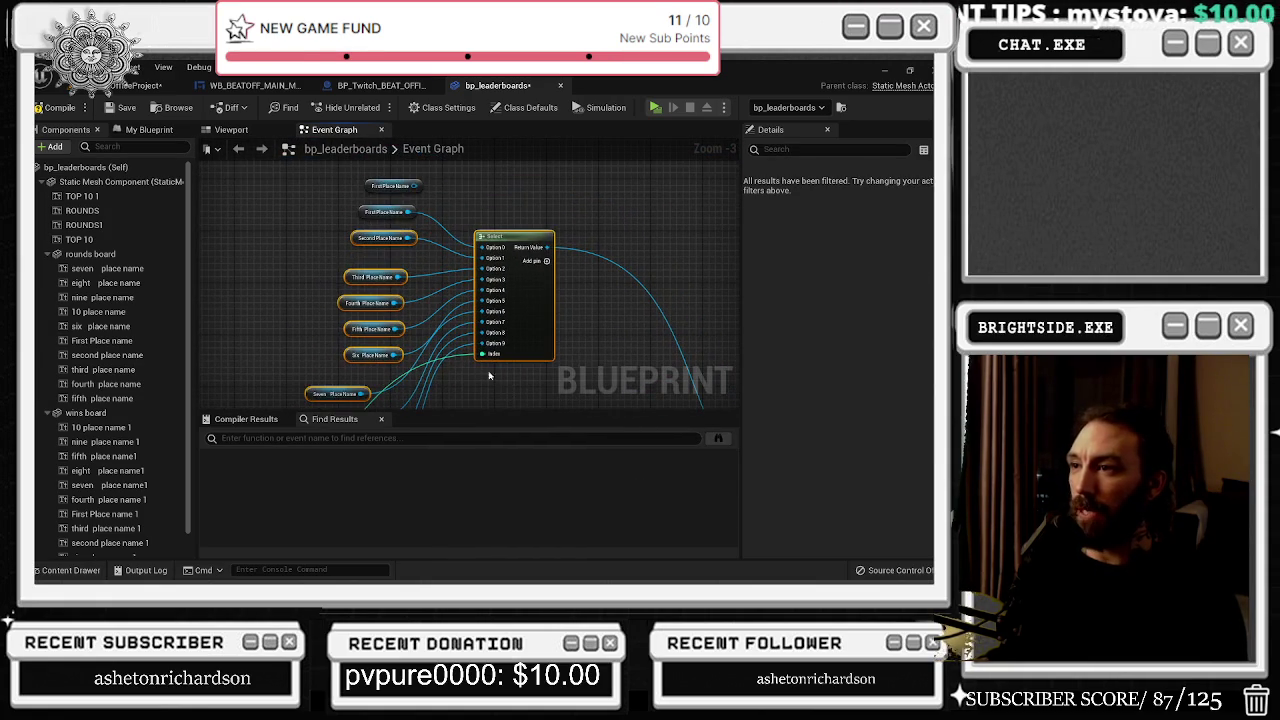
mouse_move(315, 197)
mouse_down()
mouse_move(540, 345)
mouse_move(512, 390)
mouse_move(522, 347)
mouse_up()
drag(551, 301, 885, 281)
mouse_move(523, 326)
mouse_down()
mouse_move(548, 234)
mouse_move(336, 258)
mouse_move(459, 333)
mouse_up()
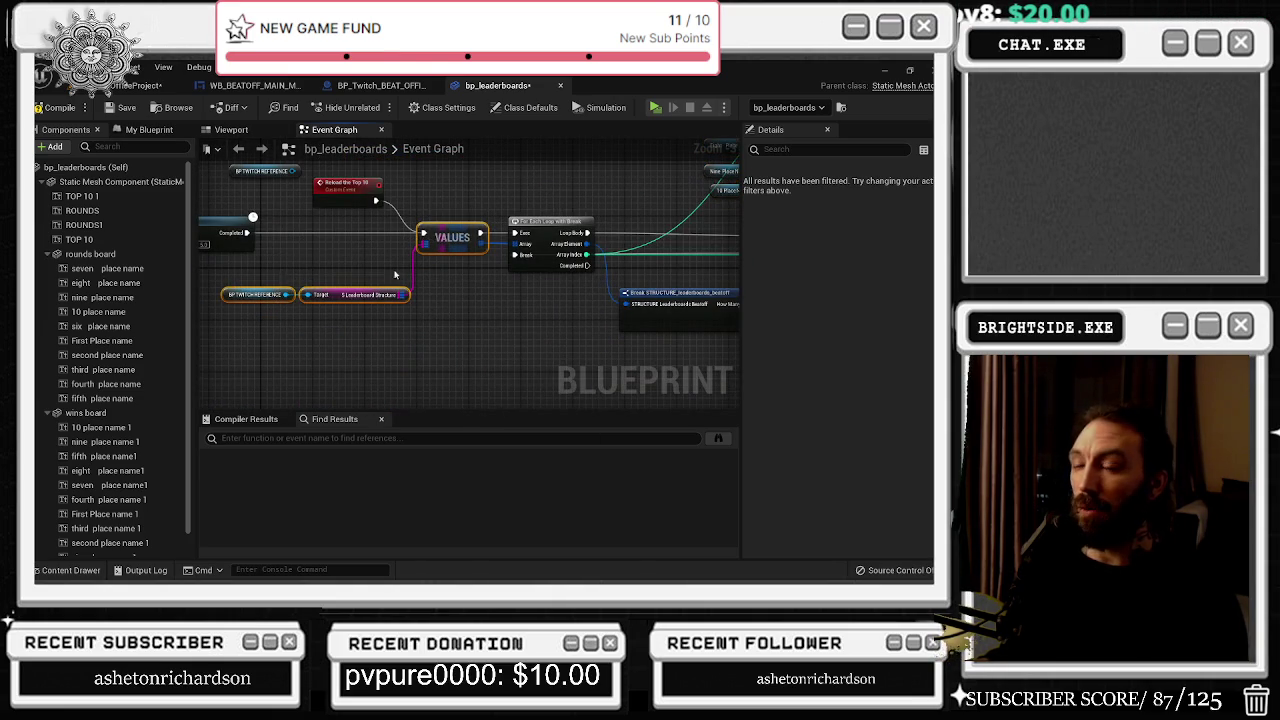
Step: Save bp_leaderboards and glance at the other open blueprint tabs
click(356, 294)
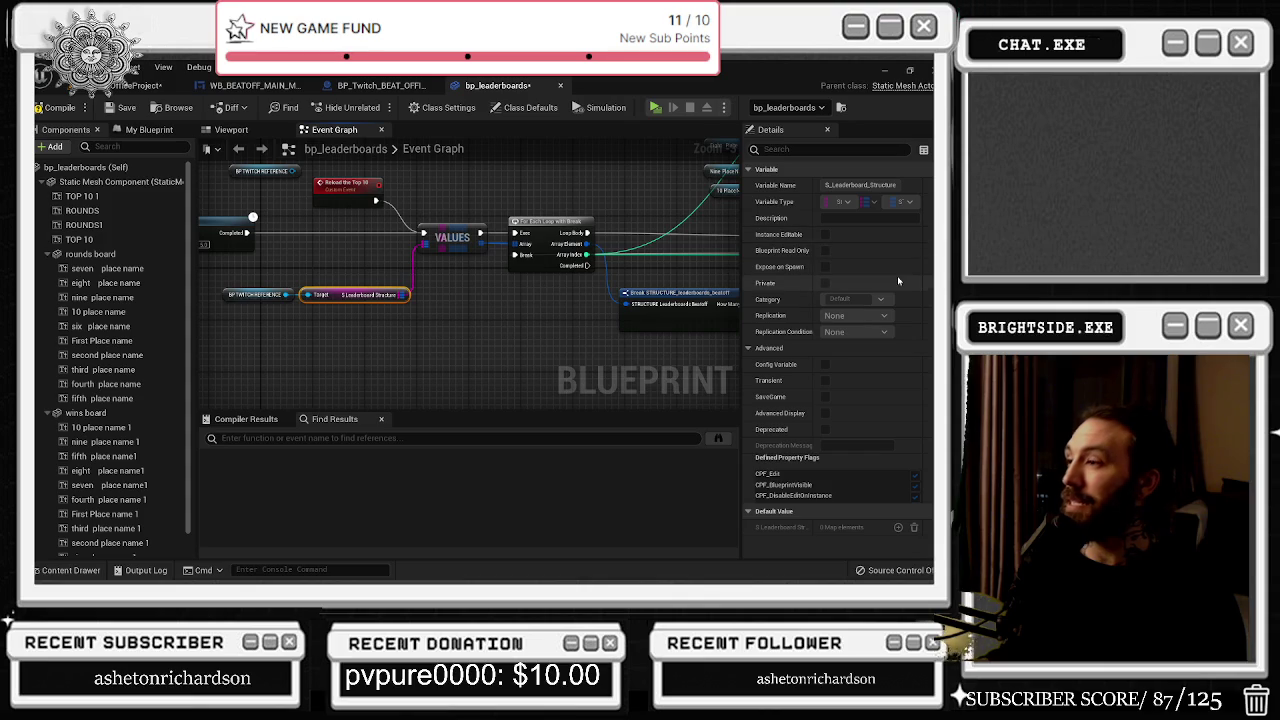
click(122, 107)
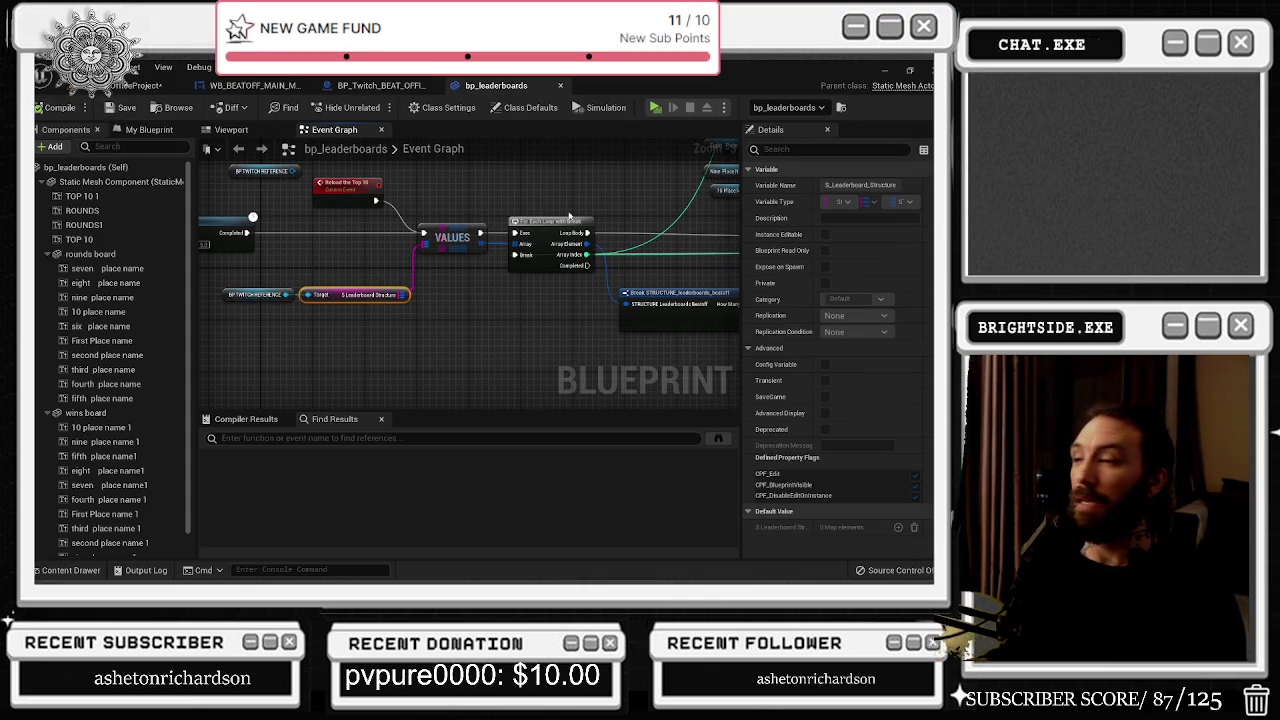
click(384, 87)
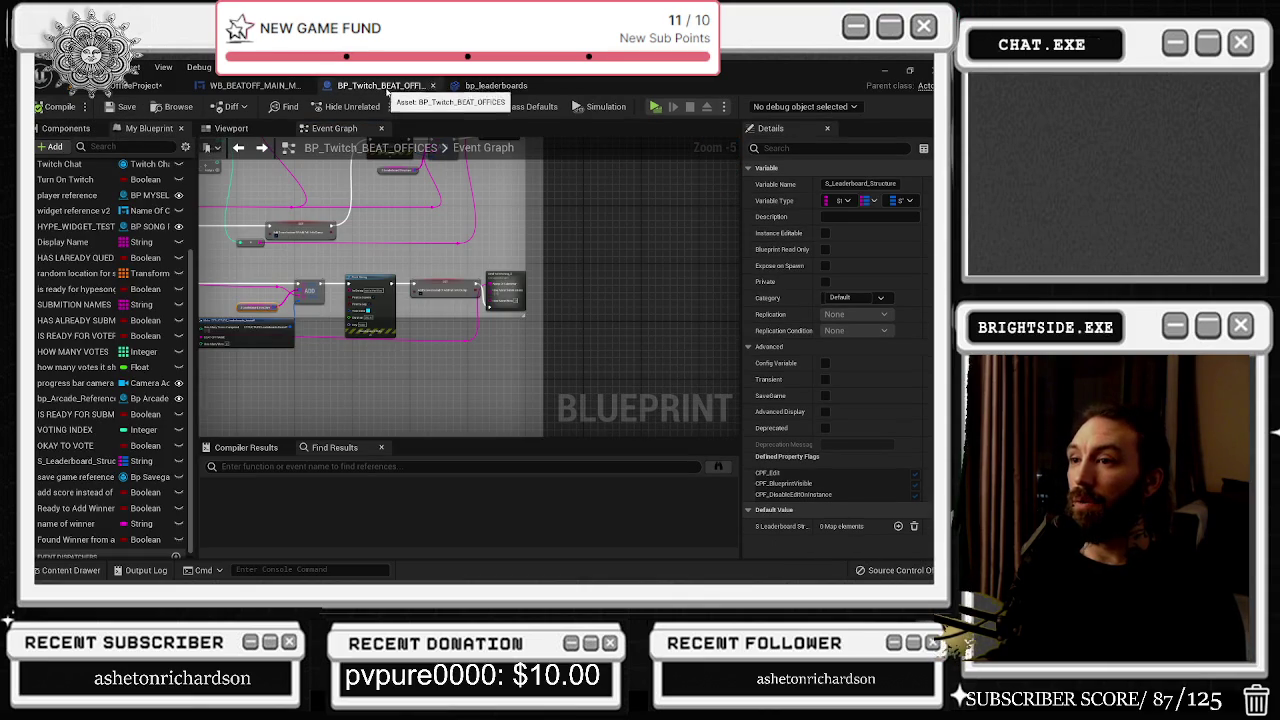
scroll(512, 318, up, 3)
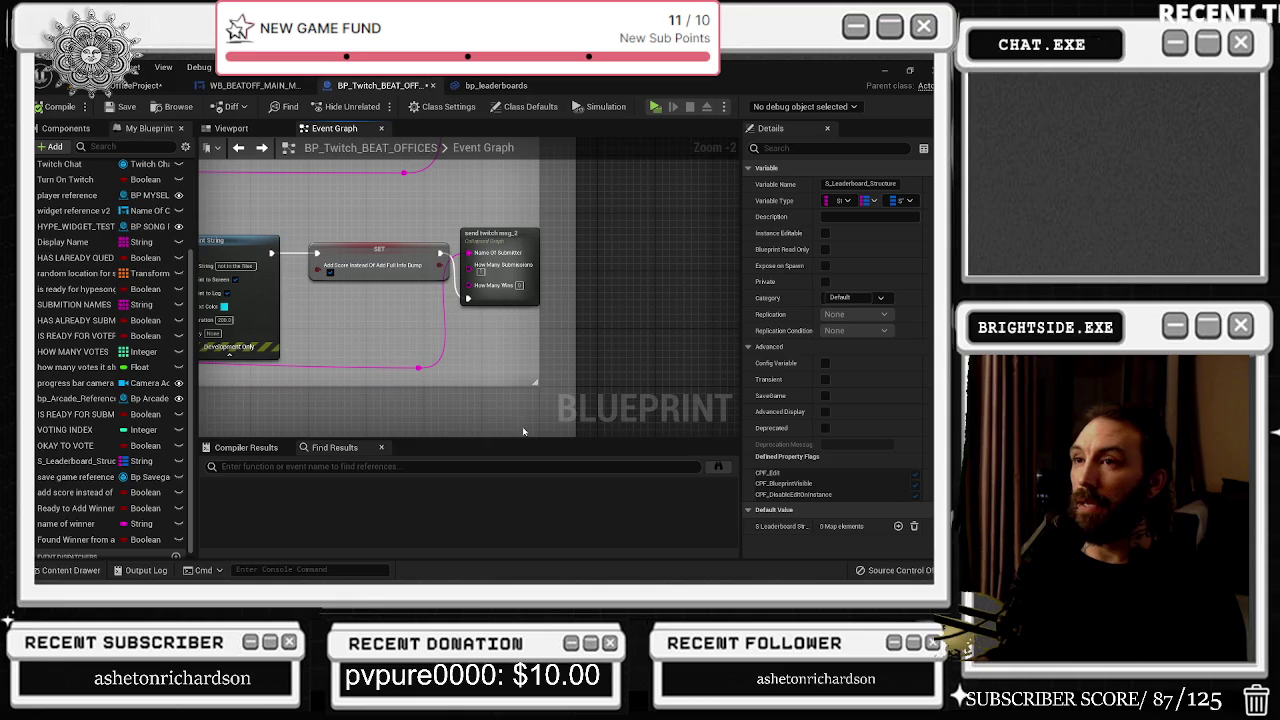
click(262, 85)
click(492, 85)
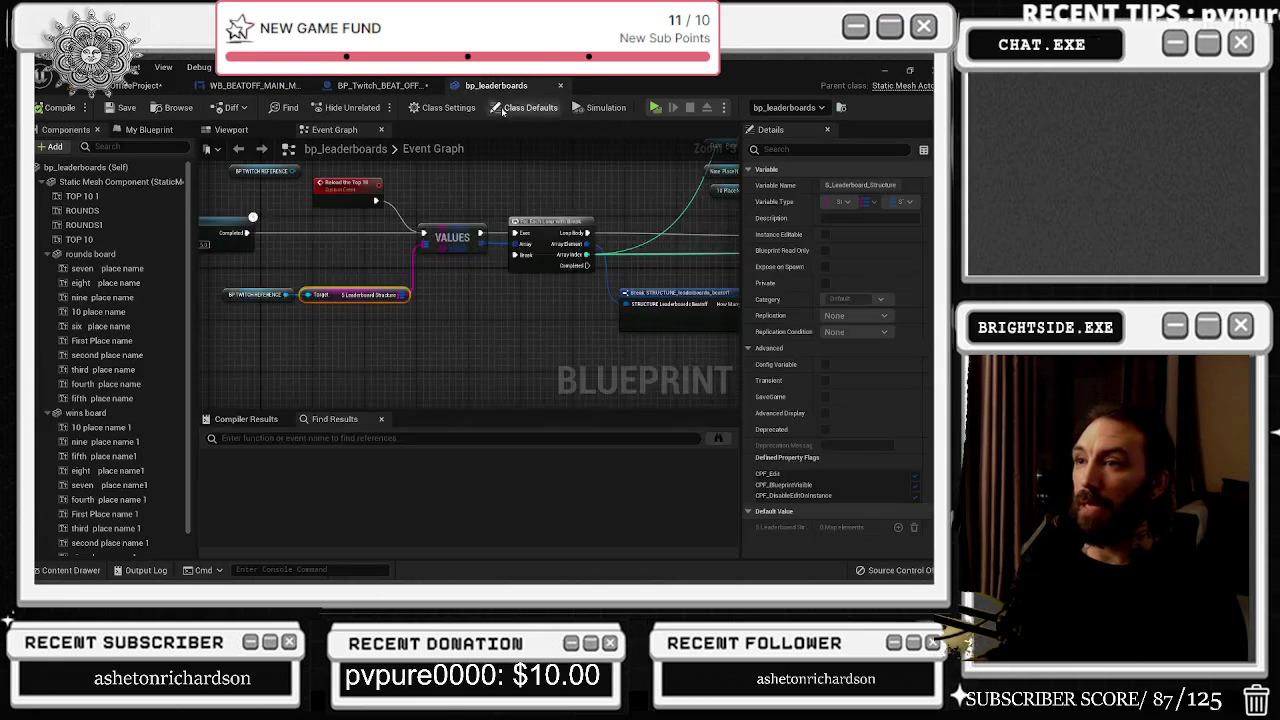
Step: Open the S_Leaderboard_Structure reference node in BP_Twitch_BEAT_OFFICES
ctrl+click(345, 304)
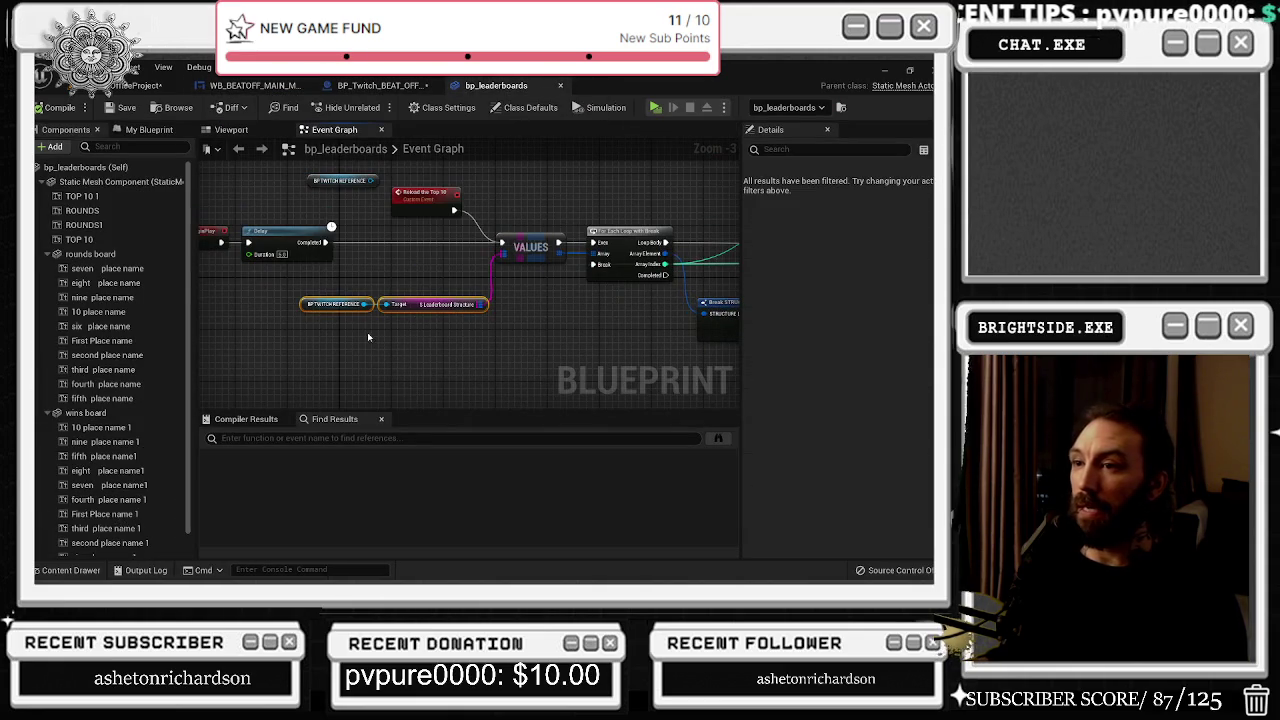
click(322, 305)
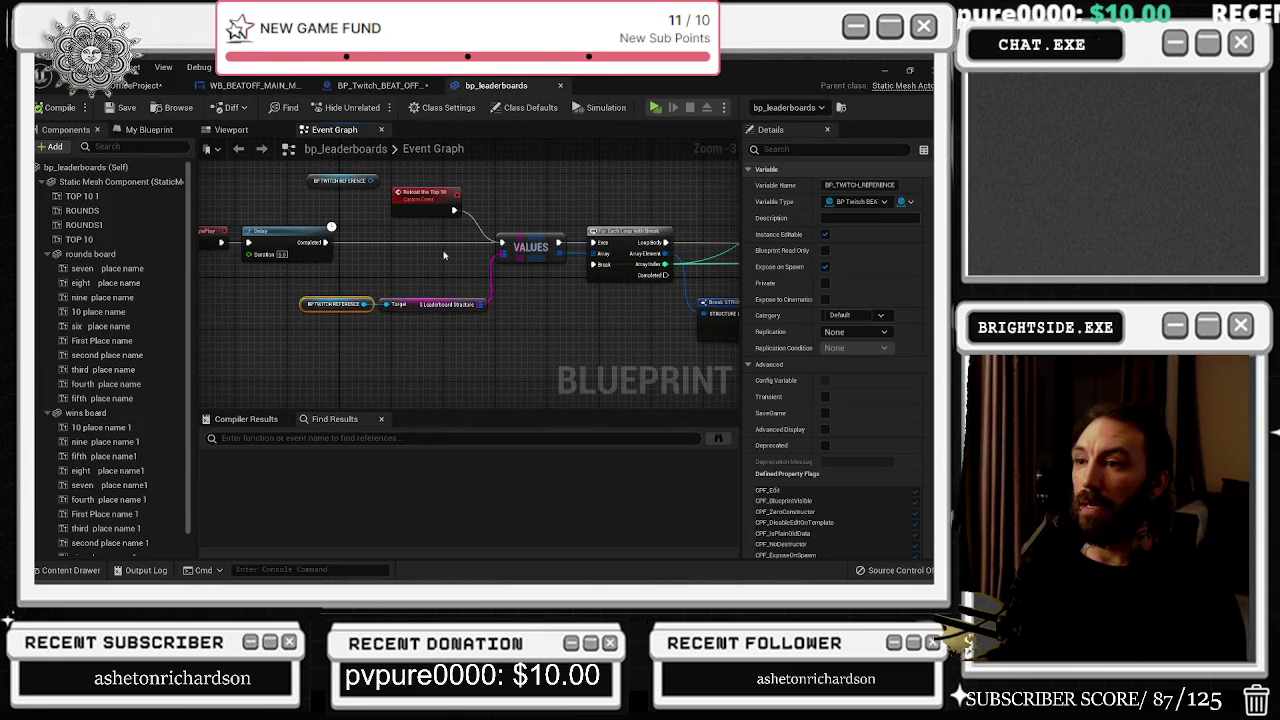
double_click(440, 304)
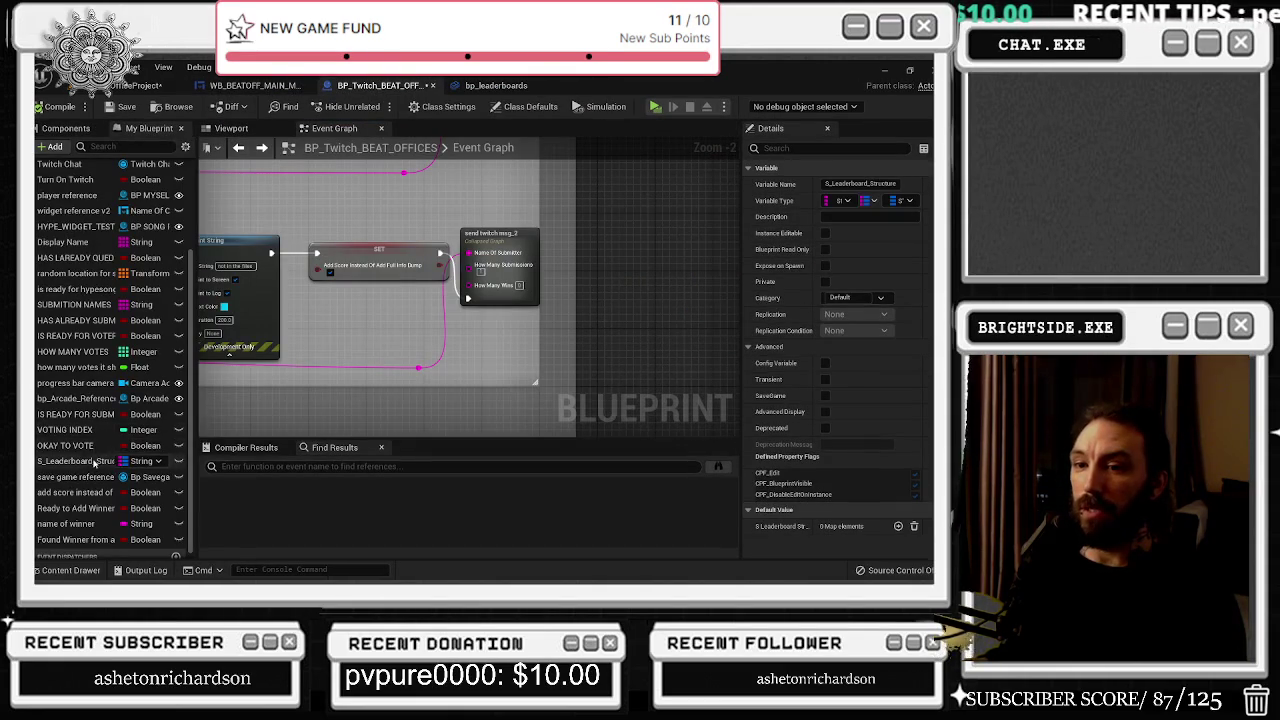
Step: Find References for S_Leaderboard_Structure and browse its uses around the LENGTH, ADDUNIQUE and ADD nodes
right_click(96, 461)
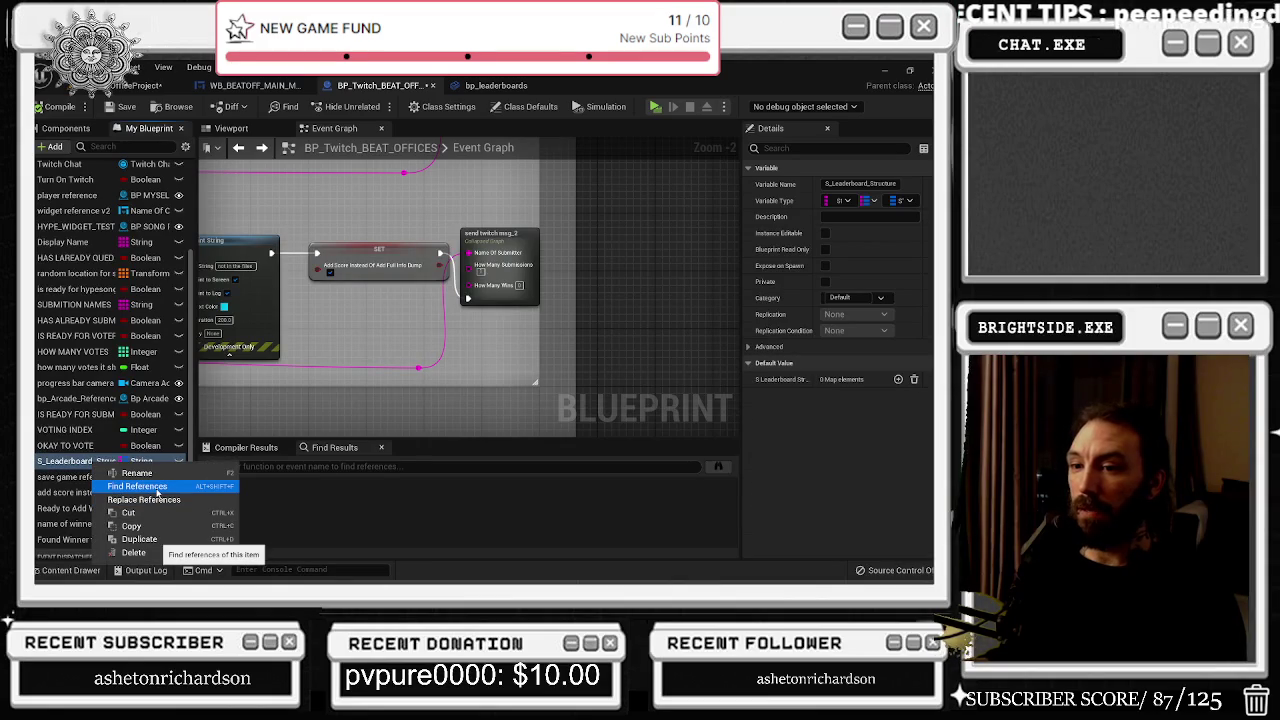
click(140, 486)
click(300, 499)
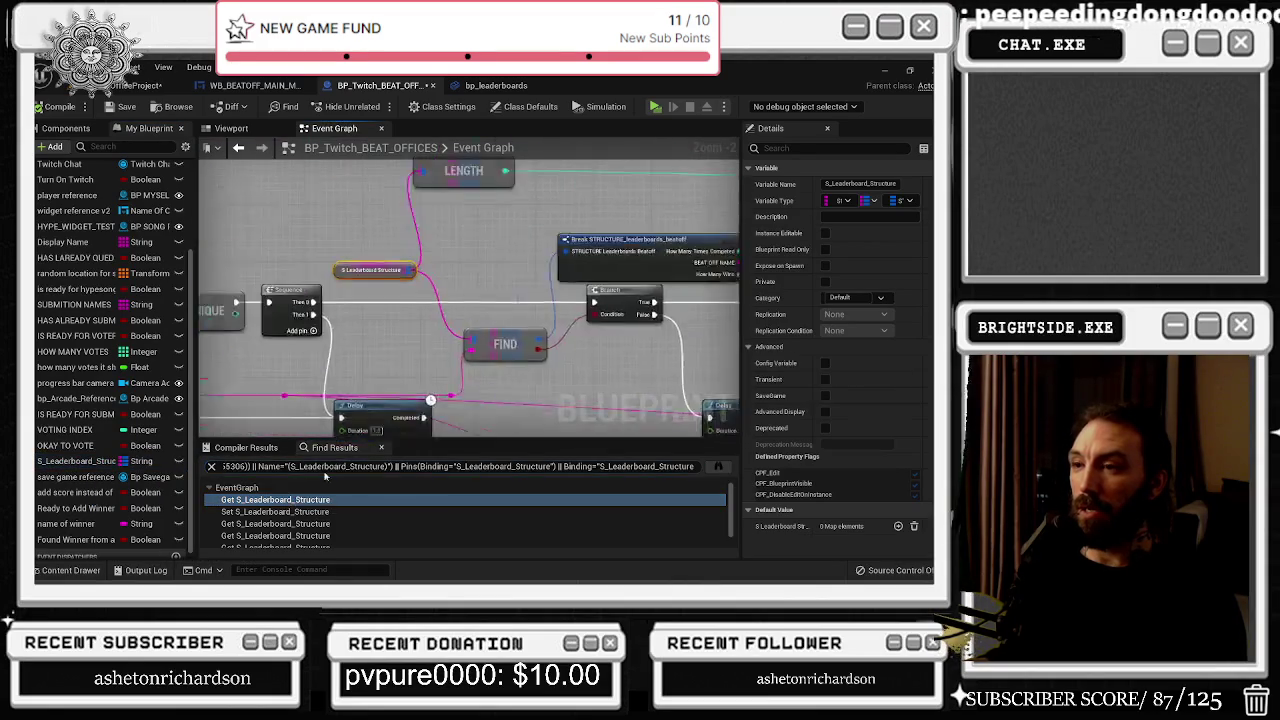
drag(454, 203, 503, 205)
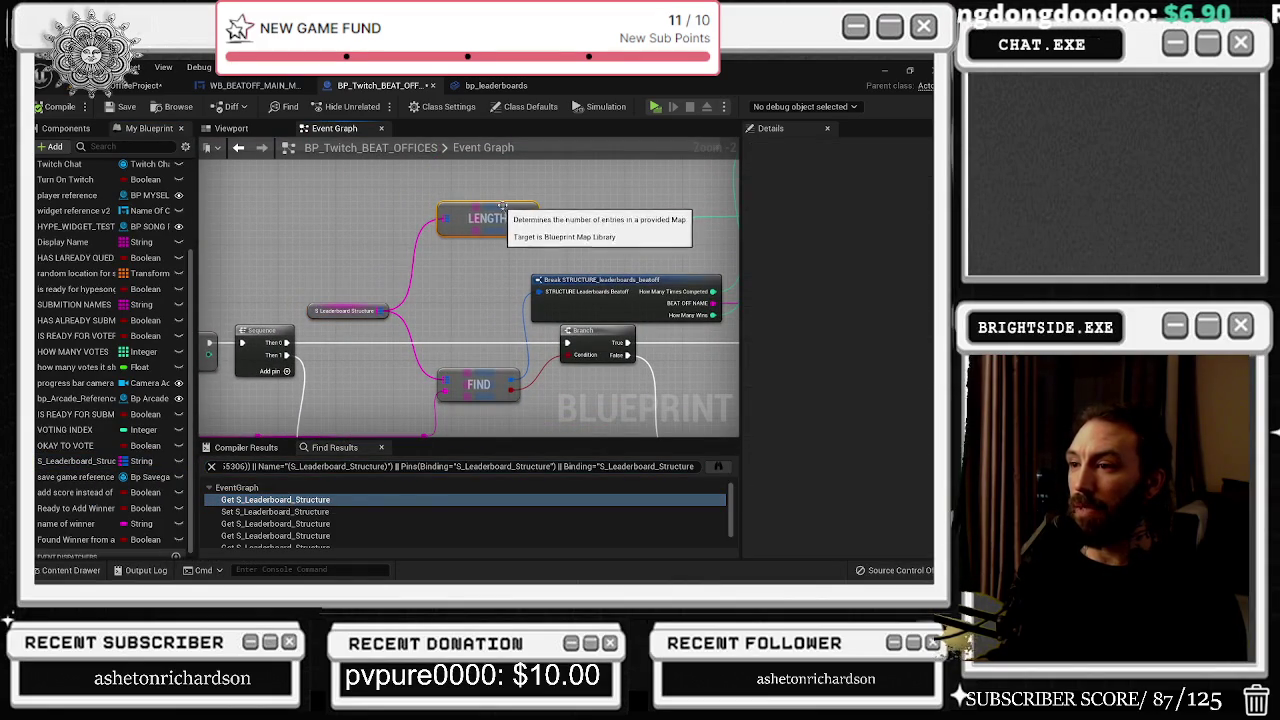
mouse_move(489, 406)
mouse_down()
mouse_move(426, 318)
mouse_move(583, 307)
mouse_up()
scroll(583, 307, down, 2)
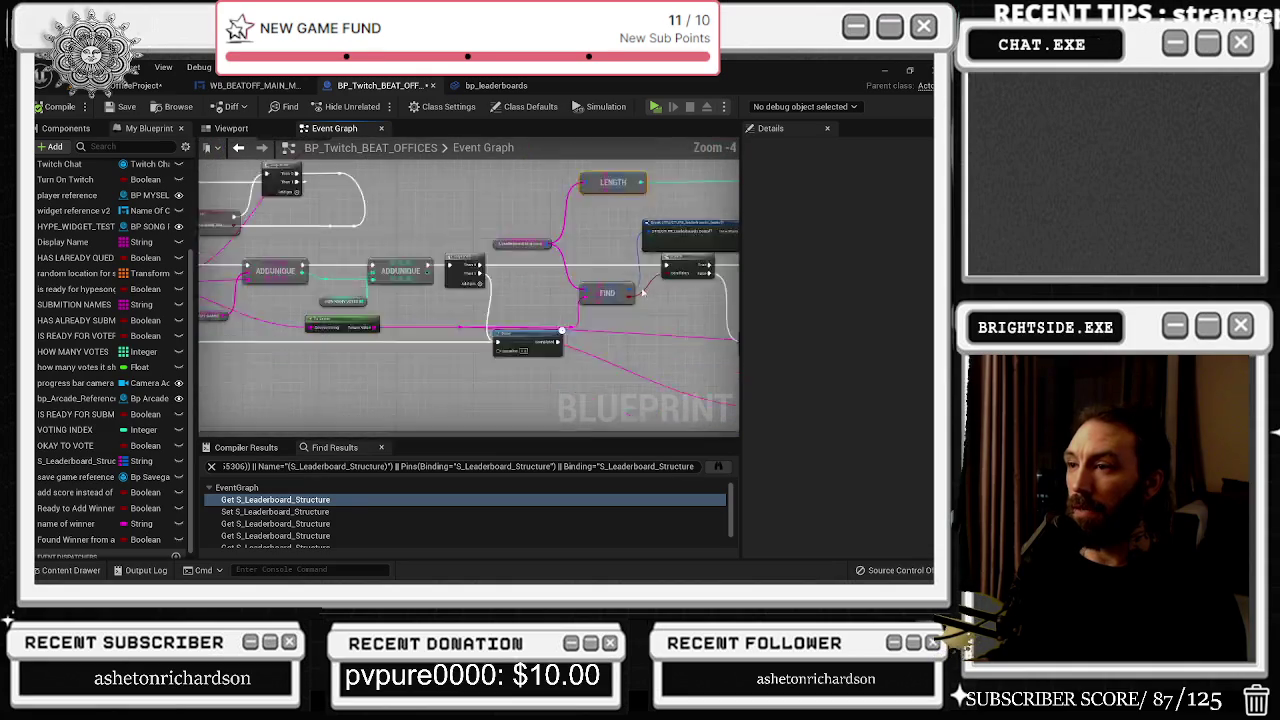
scroll(643, 291, down, 1)
mouse_move(643, 291)
mouse_down()
mouse_move(586, 305)
mouse_move(596, 314)
mouse_up()
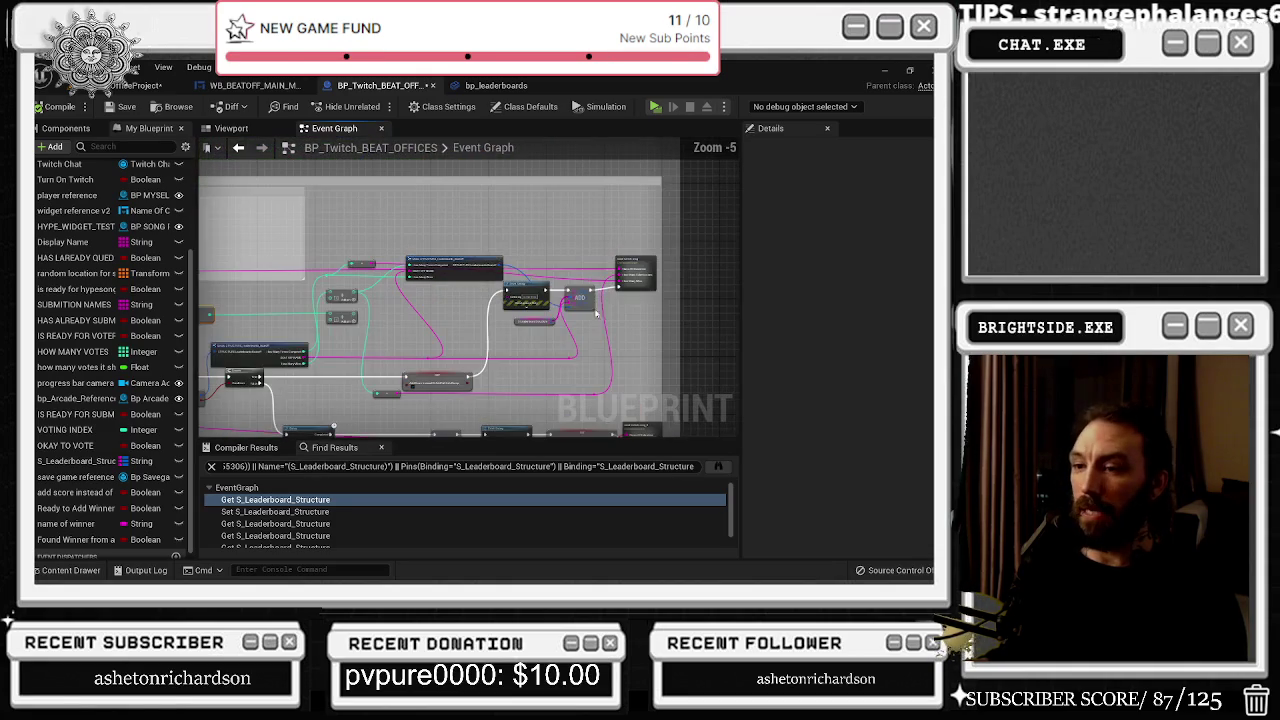
scroll(362, 524, down, 1)
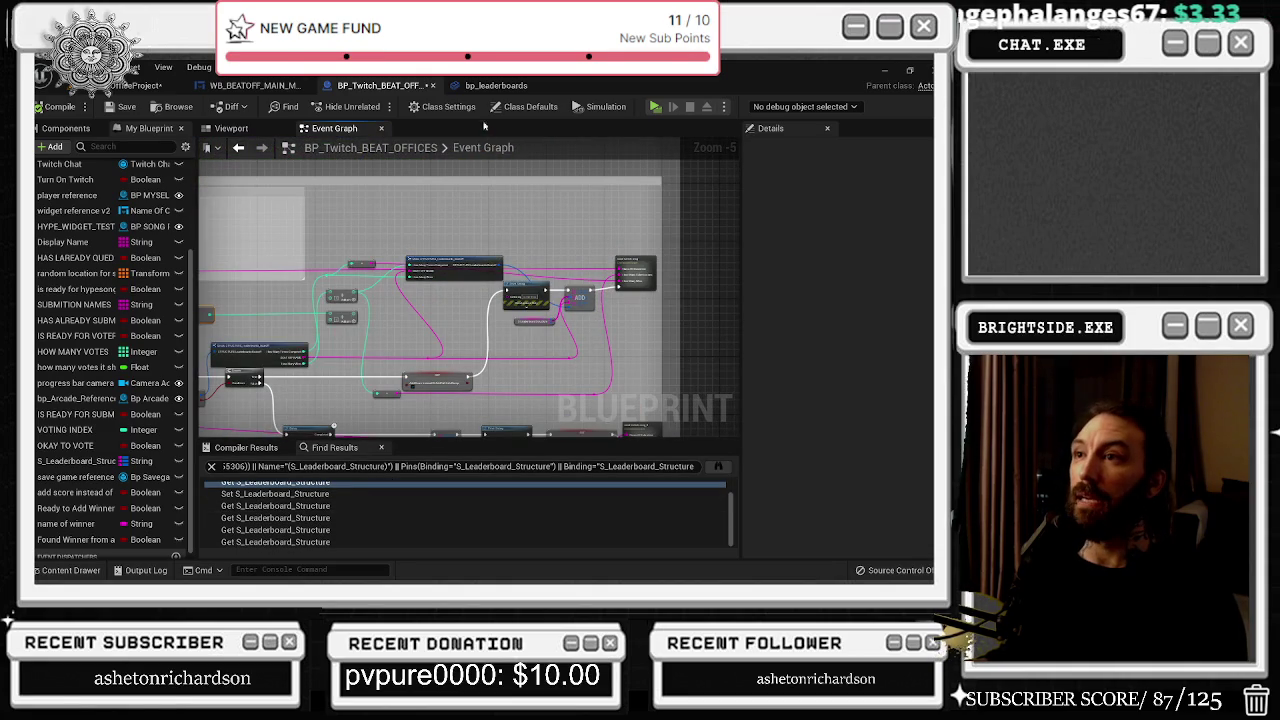
Step: Search the Content Drawer for 'save', open bp_savegame, and find references to S_Leaderboard_Structure
click(70, 570)
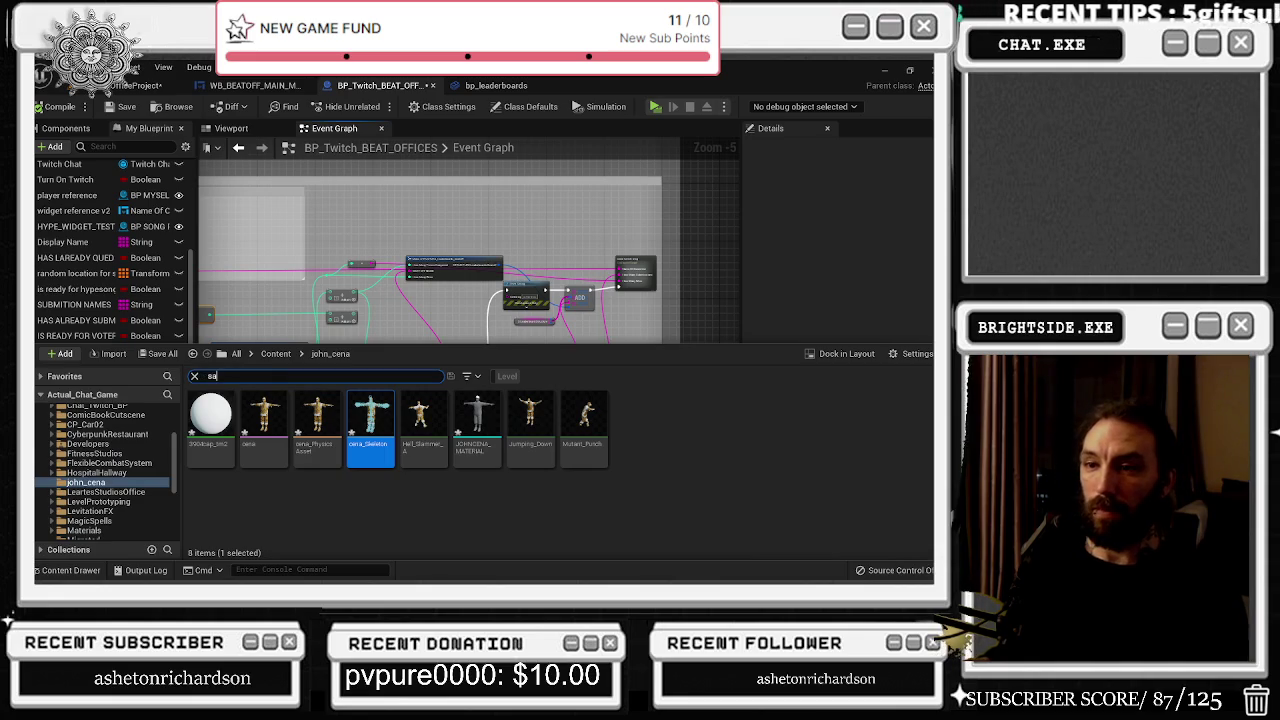
scroll(110, 455, up, 3)
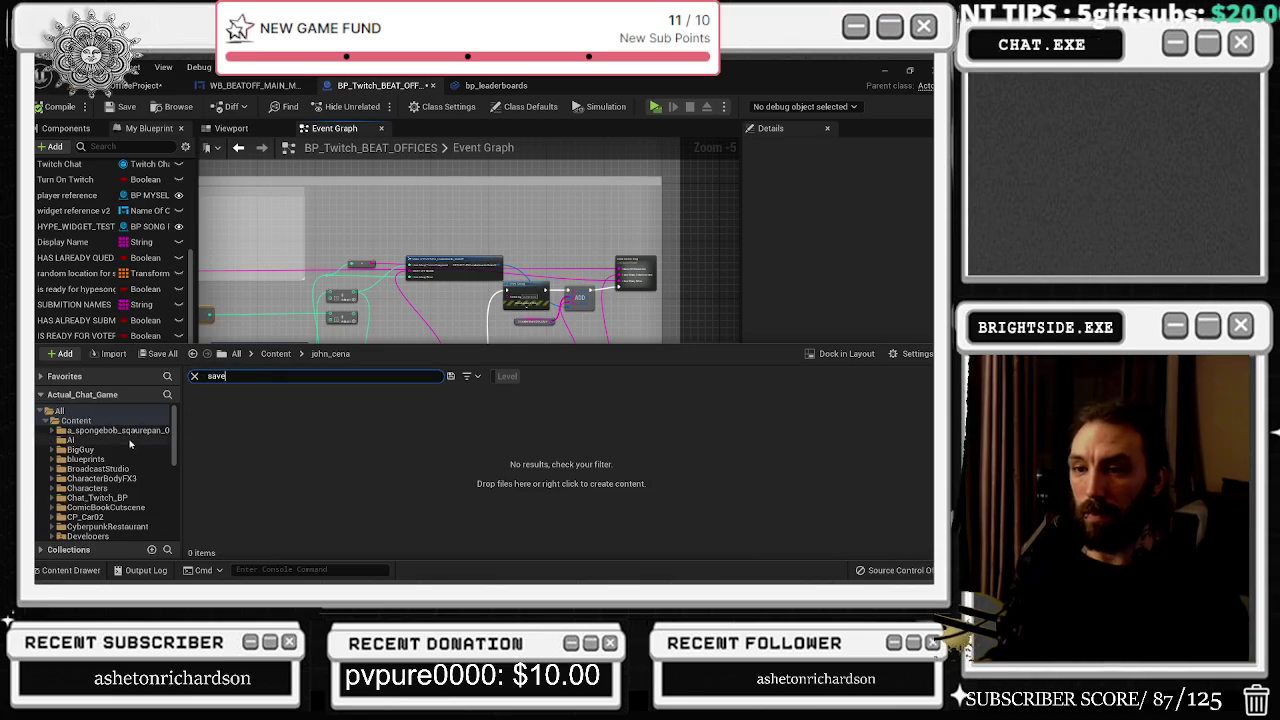
click(70, 412)
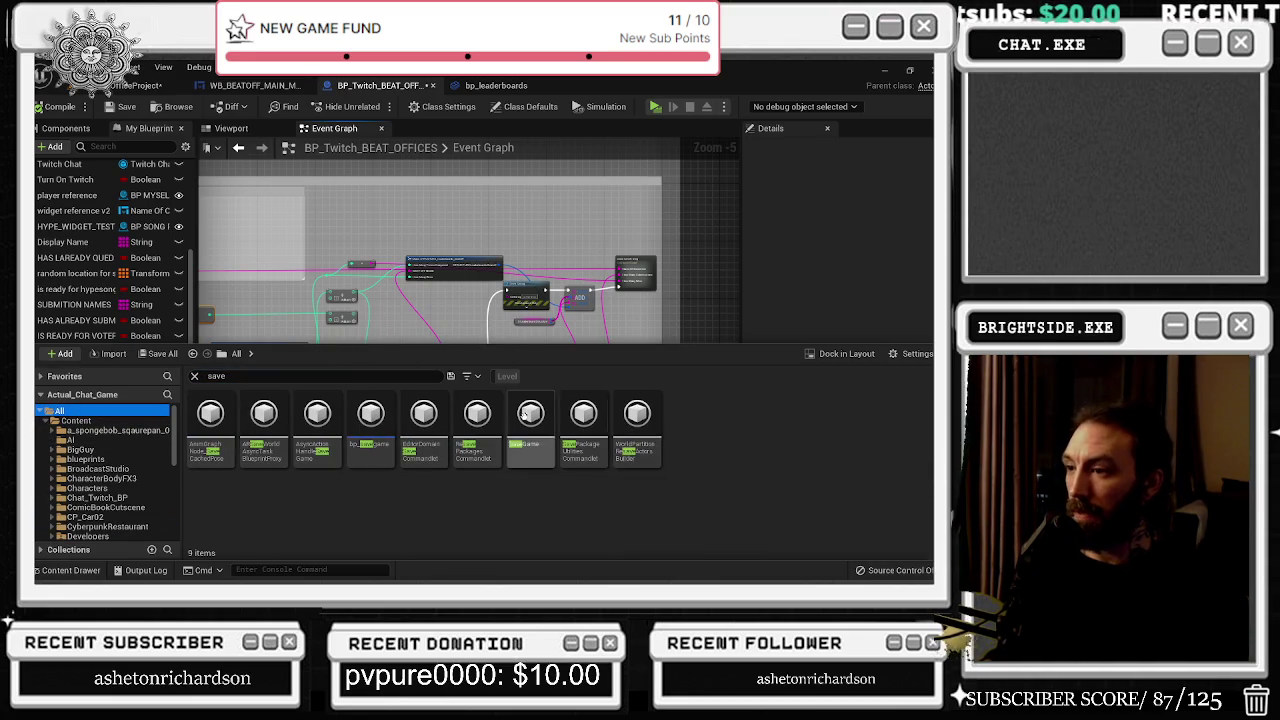
double_click(371, 425)
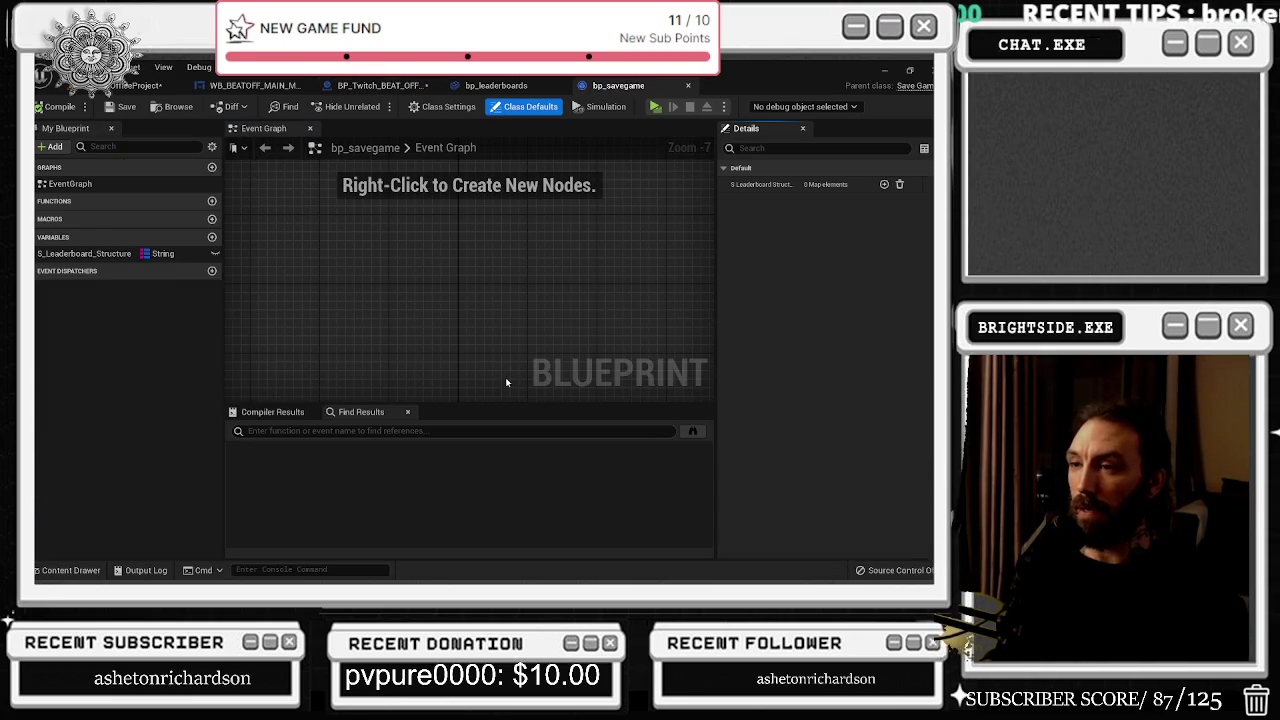
right_click(80, 255)
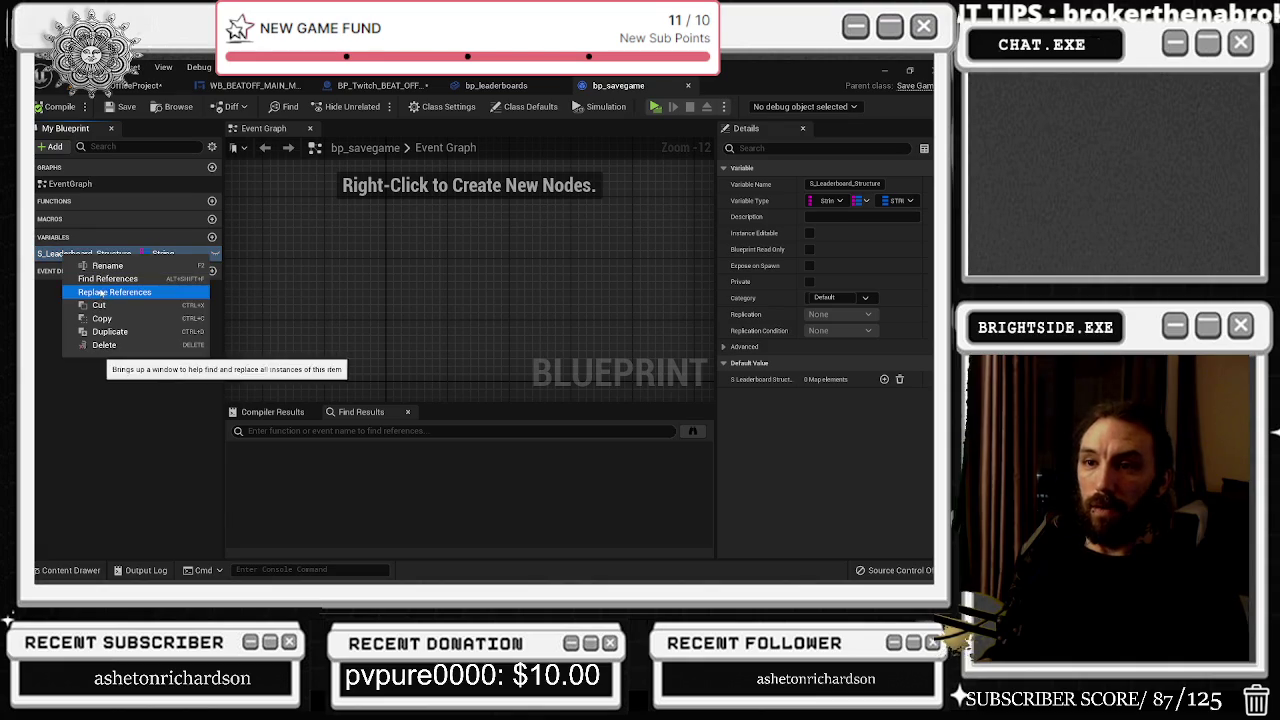
click(107, 278)
Step: Return to the BP_Twitch_BEAT_OFFICES graph and view its upper nodes
right_click(104, 256)
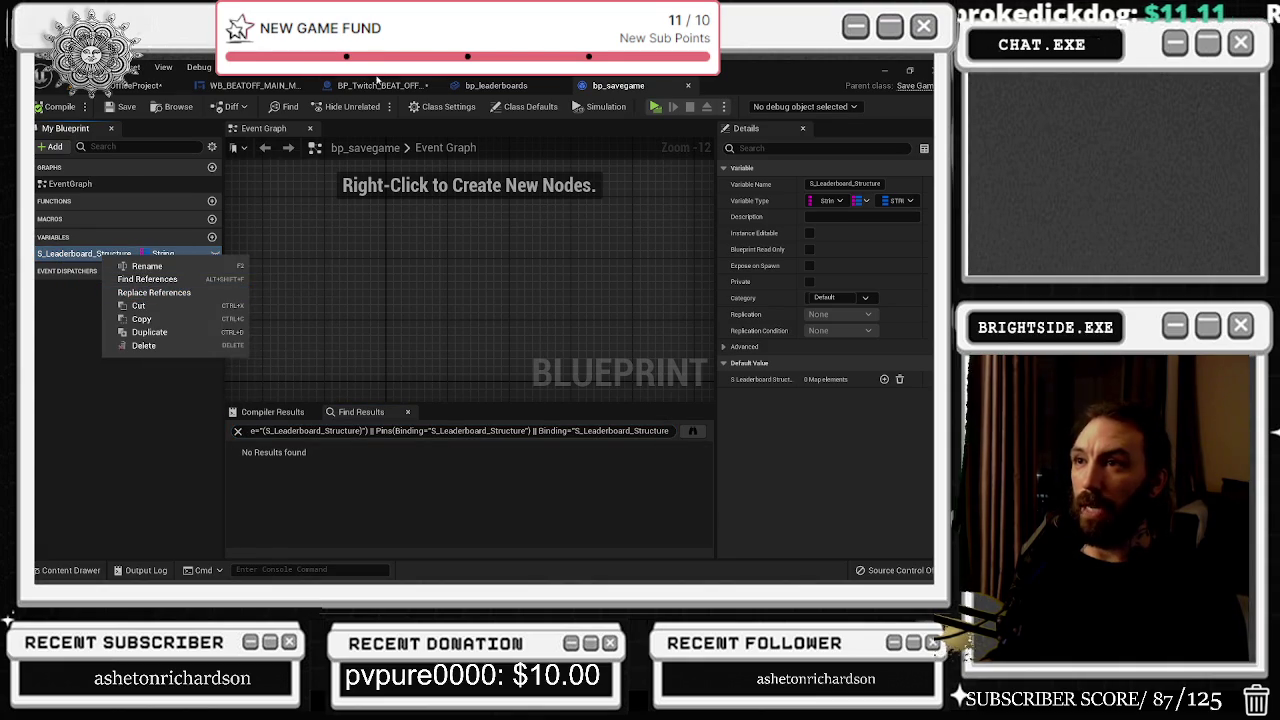
click(377, 84)
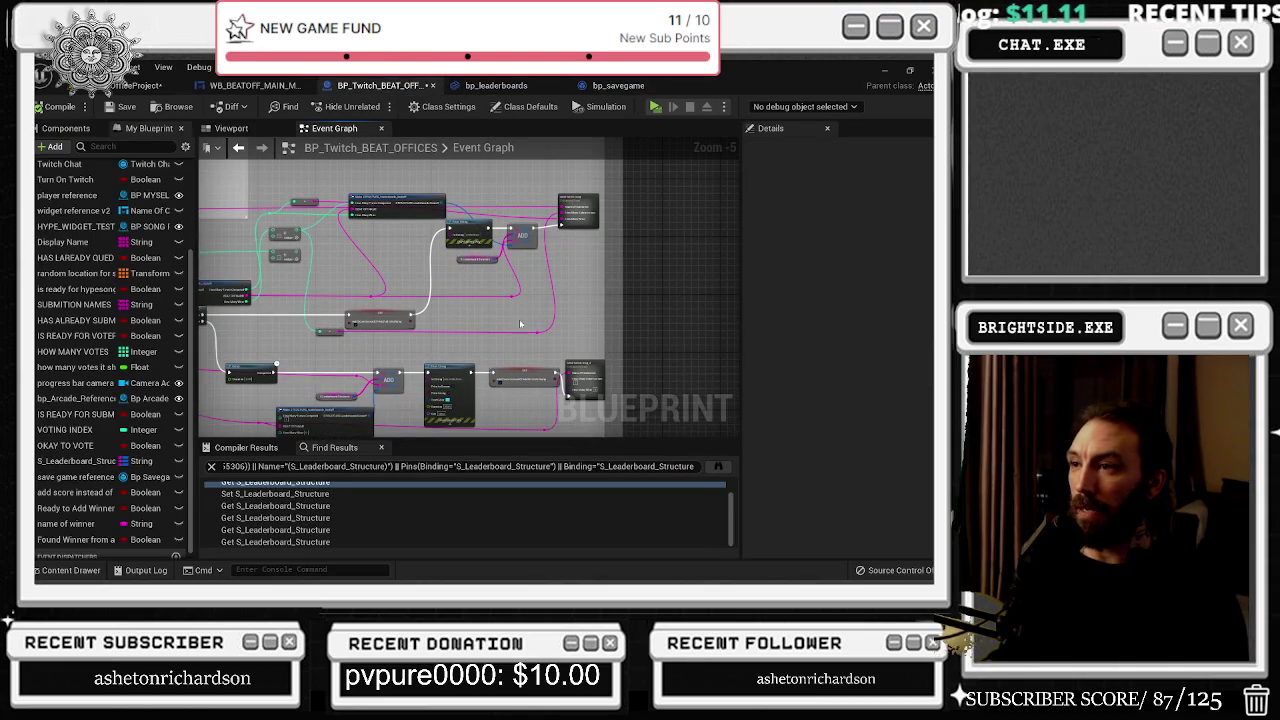
drag(520, 323, 524, 361)
scroll(474, 268, up, 2)
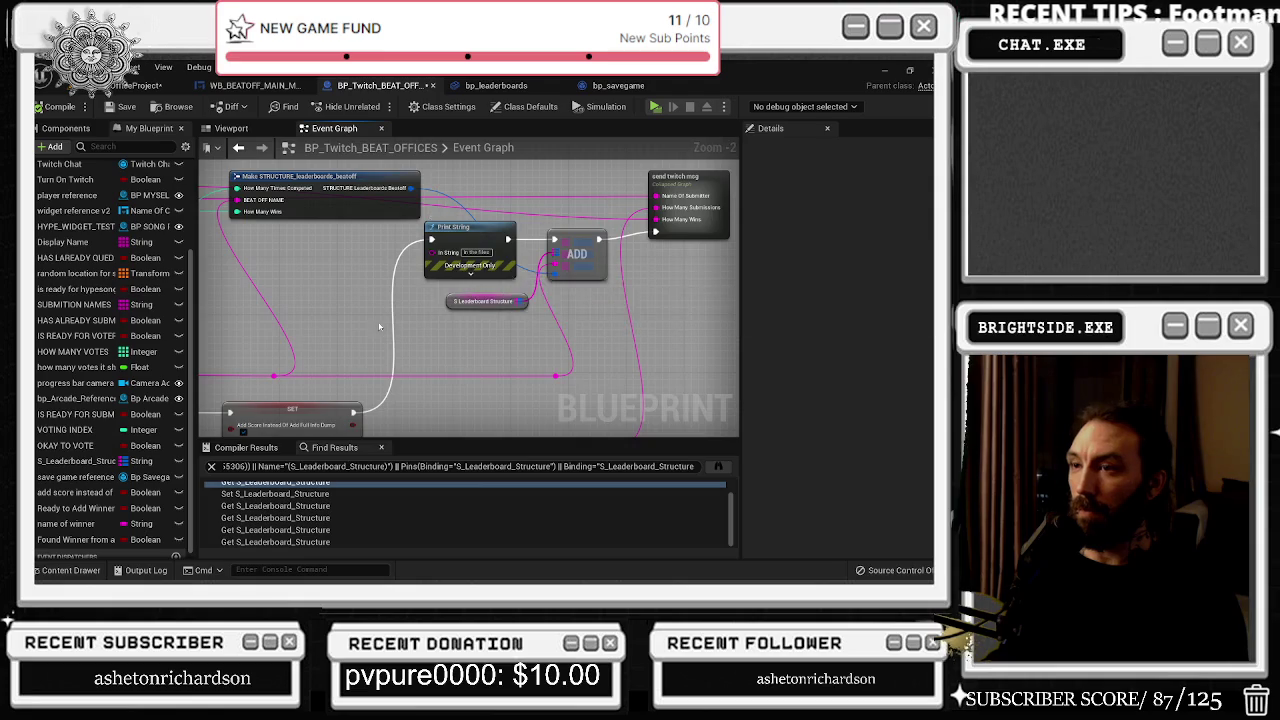
scroll(687, 340, up, 1)
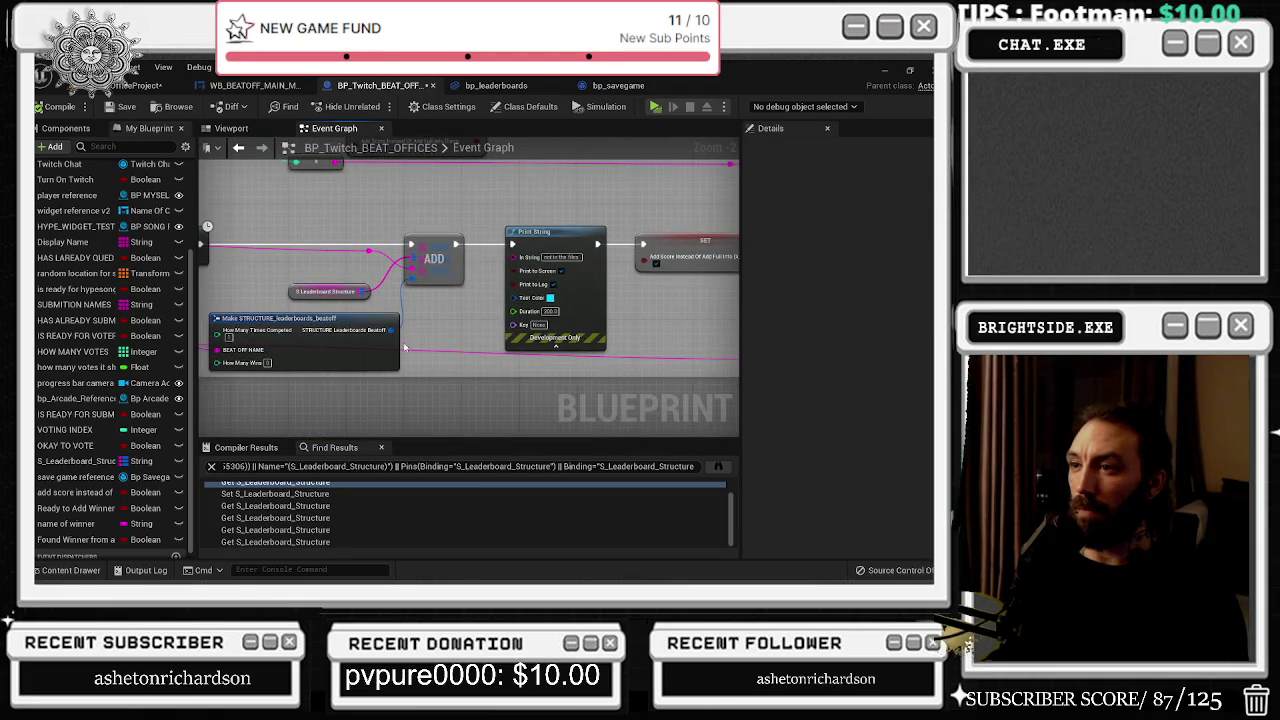
key(alt+Tab)
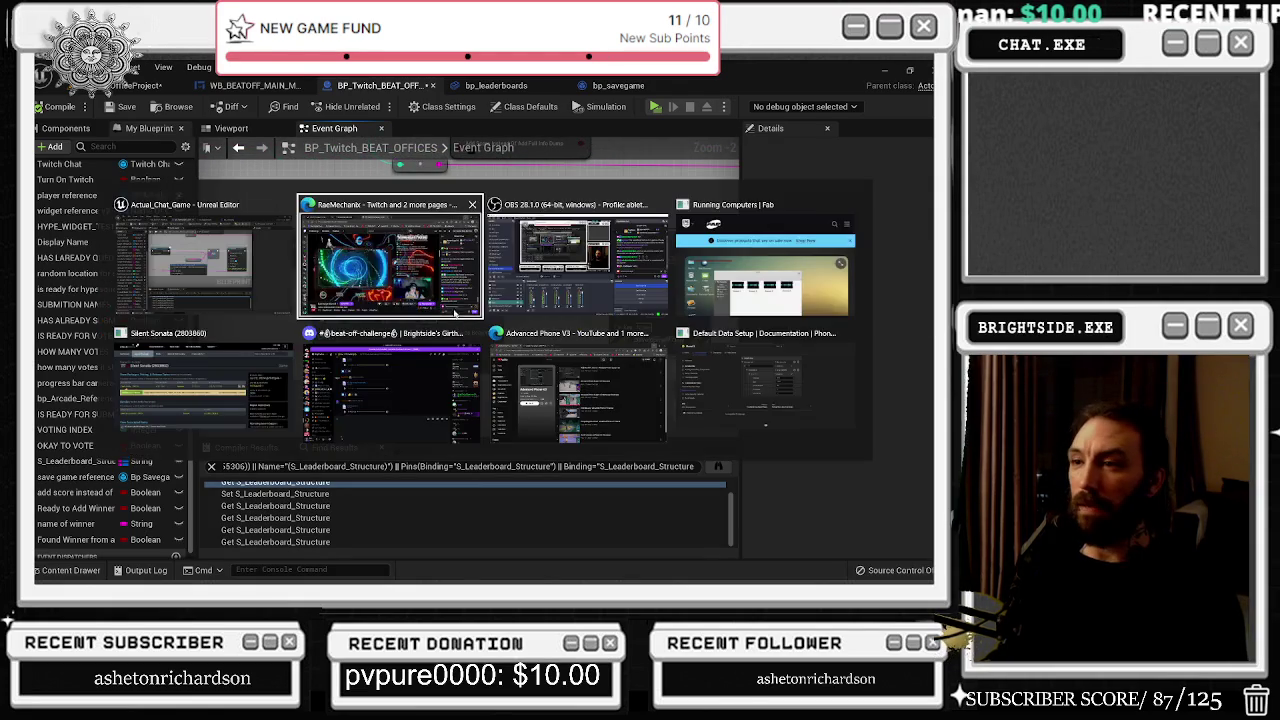
Step: Turn the Twitch stream volume down to 6% and switch to the YouTube Advanced Phone V3 playlist
click(450, 279)
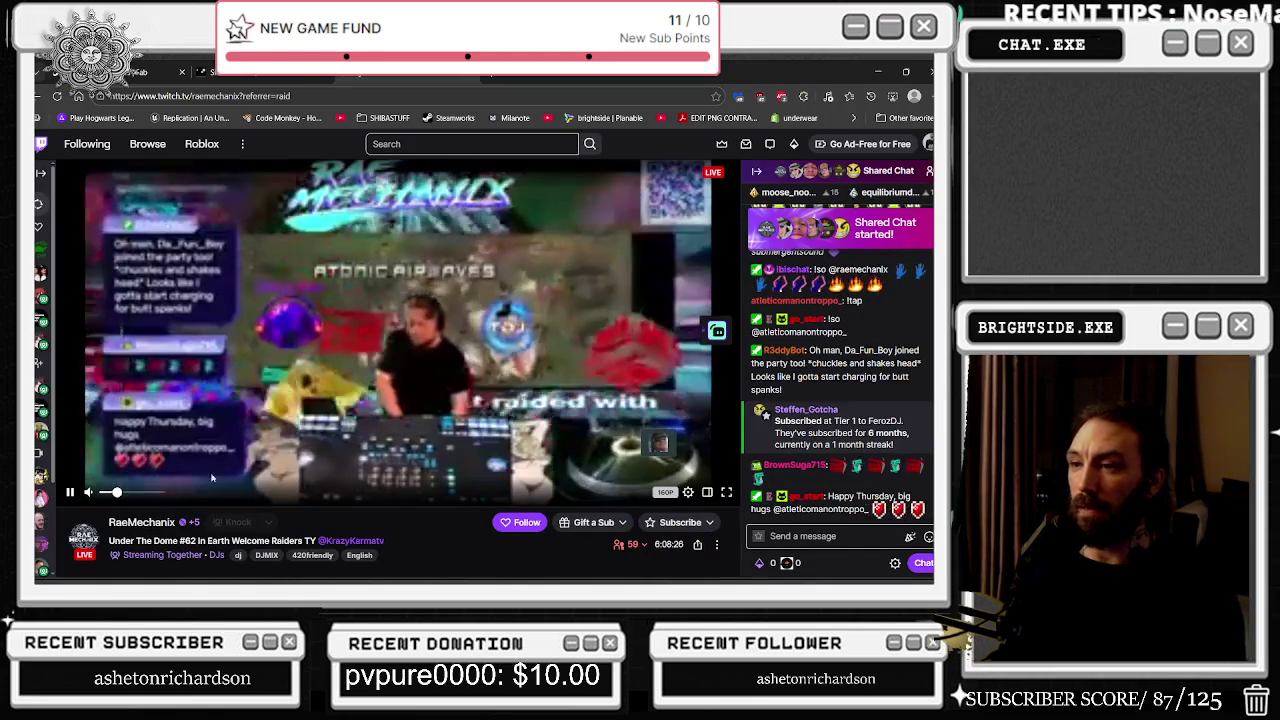
drag(116, 492, 107, 494)
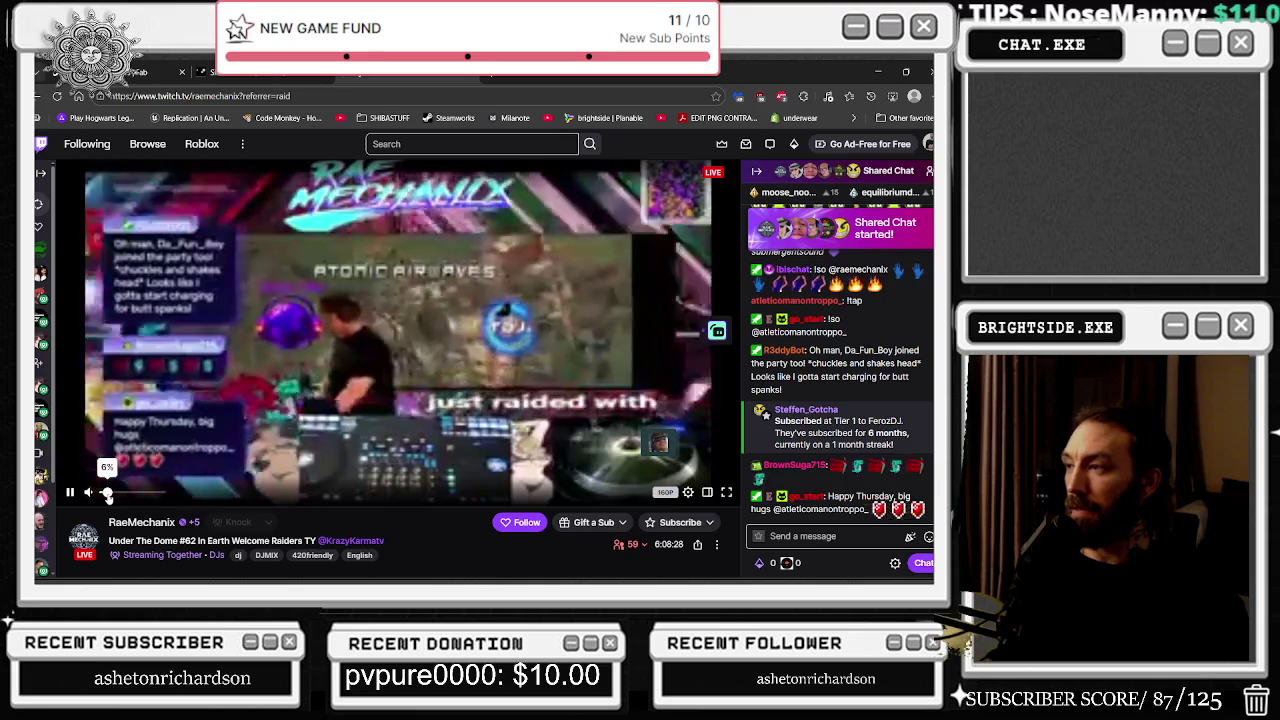
mouse_move(452, 583)
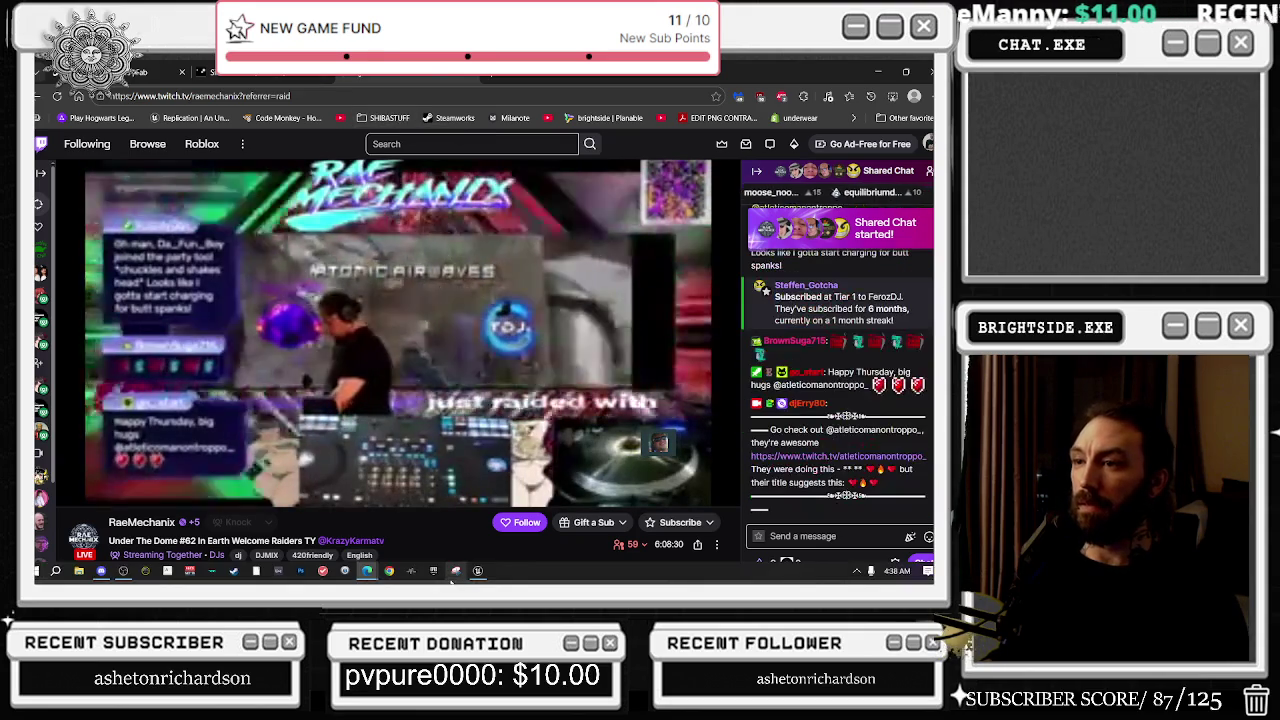
mouse_move(367, 570)
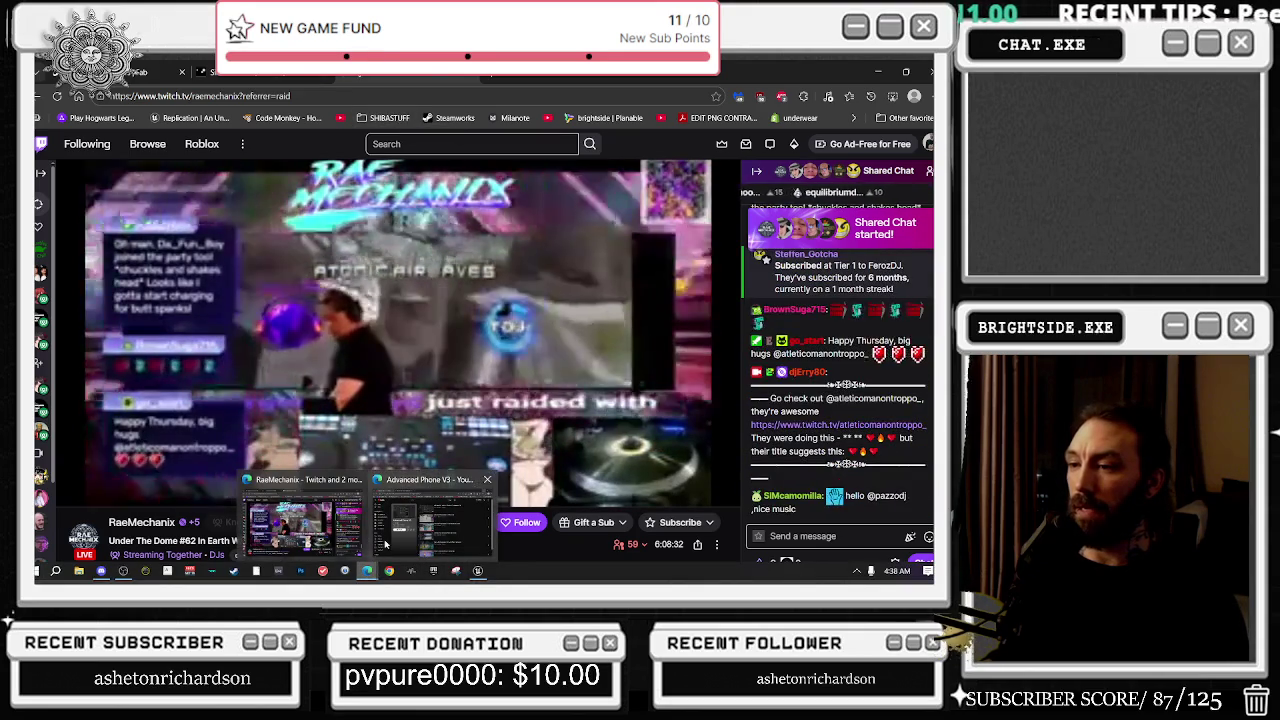
click(385, 541)
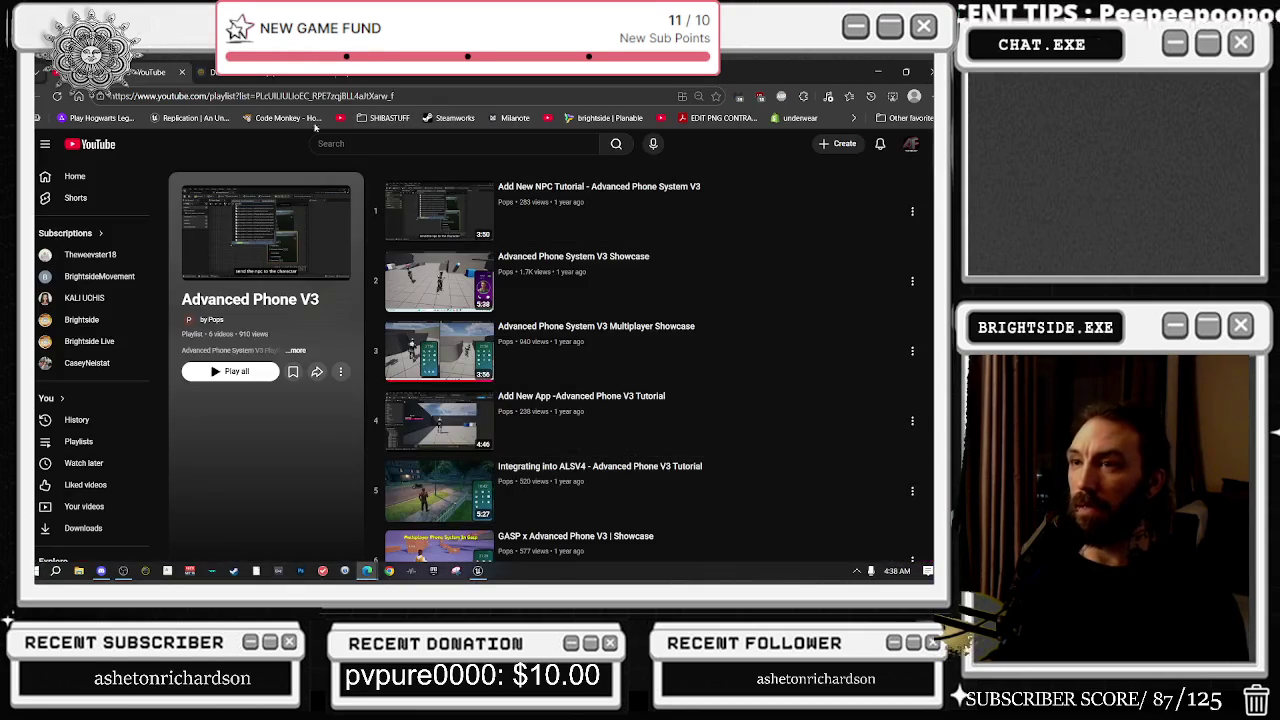
Step: Search 'youtube' in a new tab, play the DJ Filthy Rich mix, then minimize Chrome
click(356, 77)
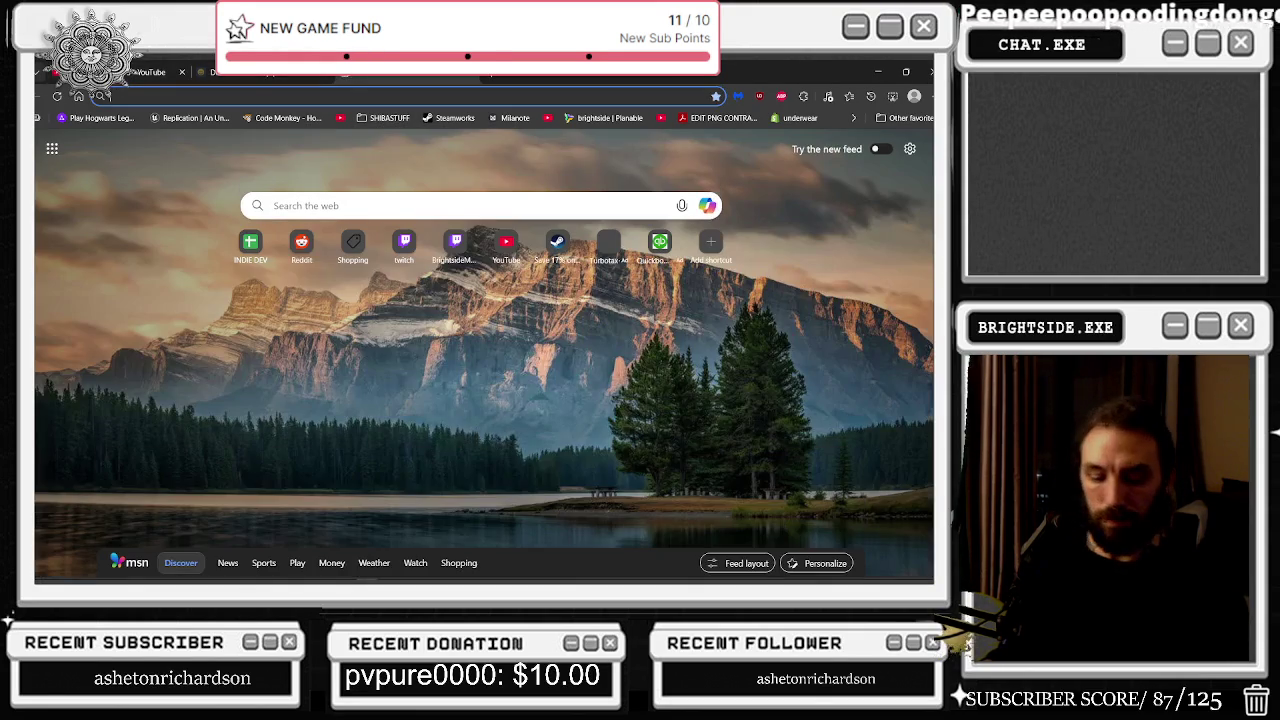
text(youtube)
key(Return)
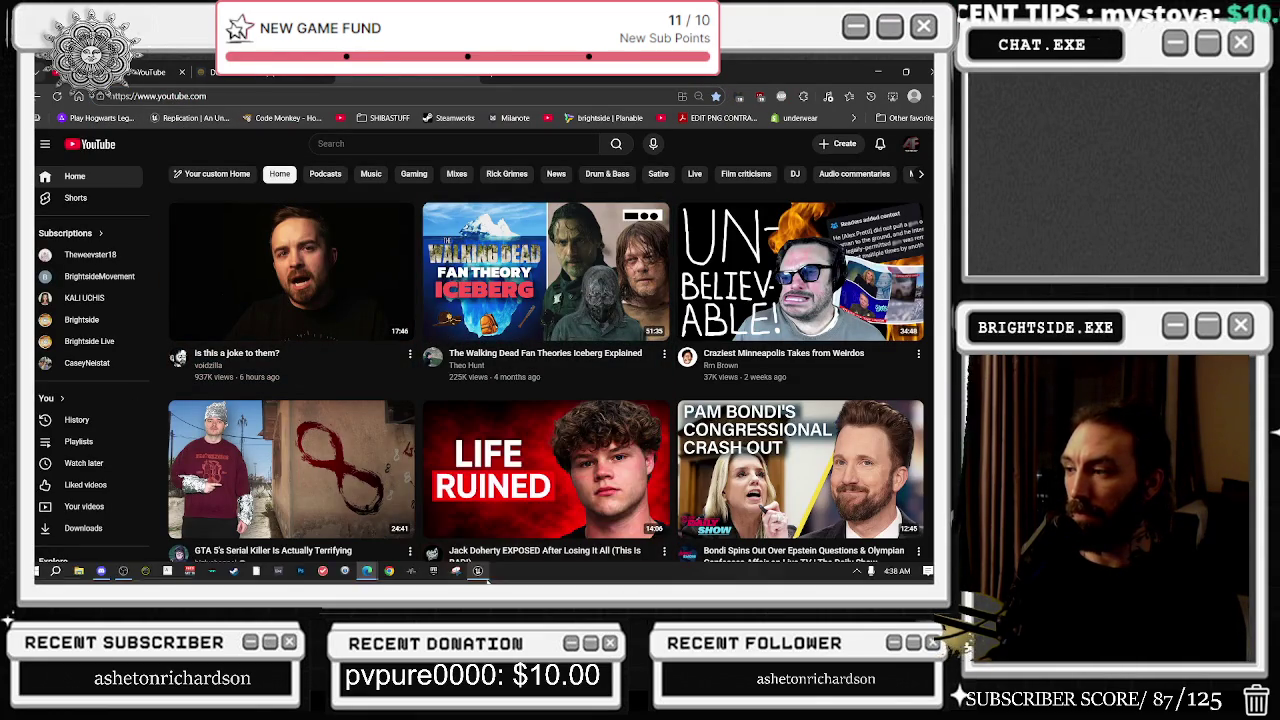
scroll(585, 455, down, 1)
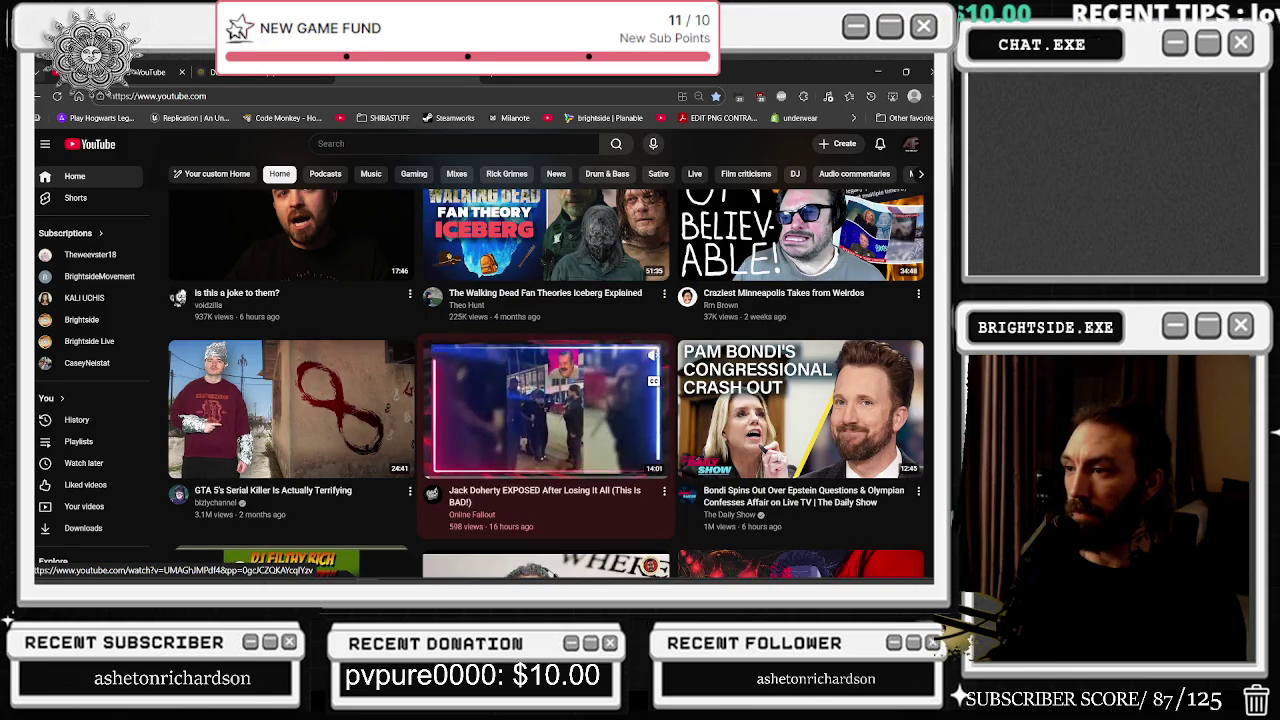
scroll(585, 455, down, 2)
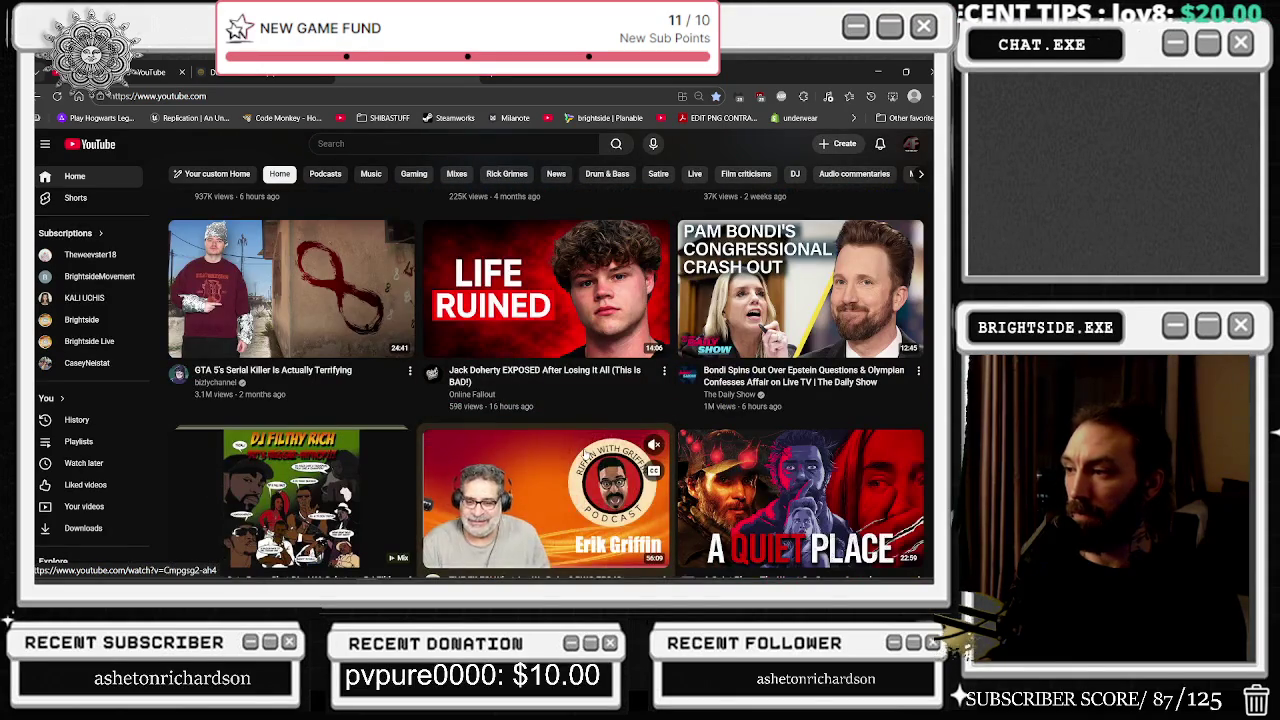
scroll(585, 455, down, 1)
click(285, 438)
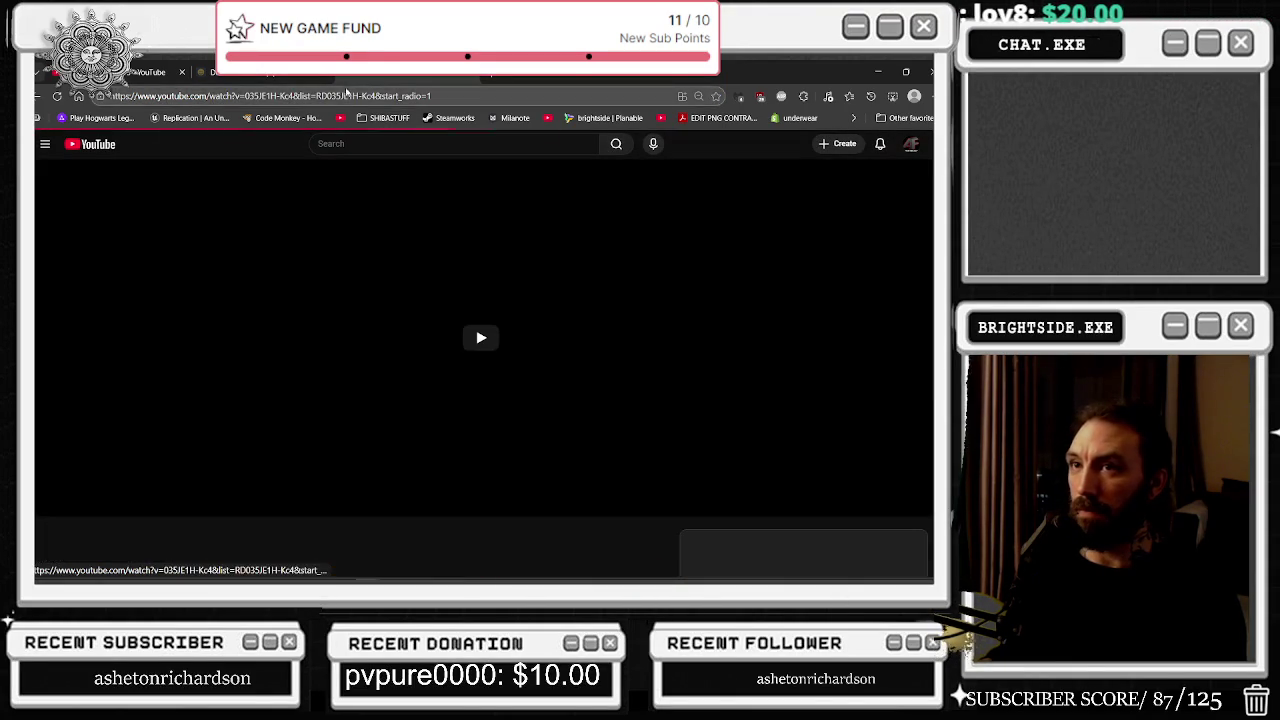
key(alt+Tab)
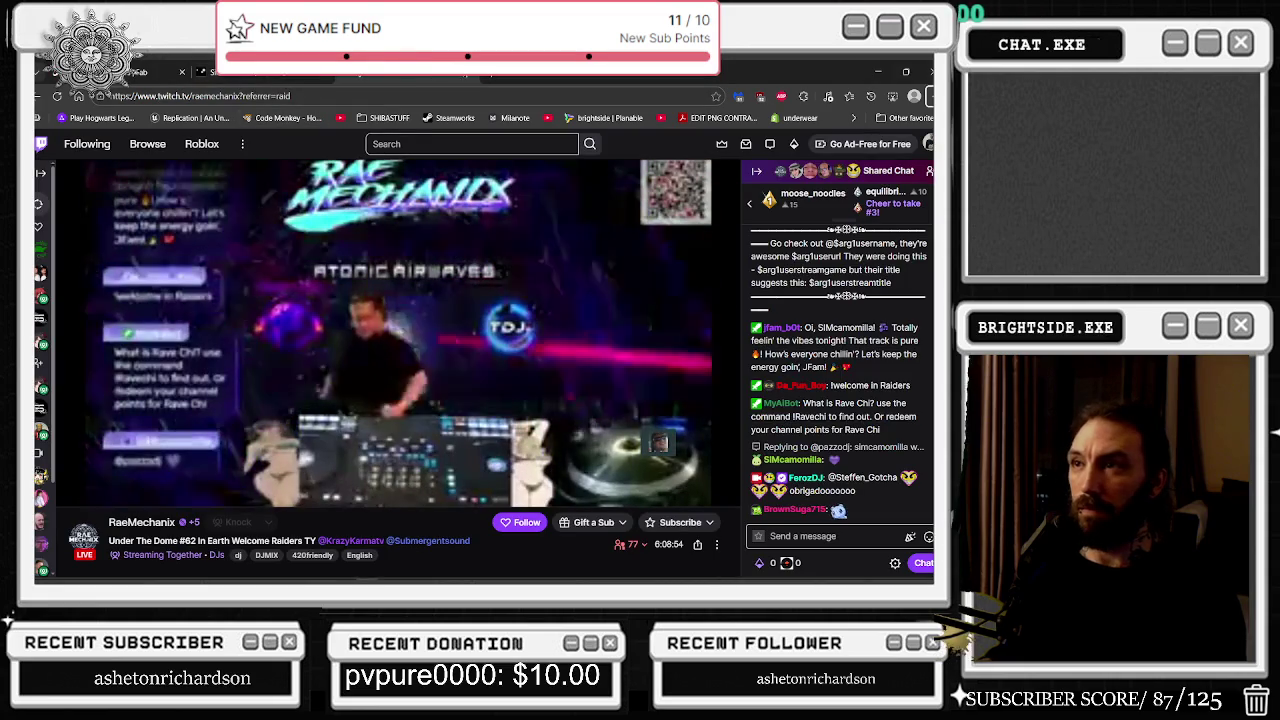
key(alt+Tab)
key(alt+Tab)
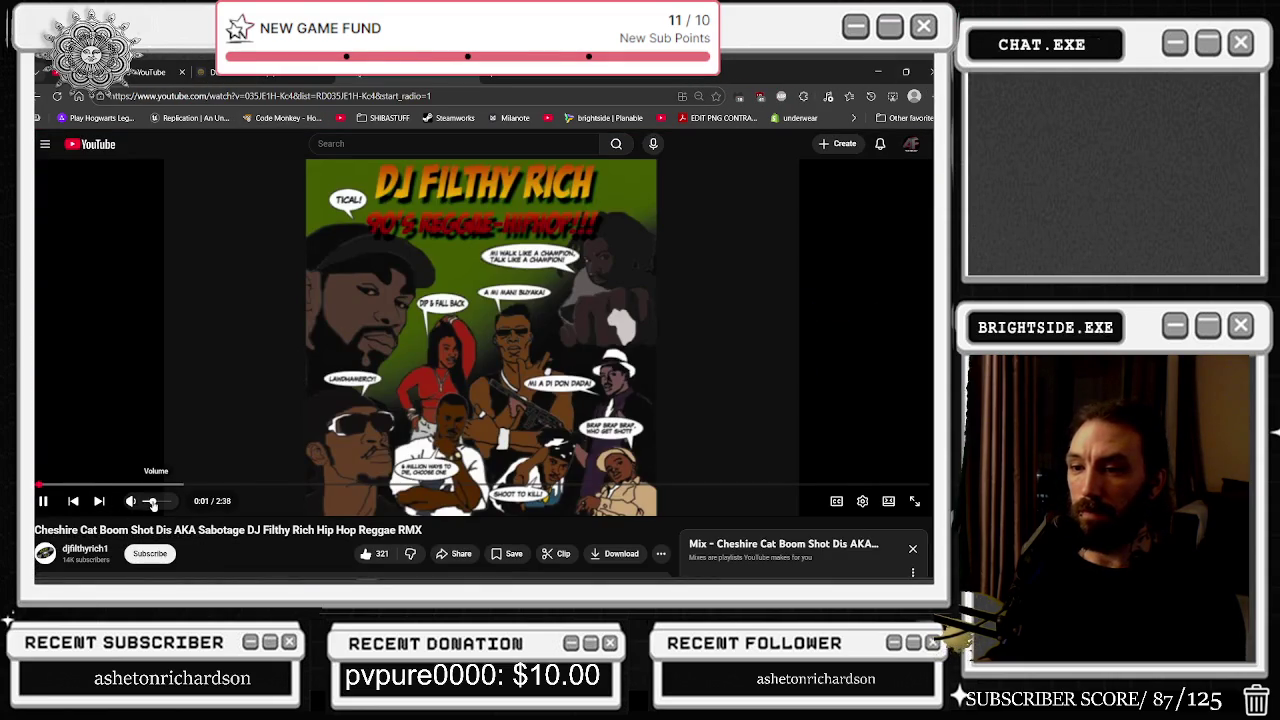
click(880, 73)
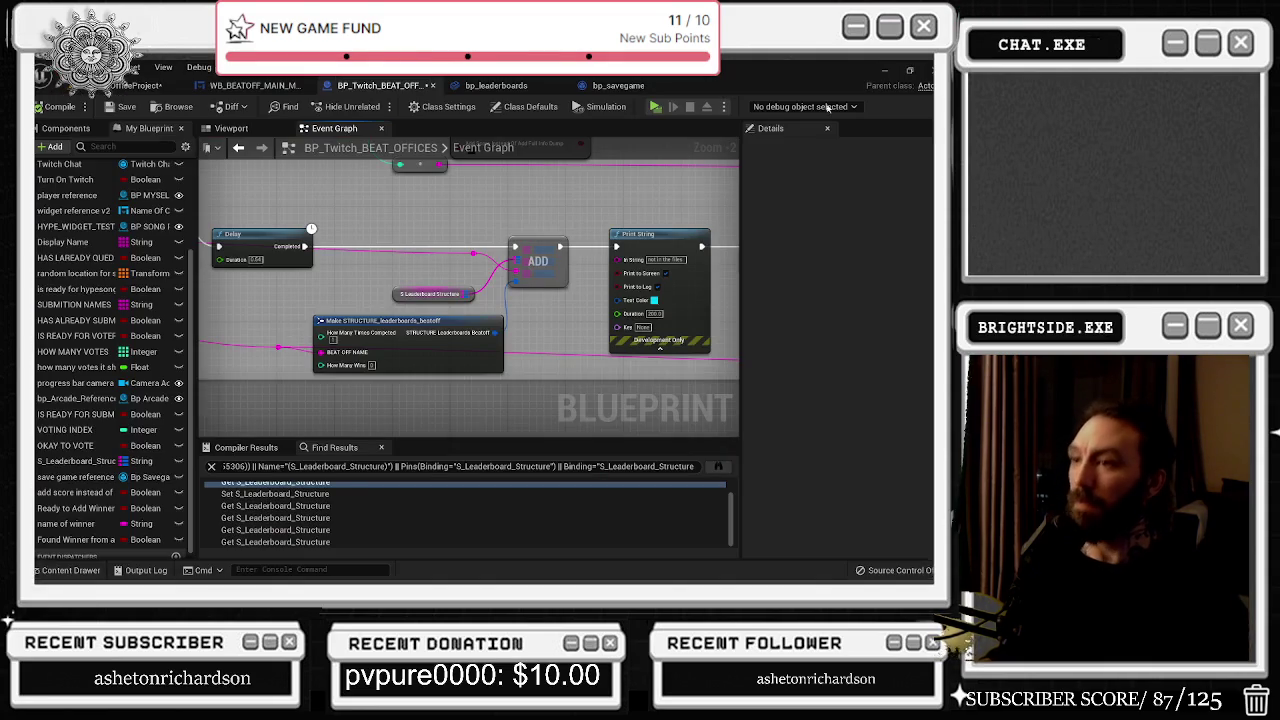
Step: Review the Sequence, FIND, ADD, Print String and SET nodes, then select the old search text
drag(466, 289, 394, 392)
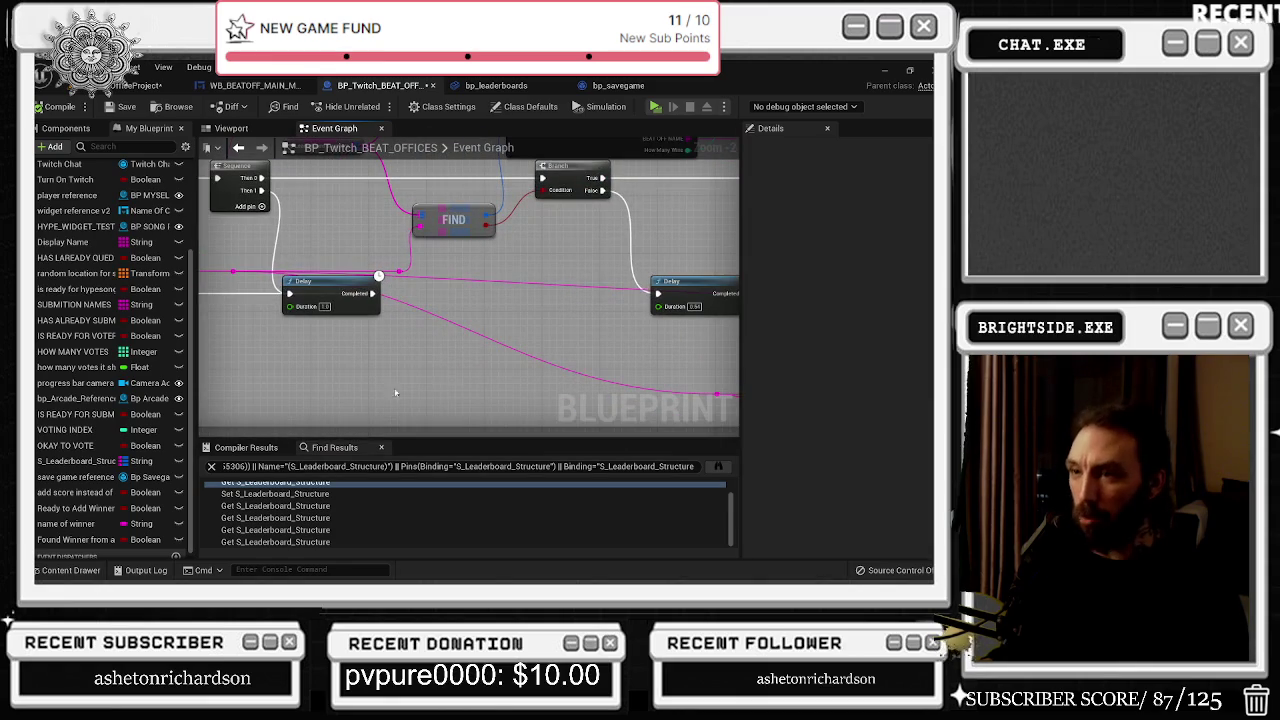
mouse_move(448, 329)
mouse_down()
mouse_move(363, 356)
mouse_move(427, 303)
mouse_move(609, 349)
mouse_move(597, 330)
mouse_move(490, 350)
mouse_move(331, 265)
mouse_move(253, 313)
mouse_up()
click(437, 312)
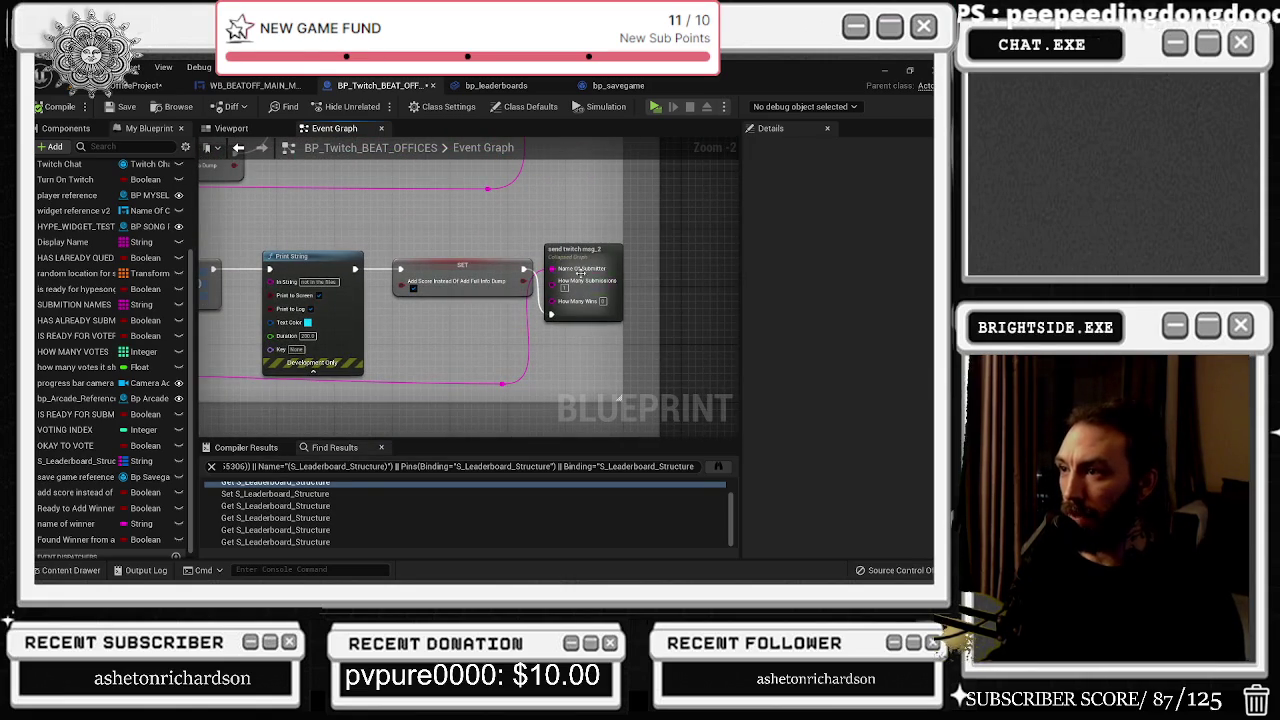
mouse_move(597, 255)
drag(600, 252, 736, 369)
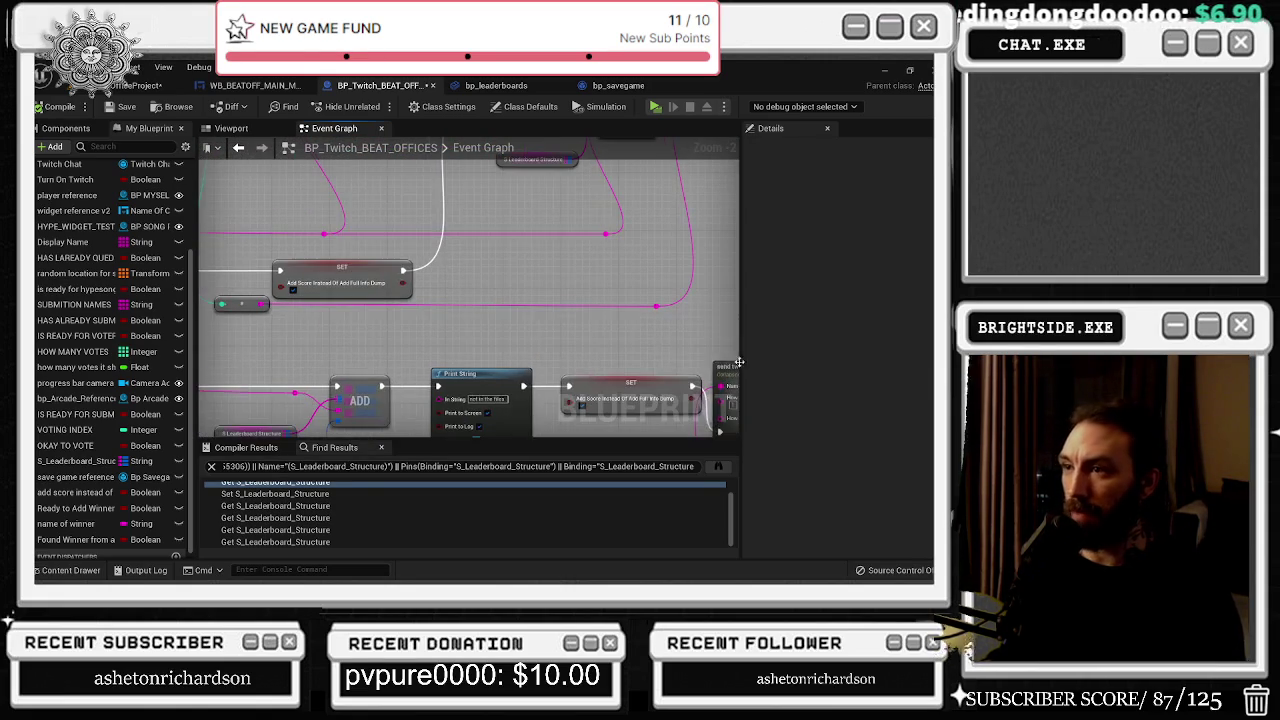
click(450, 466)
Step: Search 'save' and jump to the Does Save Game Exist node and its Cast To bp_savegame branch
text(save)
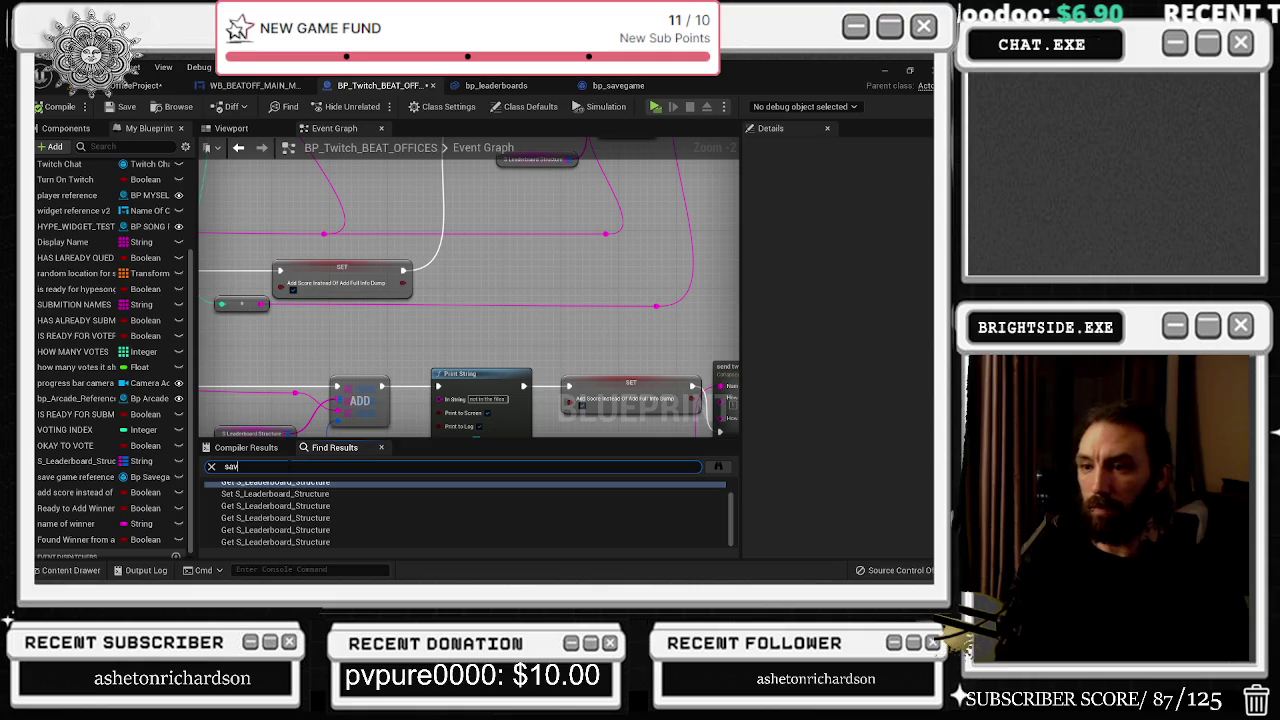
key(Return)
double_click(272, 493)
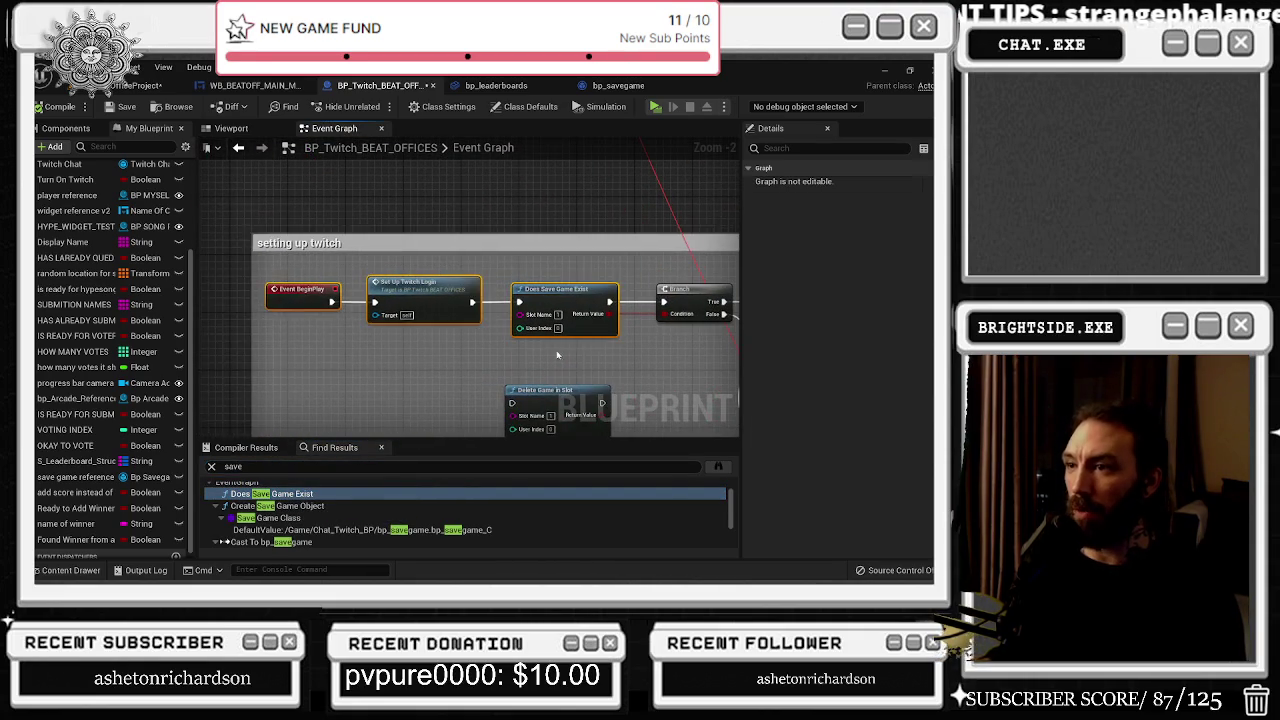
drag(618, 345, 421, 372)
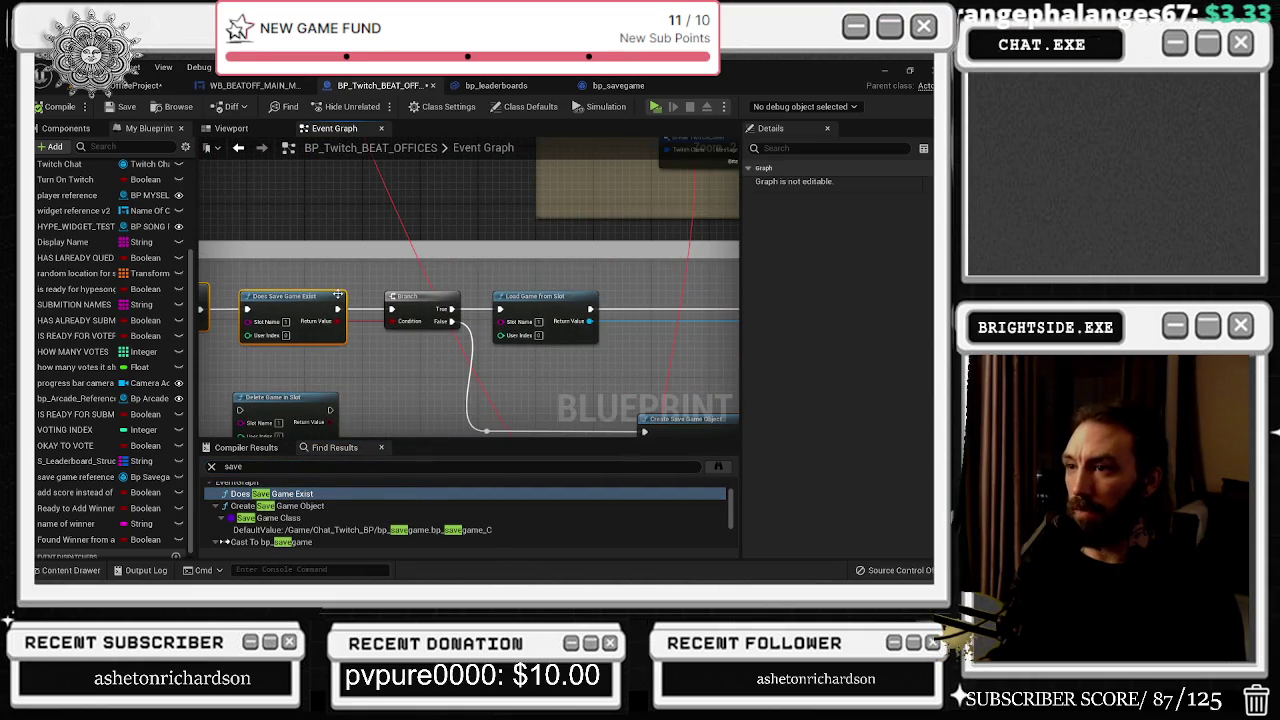
scroll(519, 385, up, 2)
scroll(480, 250, down, 2)
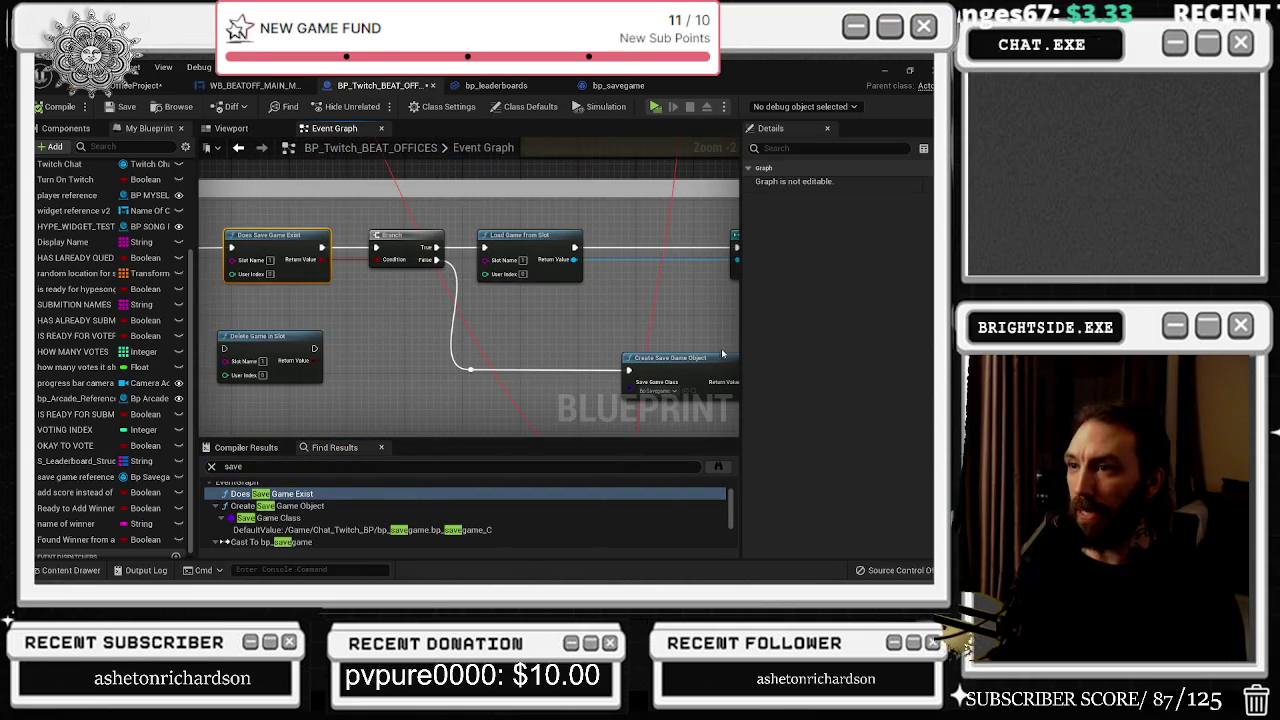
drag(624, 274, 204, 316)
Step: Select and arrange the Cast To bp_savegame, Create Save Game Object and SET nodes
mouse_move(282, 250)
mouse_down()
mouse_move(560, 318)
mouse_move(591, 338)
mouse_move(743, 243)
mouse_up()
drag(601, 311, 440, 330)
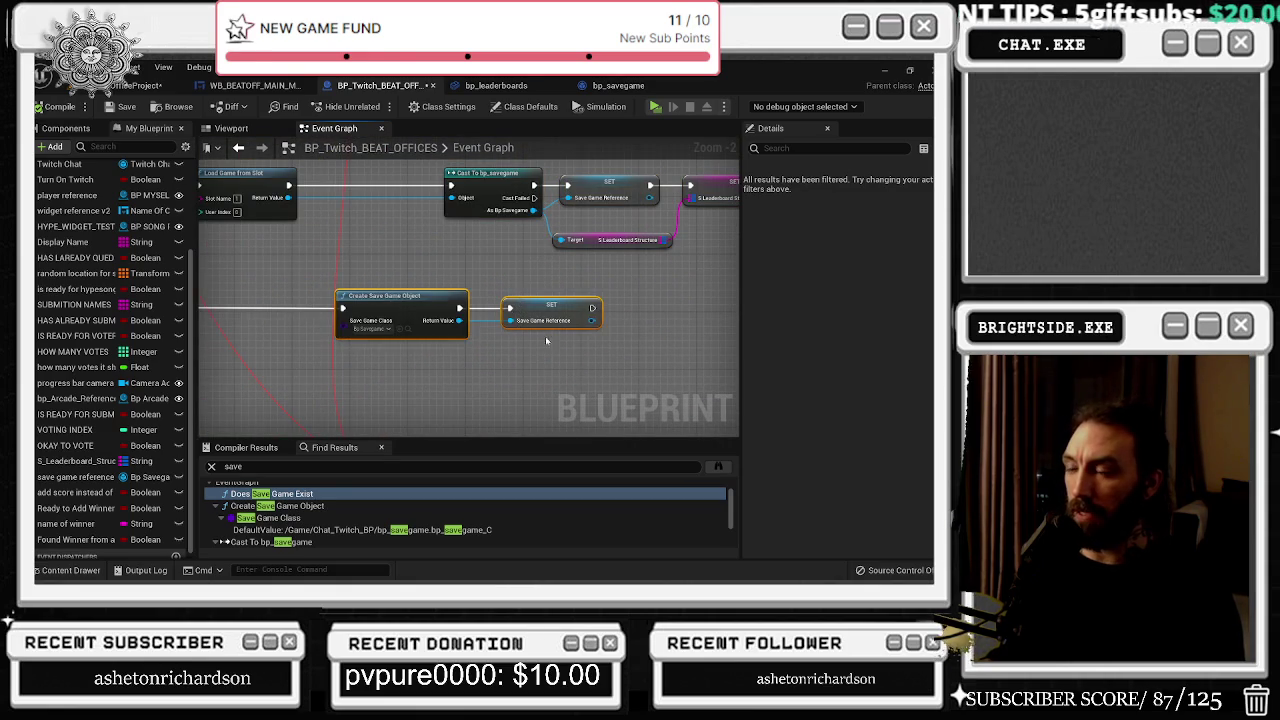
drag(601, 285, 447, 327)
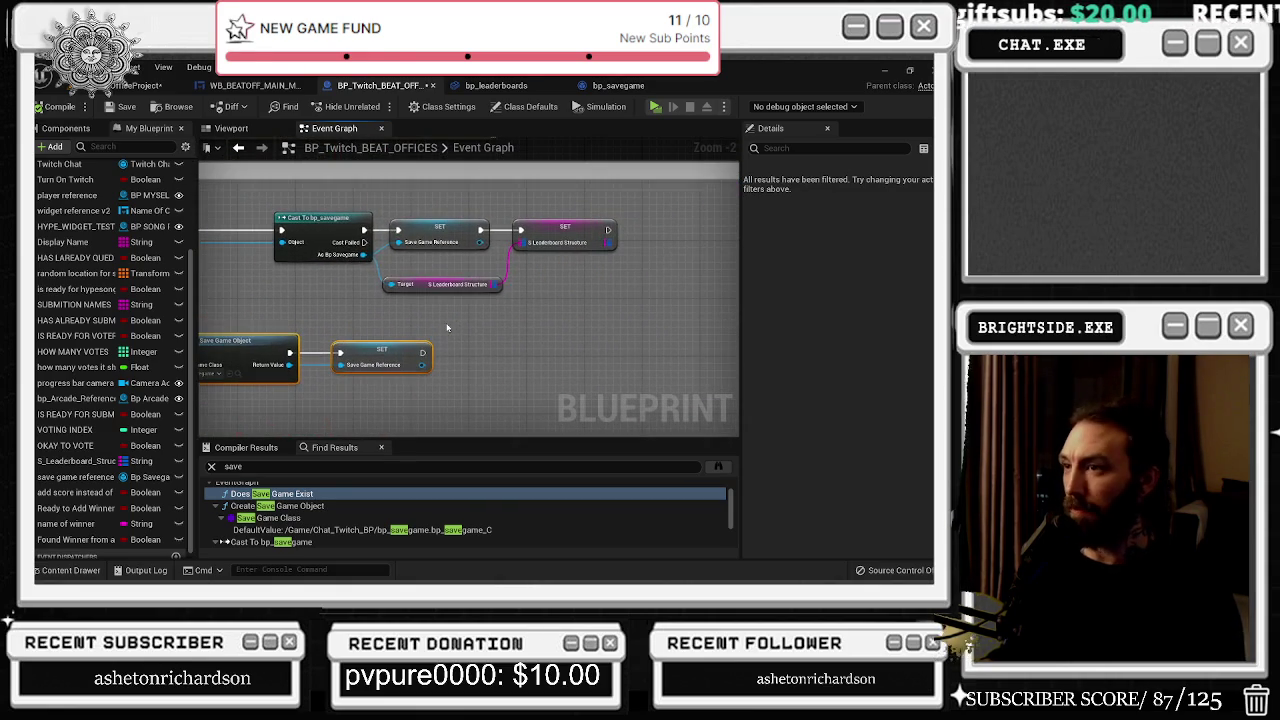
drag(481, 274, 732, 294)
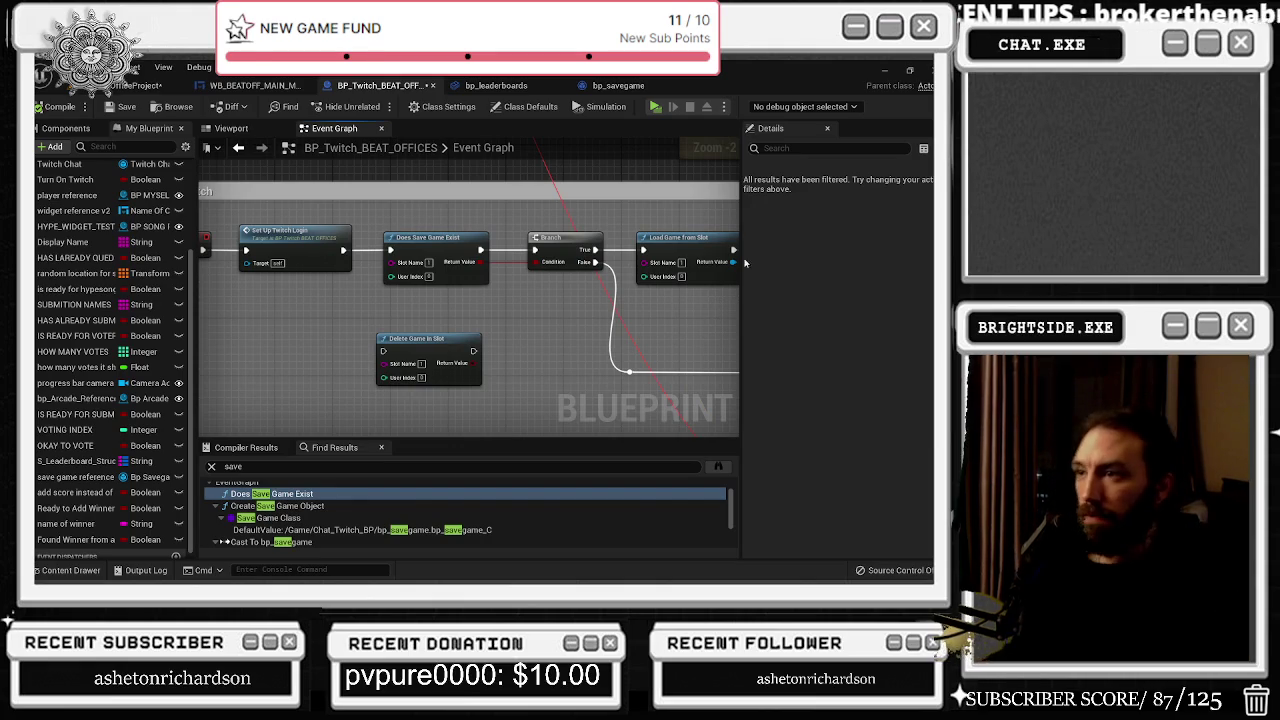
drag(615, 287, 454, 424)
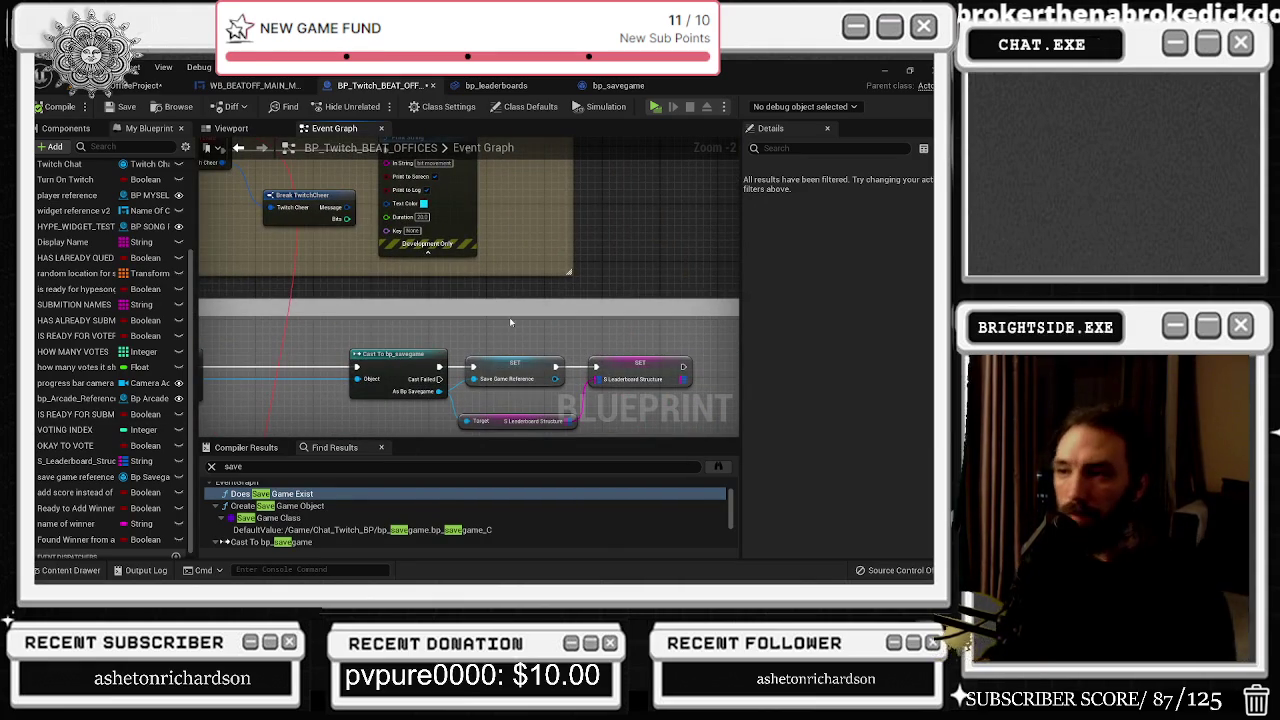
drag(525, 319, 447, 308)
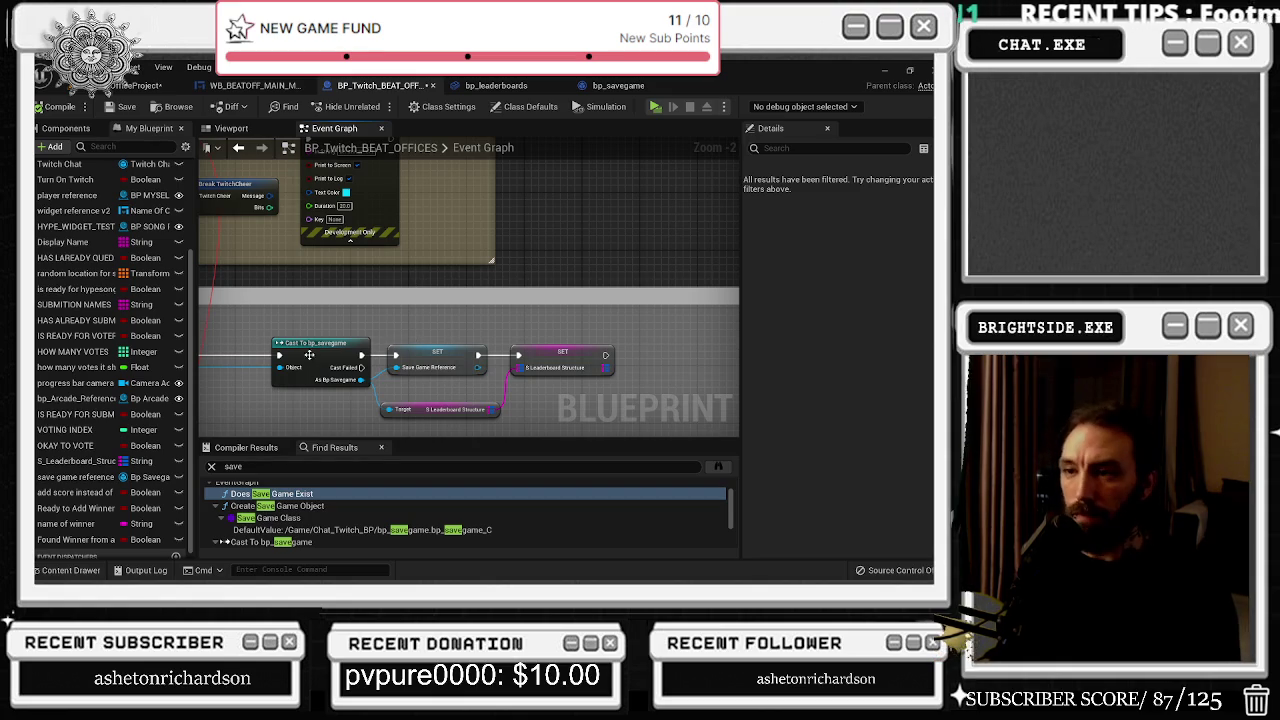
drag(309, 355, 302, 355)
Step: Inspect the S_Leaderboard_Structure SET node's properties, then switch to WB_BEATOFF_MAIN_MENU
drag(388, 324, 633, 410)
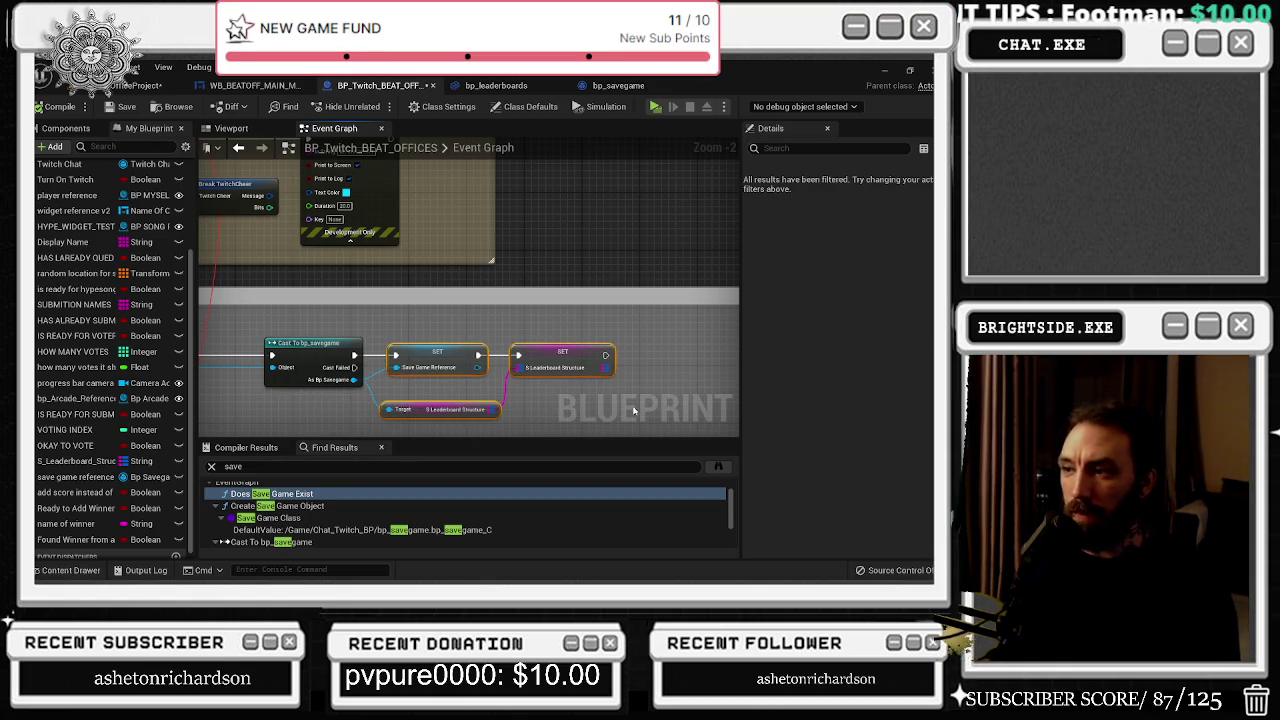
drag(544, 386, 576, 340)
shift+click(324, 296)
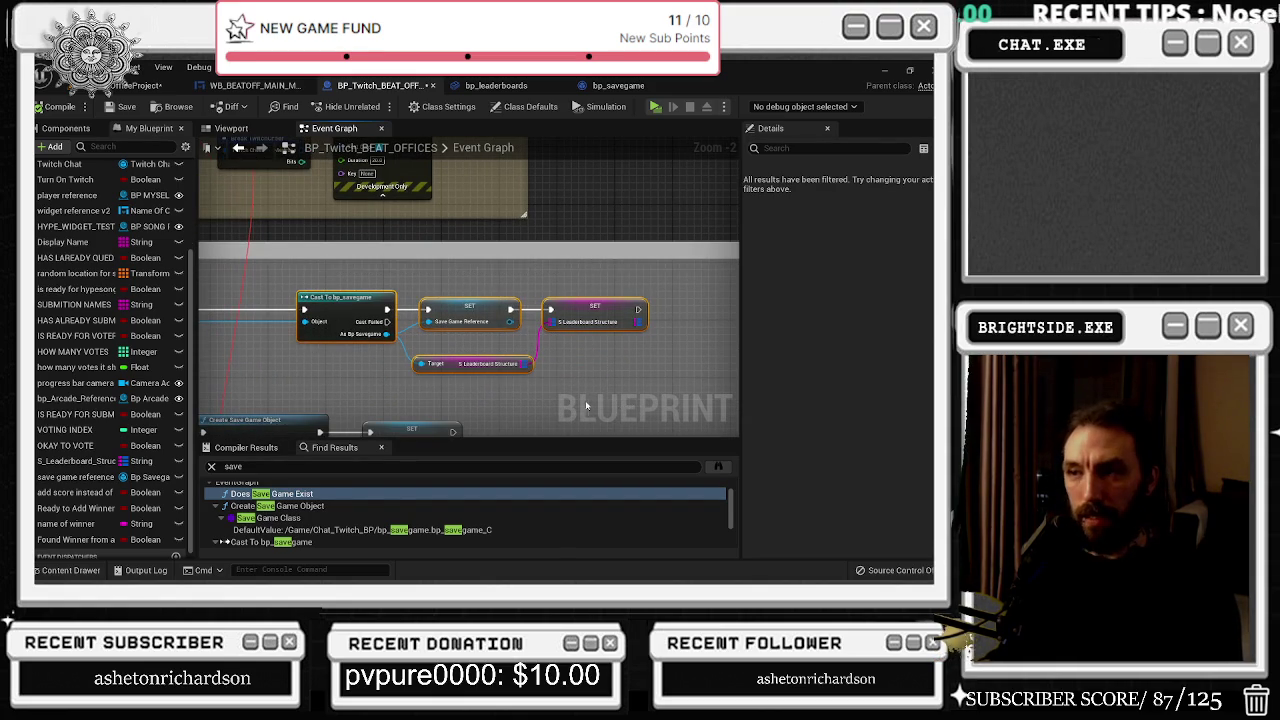
click(451, 366)
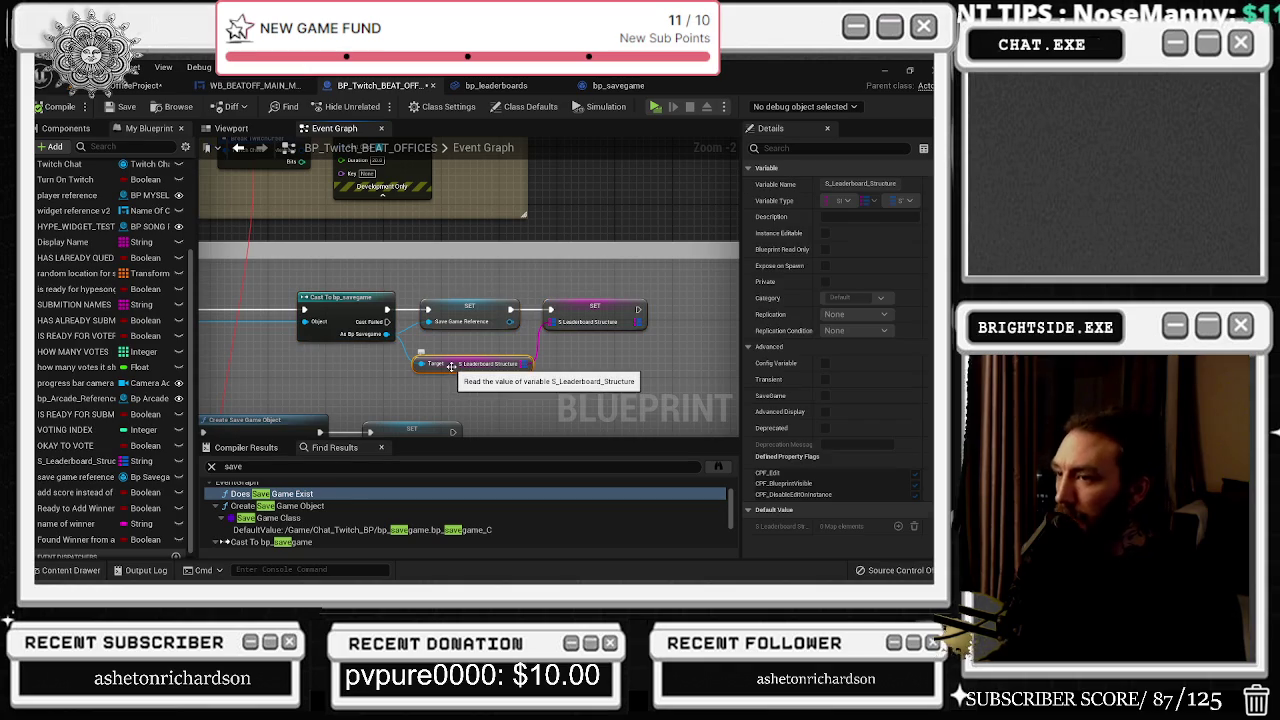
scroll(452, 366, down, 5)
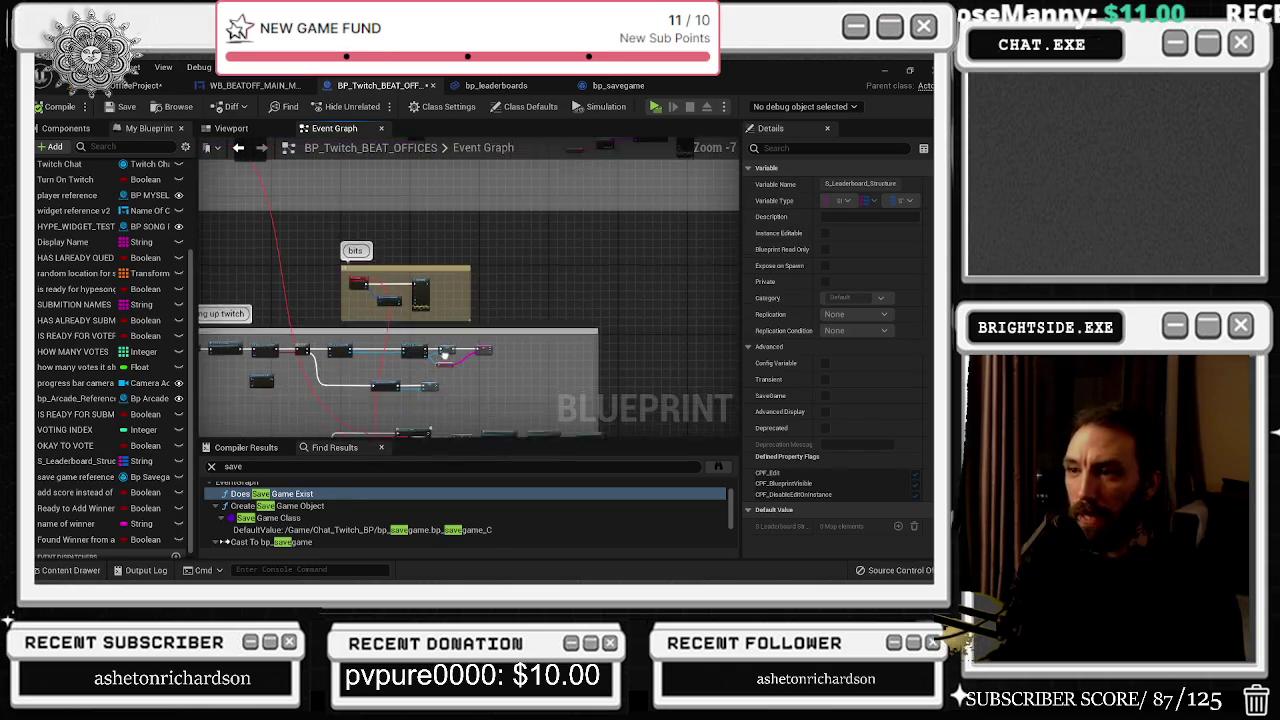
scroll(293, 410, up, 3)
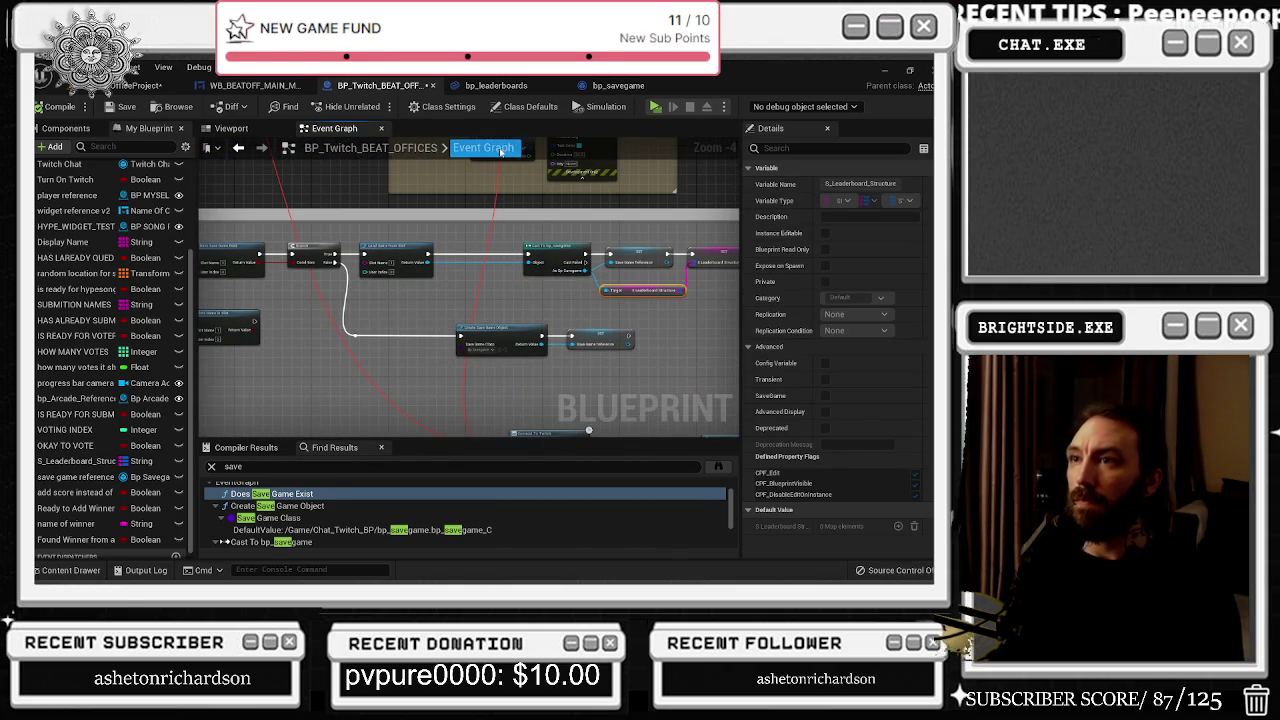
click(250, 86)
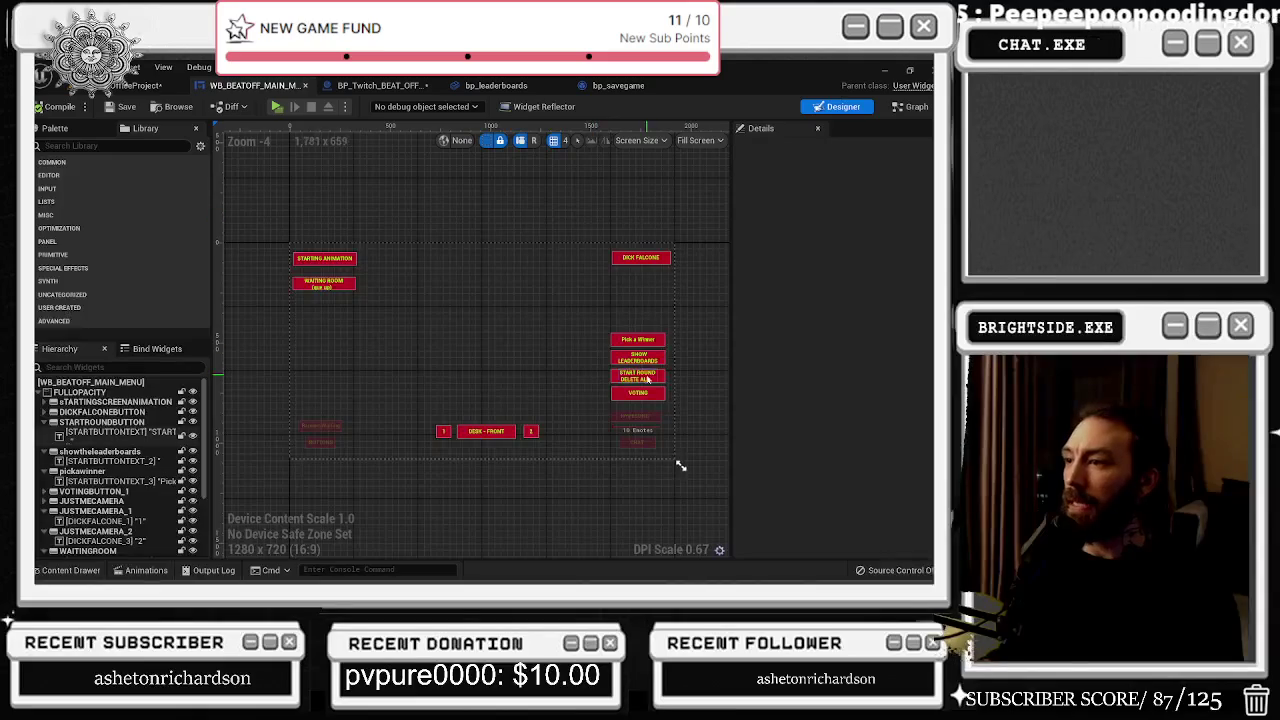
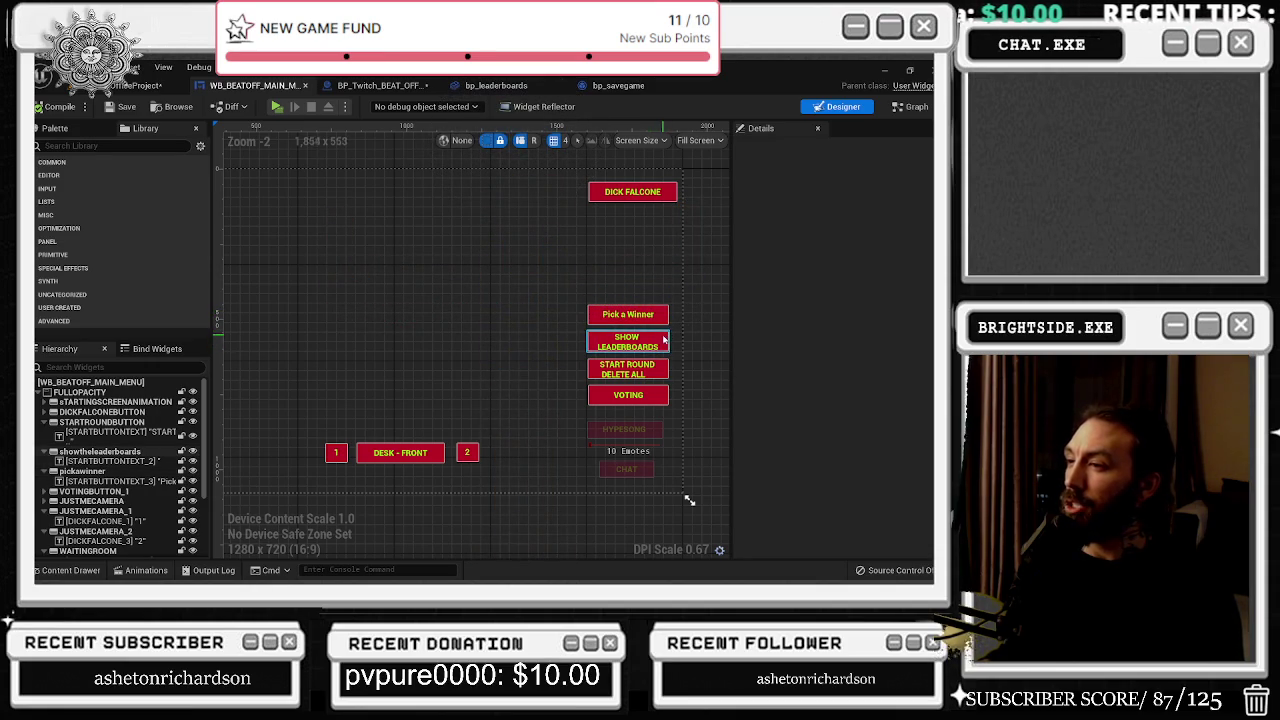
Step: Select the SHOW LEADERBOARDS button and open its On Pressed event in the Event Graph
click(662, 341)
scroll(916, 473, down, 10)
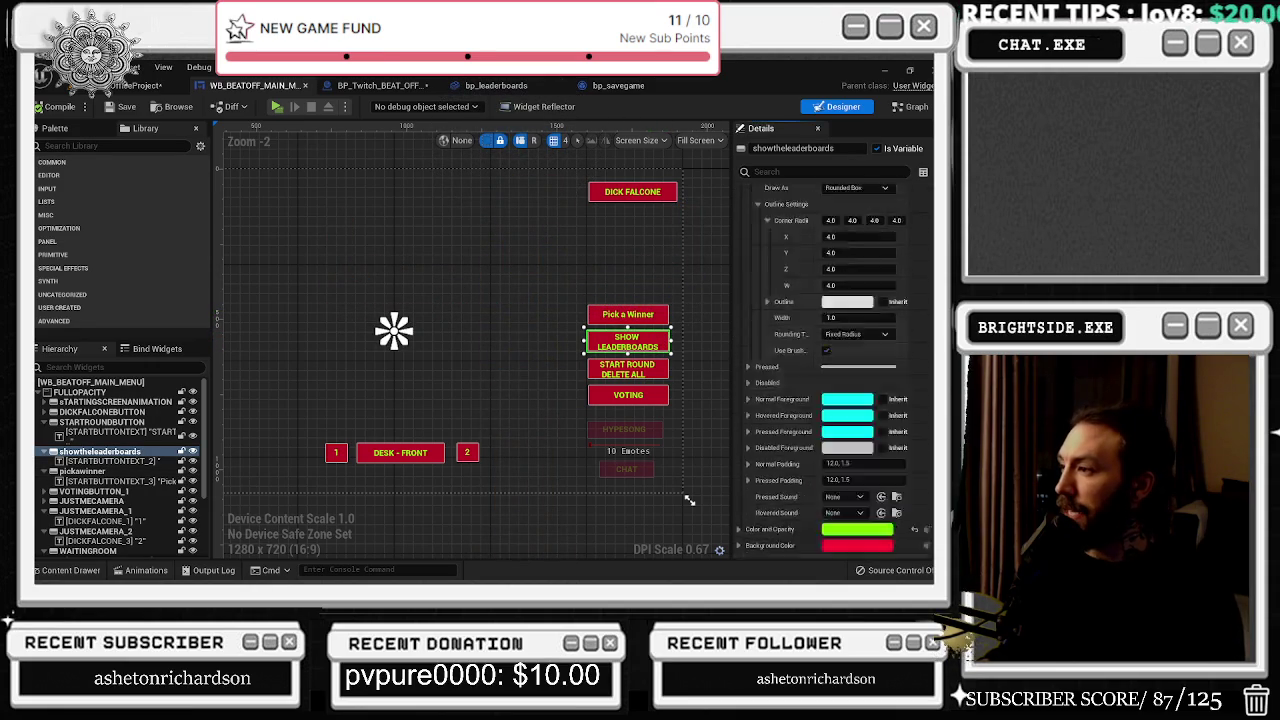
scroll(913, 472, down, 5)
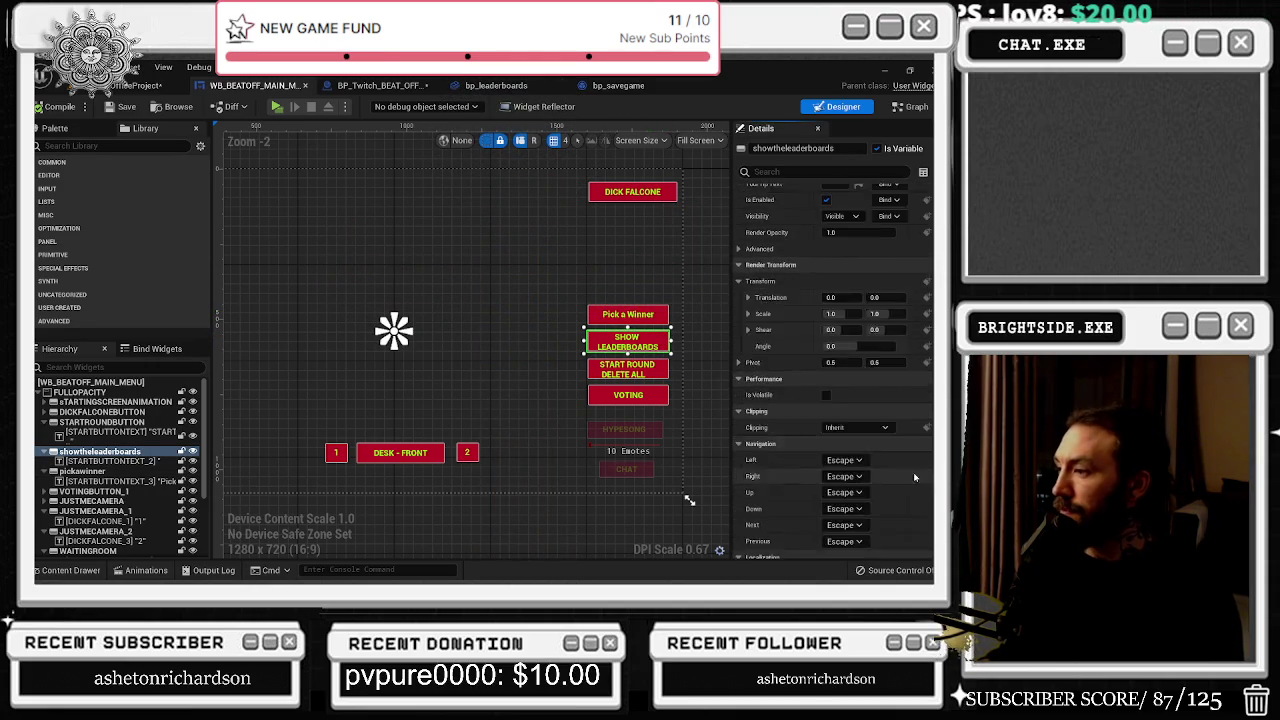
click(852, 500)
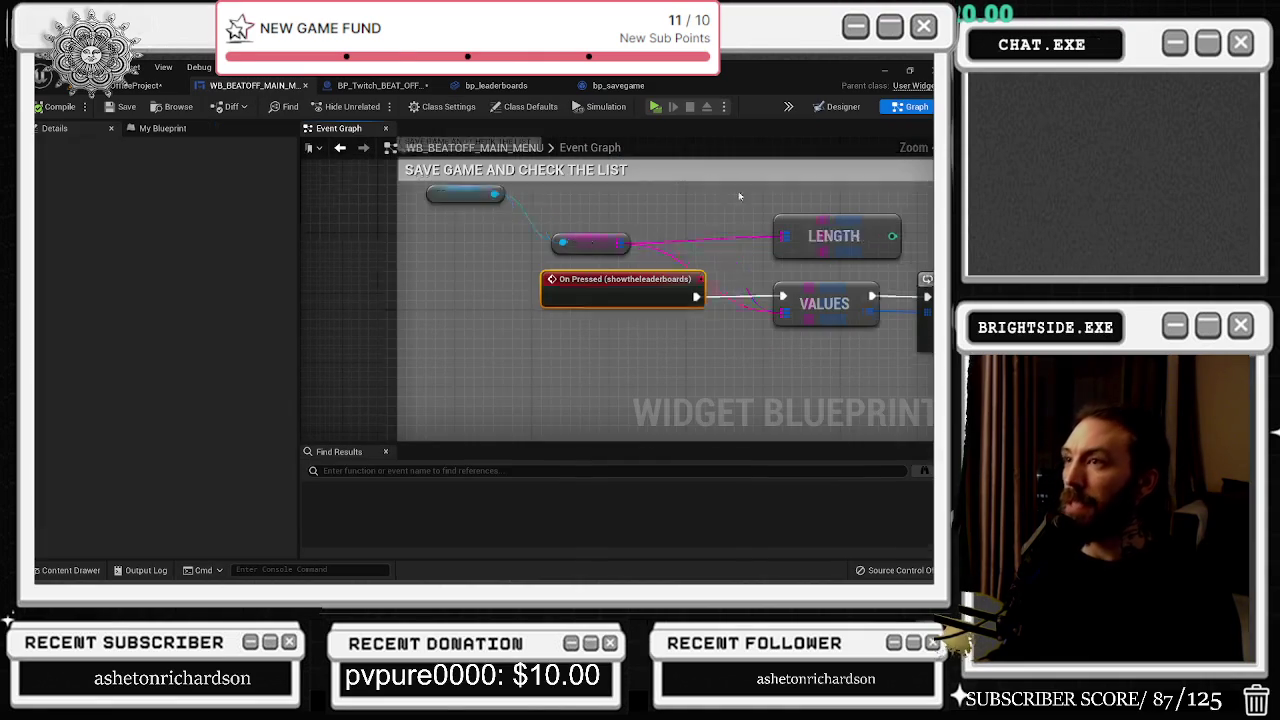
Step: Trace the For Each Loop, Break STRUCTURE, SET and save-to-slot nodes in the main menu graph
mouse_move(842, 300)
mouse_down()
mouse_move(620, 293)
mouse_move(455, 267)
mouse_up()
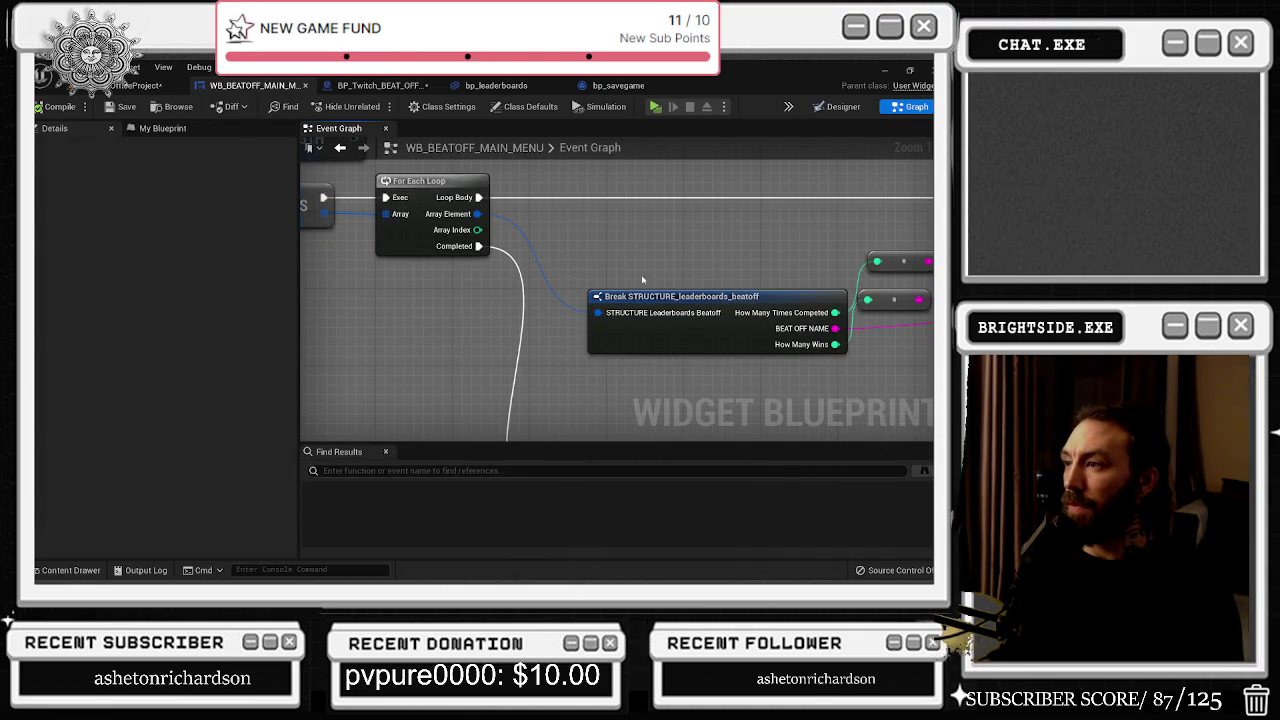
drag(643, 280, 589, 141)
mouse_move(638, 264)
mouse_down()
mouse_move(752, 265)
mouse_move(712, 248)
mouse_move(678, 395)
mouse_move(782, 498)
mouse_up()
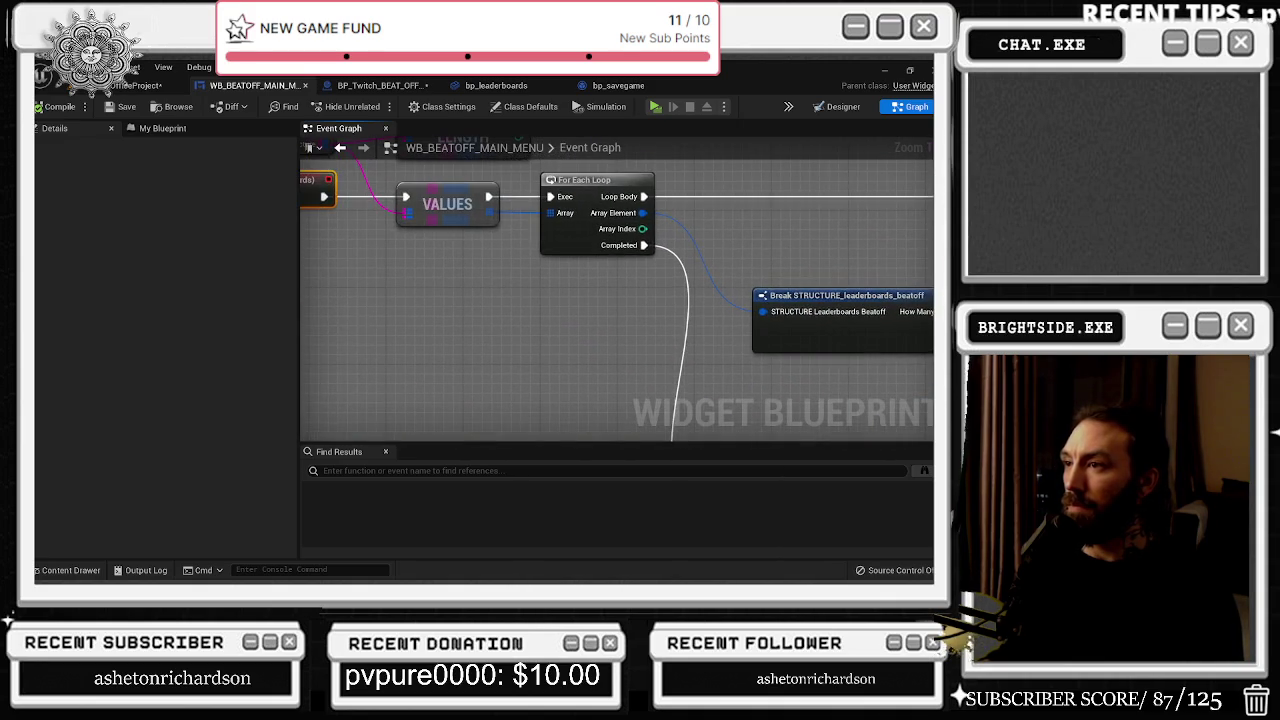
mouse_move(700, 300)
mouse_down()
mouse_move(720, 410)
mouse_move(449, 344)
mouse_move(69, 334)
mouse_move(159, 301)
mouse_up()
mouse_move(212, 484)
mouse_down()
mouse_move(281, 454)
mouse_move(468, 313)
mouse_move(549, 277)
mouse_move(800, 430)
mouse_move(725, 274)
mouse_up()
Step: Select the four leaderboard-setting nodes, nudge the SET node upward, then switch to BP_Twitch_BEAT_OFFICES
drag(430, 273, 737, 404)
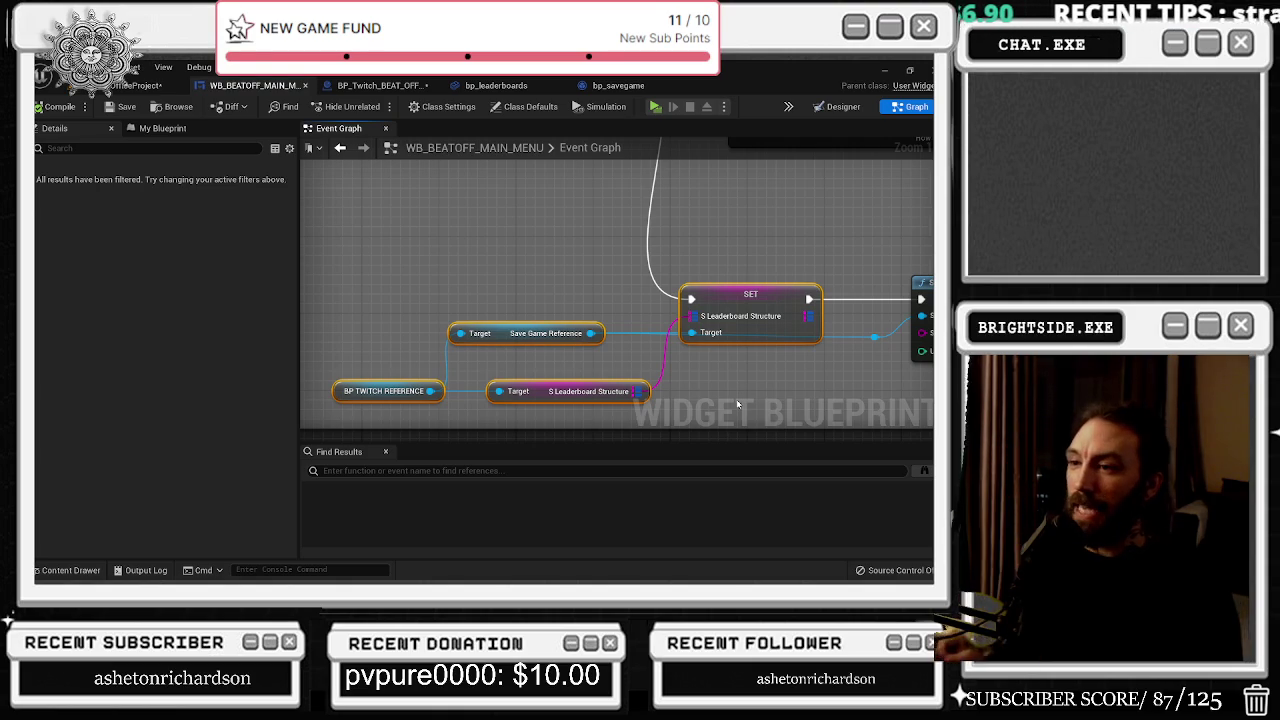
click(771, 306)
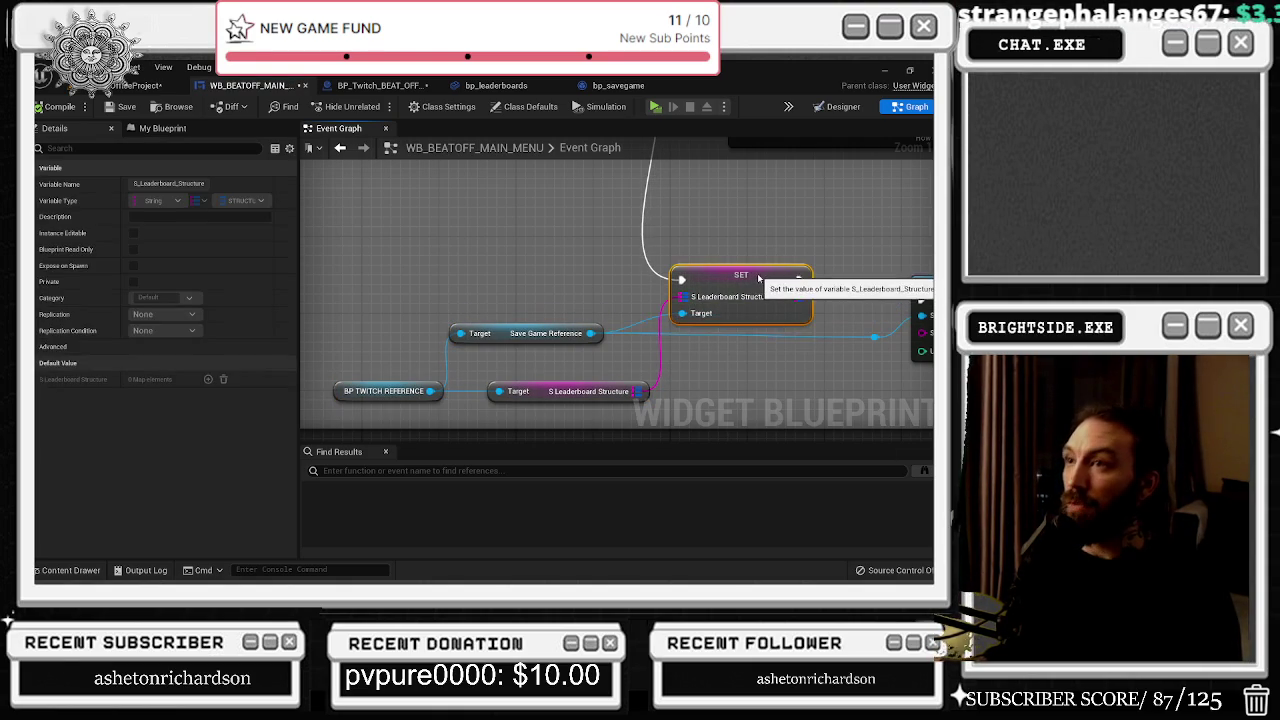
drag(771, 306, 770, 268)
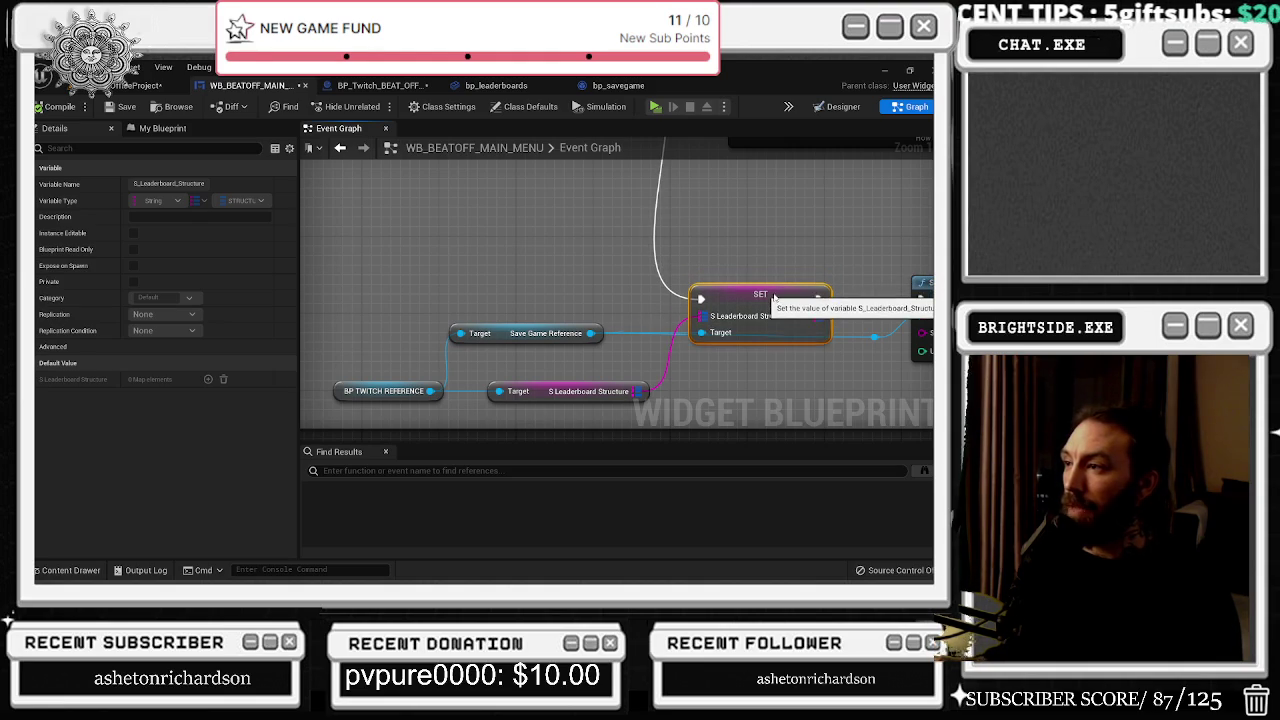
mouse_move(847, 220)
mouse_down()
mouse_move(597, 236)
mouse_move(930, 243)
mouse_up()
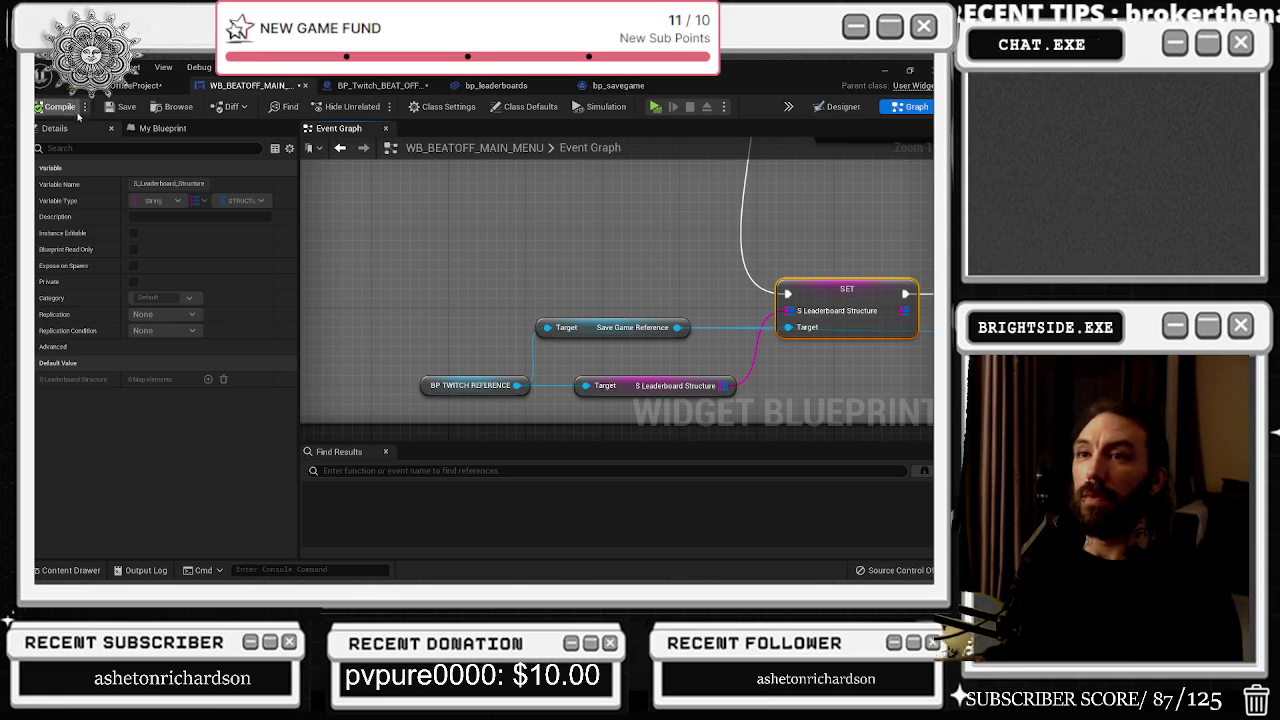
click(380, 85)
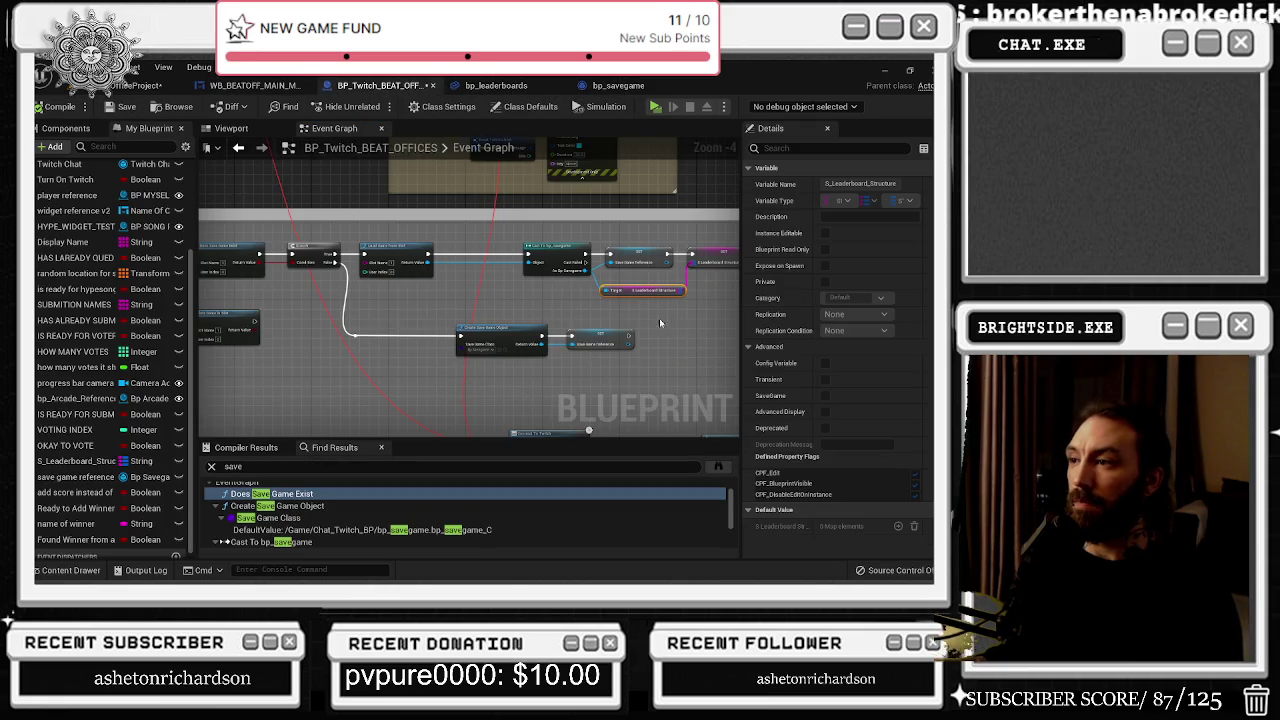
Step: Find all references to S_Leaderboard_Structure and jump to the first Get node
drag(631, 311, 678, 281)
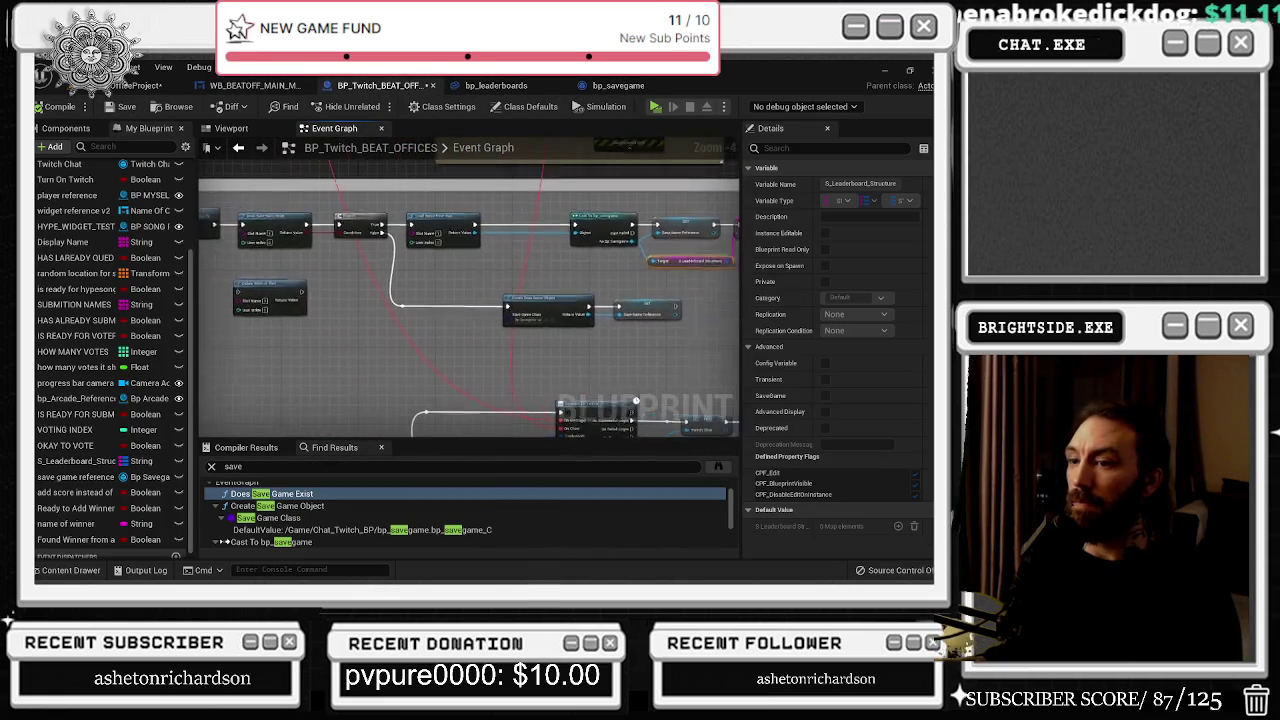
drag(467, 441, 427, 440)
right_click(86, 461)
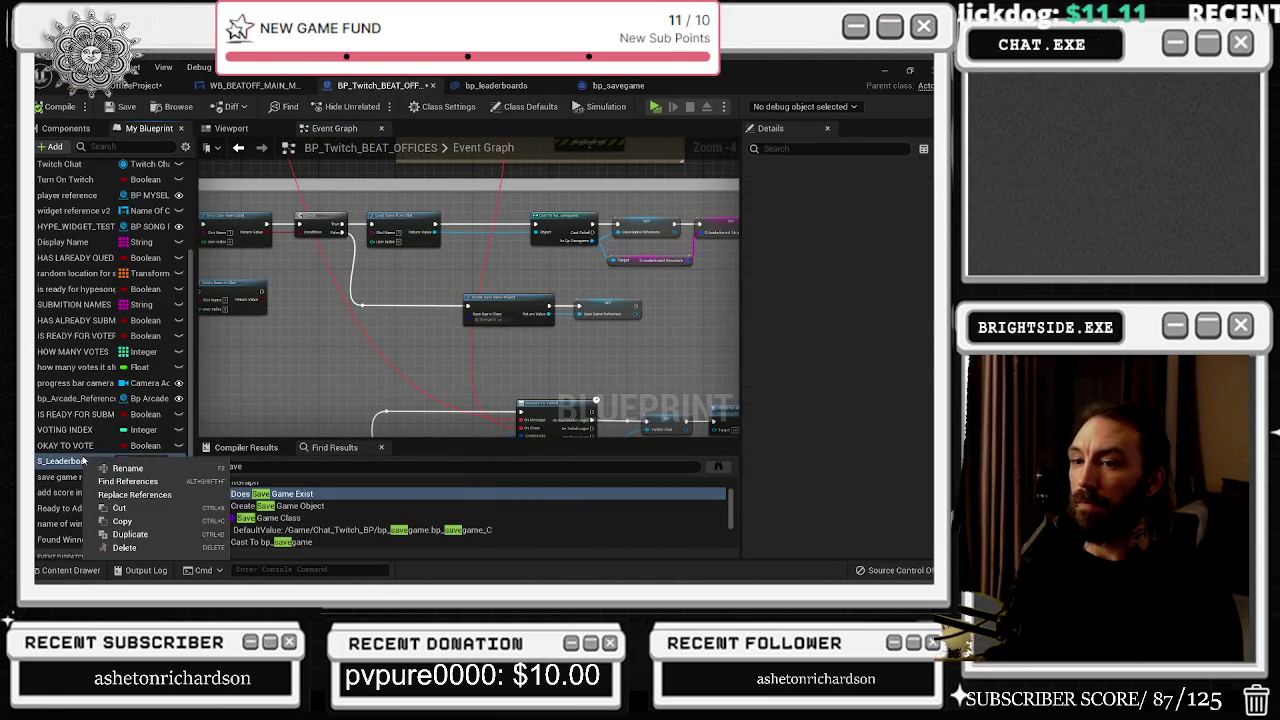
click(176, 484)
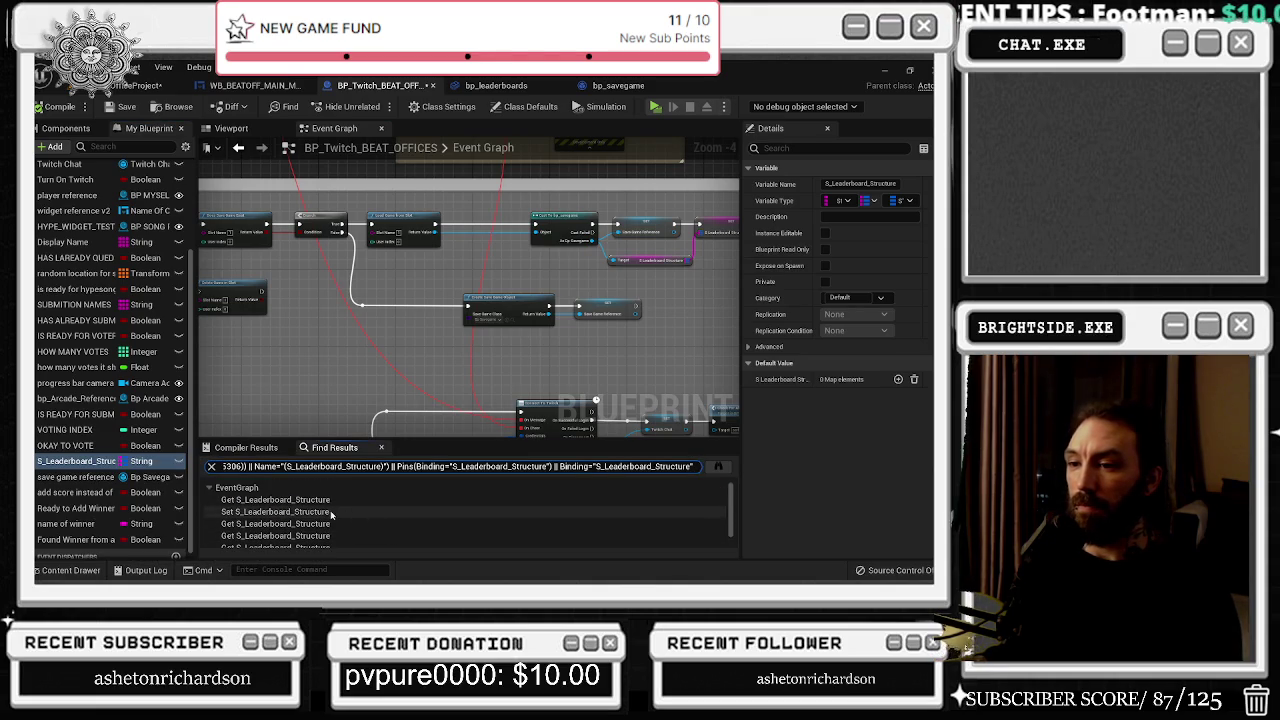
double_click(349, 499)
Step: Pan around the jumped-to node to show the Print String, SET and send twitch msg nodes
scroll(383, 273, down, 5)
mouse_move(519, 238)
mouse_down()
mouse_move(561, 227)
mouse_move(333, 229)
mouse_up()
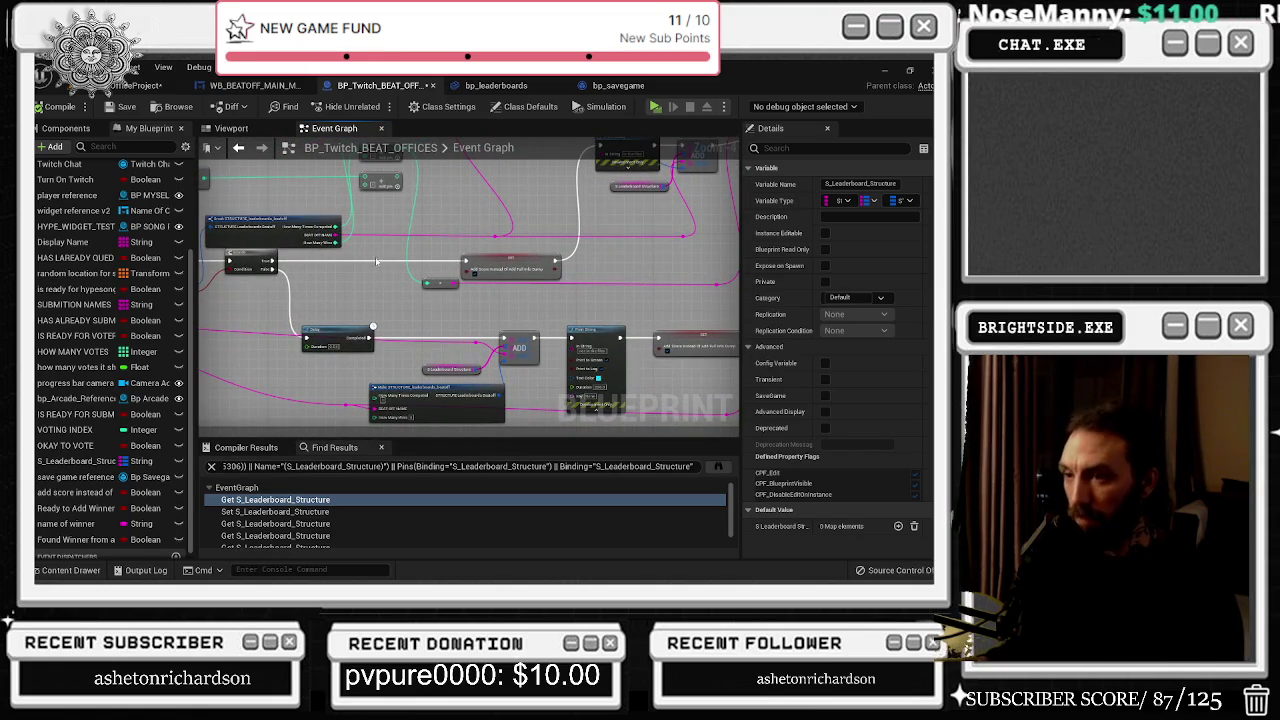
scroll(390, 355, up, 3)
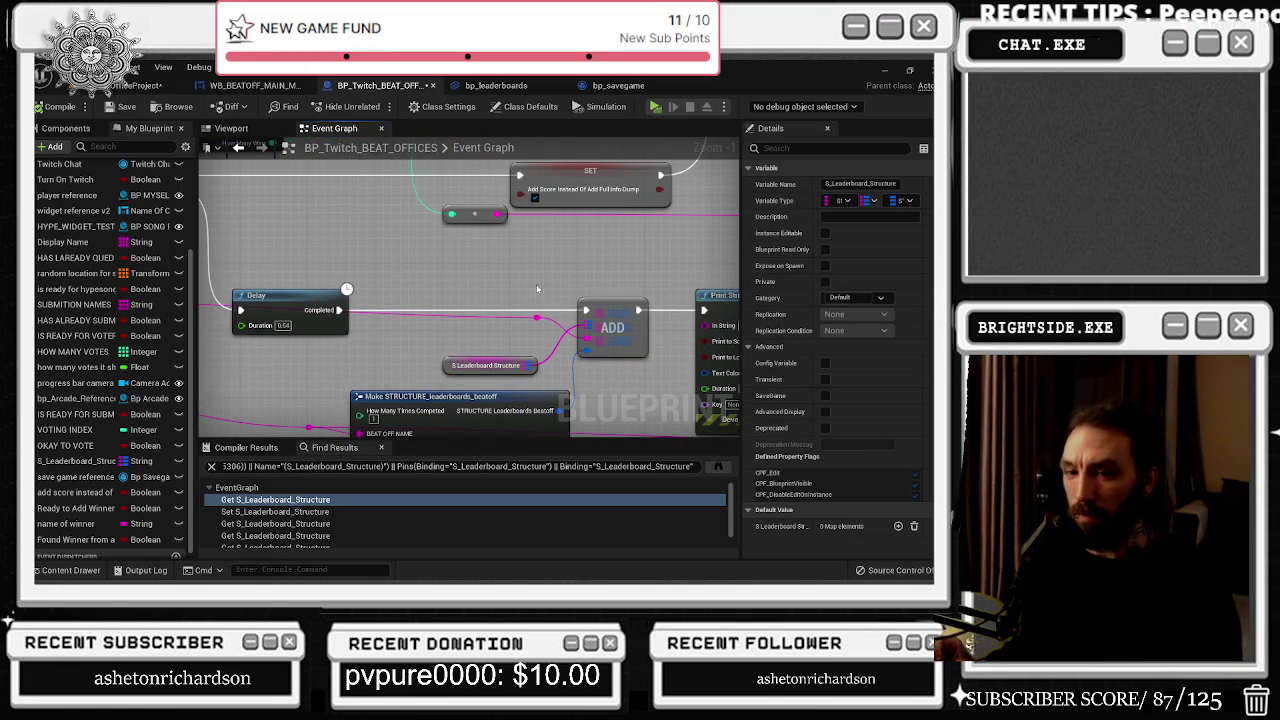
drag(536, 284, 106, 254)
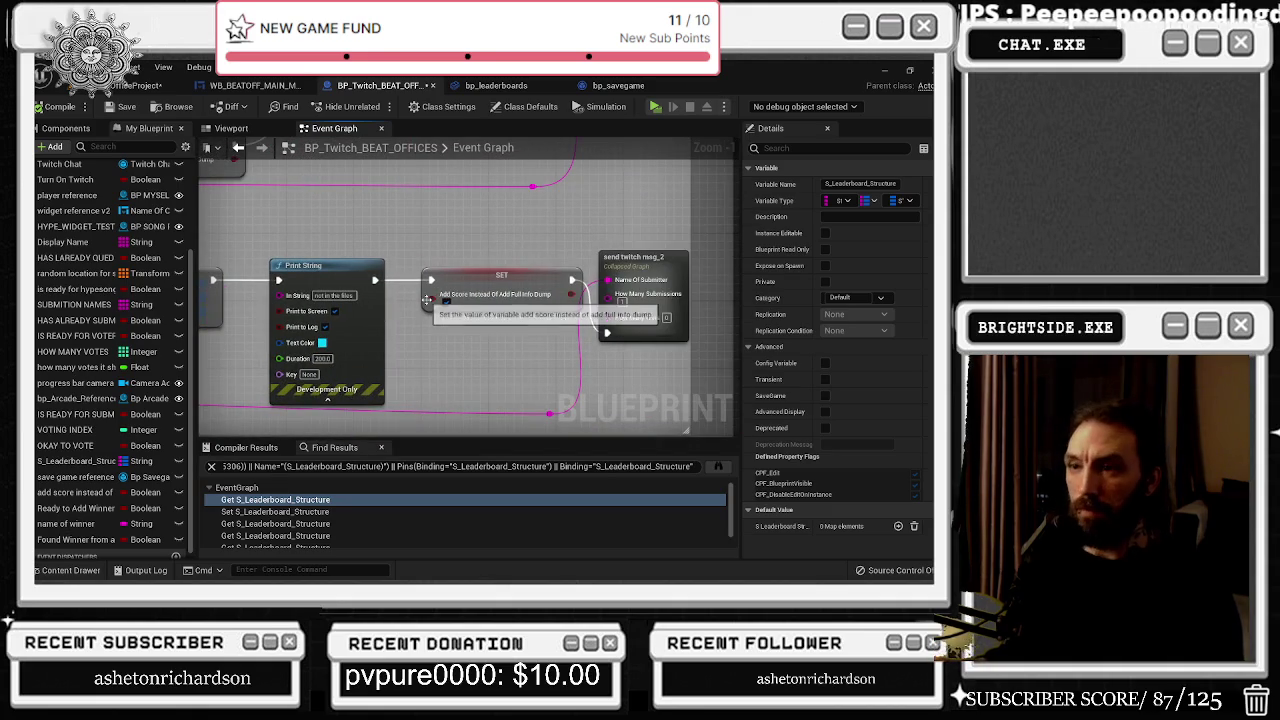
drag(414, 275, 437, 288)
mouse_move(637, 250)
mouse_down()
mouse_move(506, 238)
mouse_move(646, 278)
mouse_move(565, 200)
mouse_up()
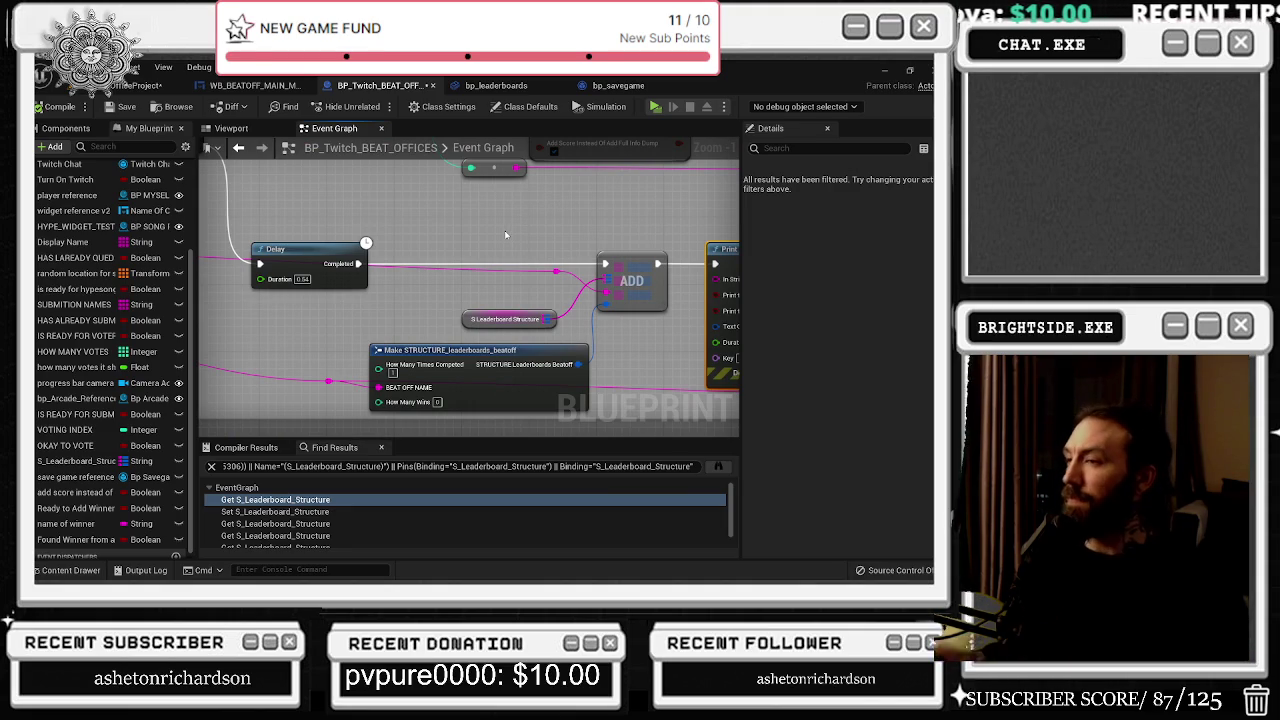
Step: Marquee-select the reroute, structure getter, ADD and Make STRUCTURE nodes, then clear the selection
mouse_move(454, 258)
mouse_down()
mouse_move(575, 365)
mouse_move(625, 395)
mouse_move(637, 384)
mouse_up()
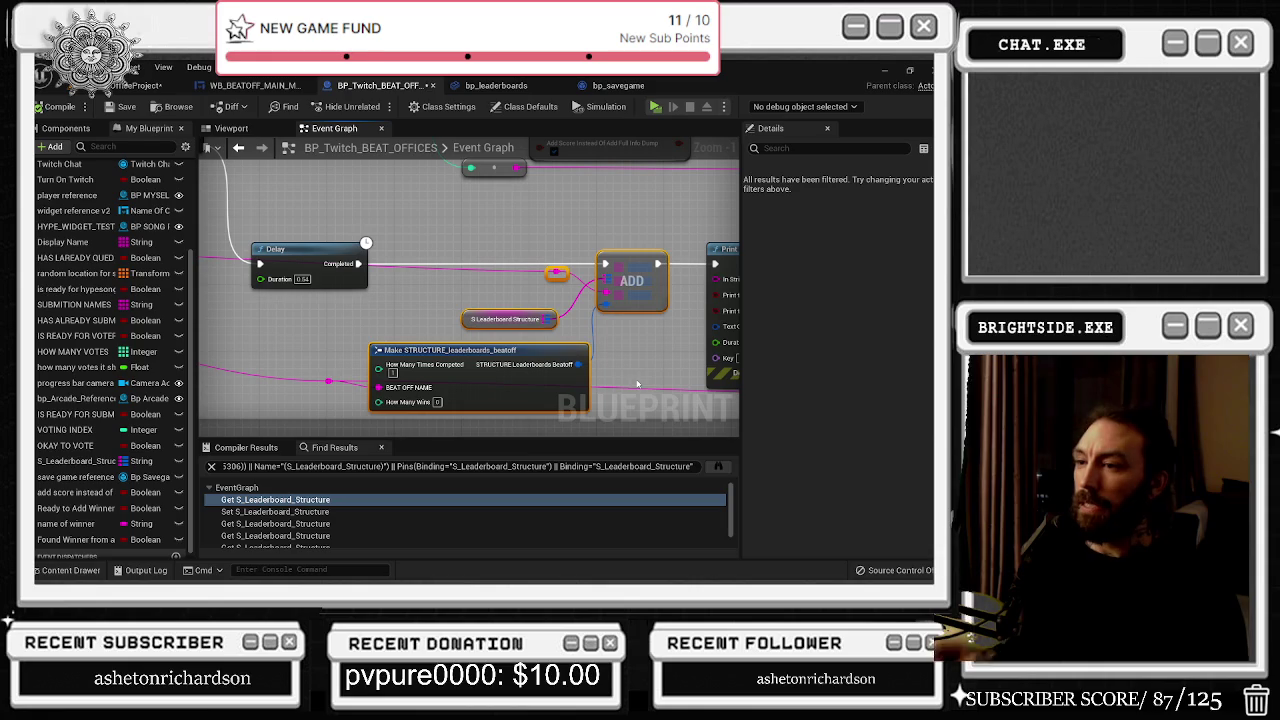
mouse_move(390, 222)
mouse_down()
mouse_move(600, 300)
mouse_move(620, 370)
mouse_up()
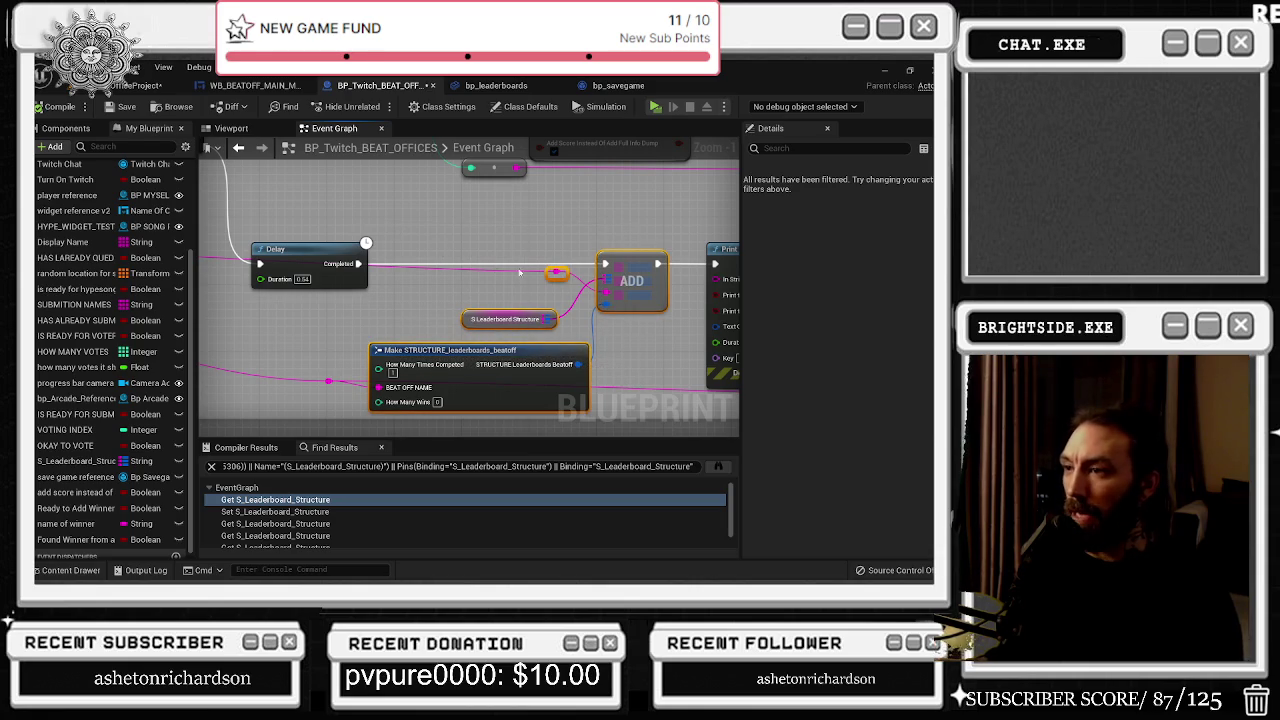
mouse_move(407, 214)
mouse_down()
mouse_move(624, 365)
mouse_move(435, 245)
mouse_up()
scroll(481, 384, down, 3)
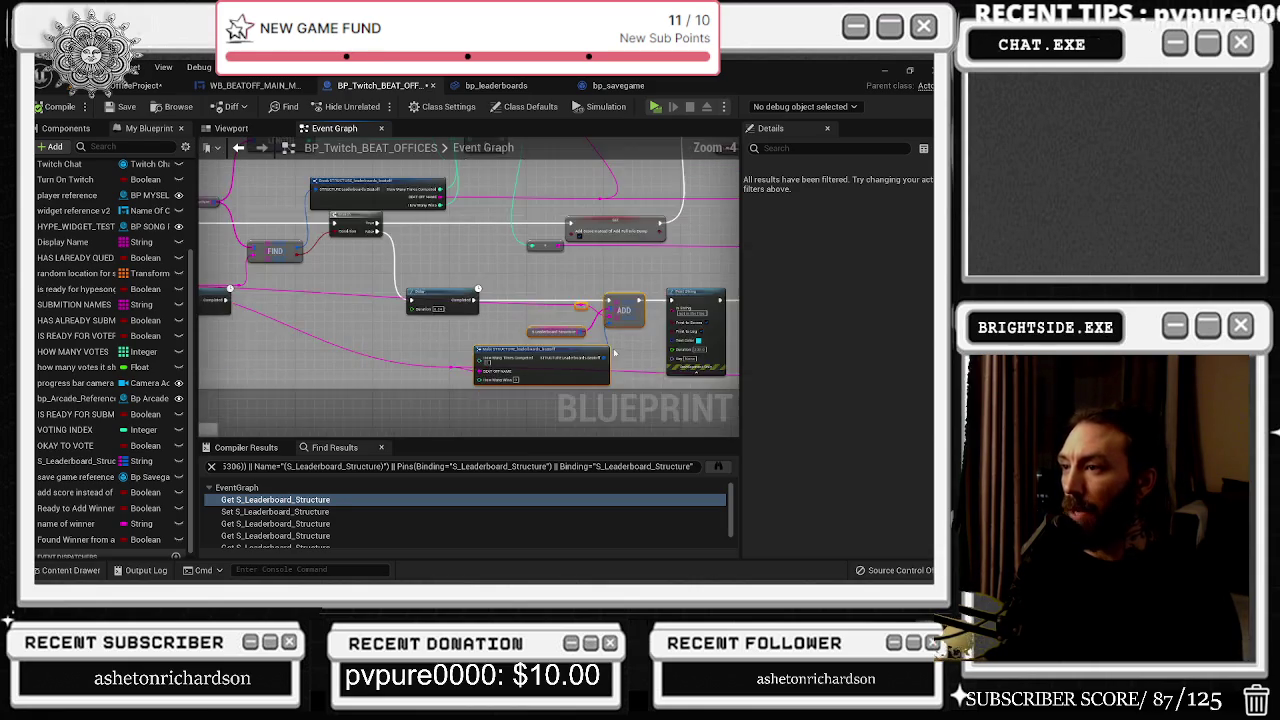
drag(481, 381, 303, 411)
scroll(590, 265, up, 3)
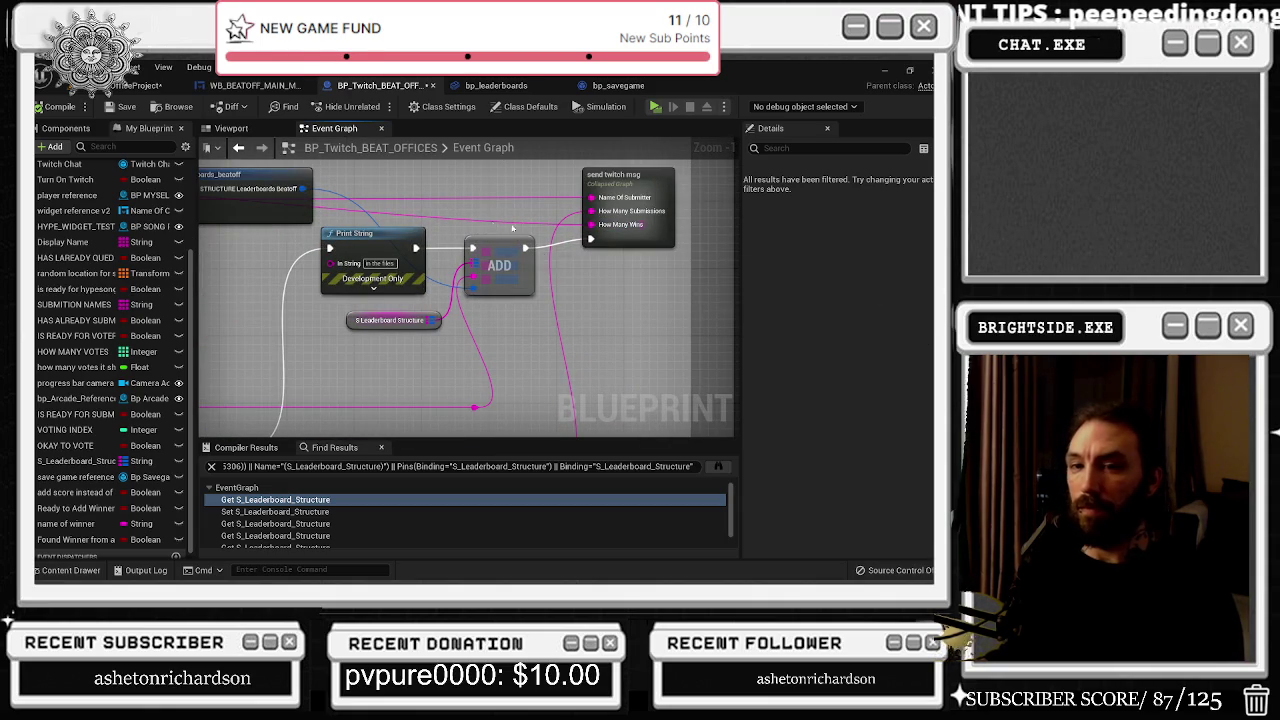
Step: Move the pink wire's reroute point left and bring LENGTH, FIND and Break STRUCTURE into view
click(471, 408)
drag(468, 415, 426, 413)
scroll(562, 282, down, 2)
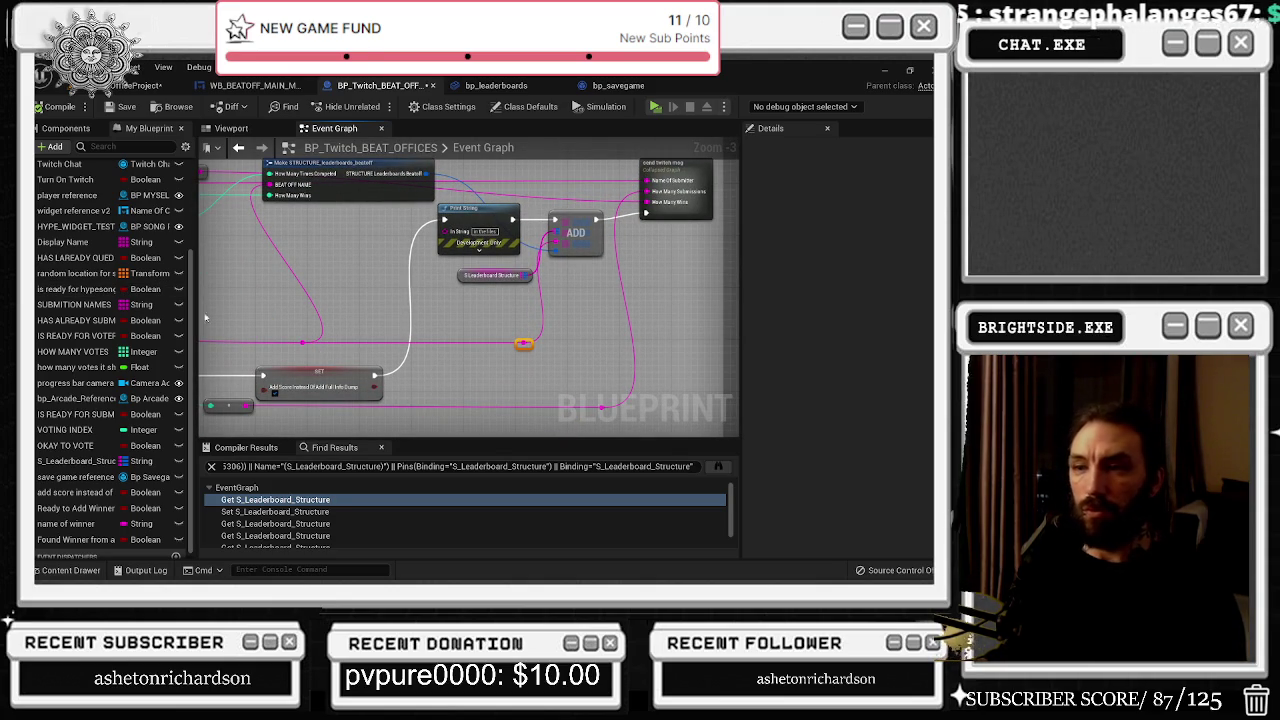
drag(481, 314, 690, 292)
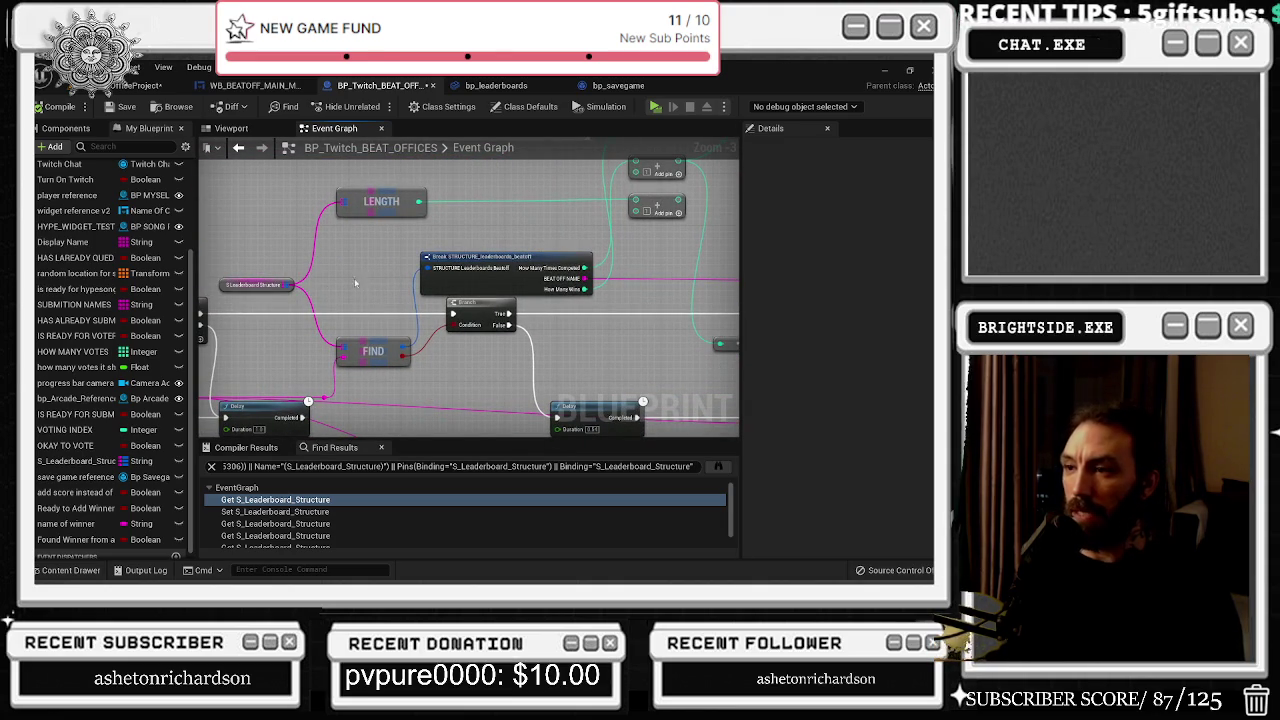
Step: Move the addition node next to LENGTH and add LENGTH to the selection
scroll(354, 283, down, 5)
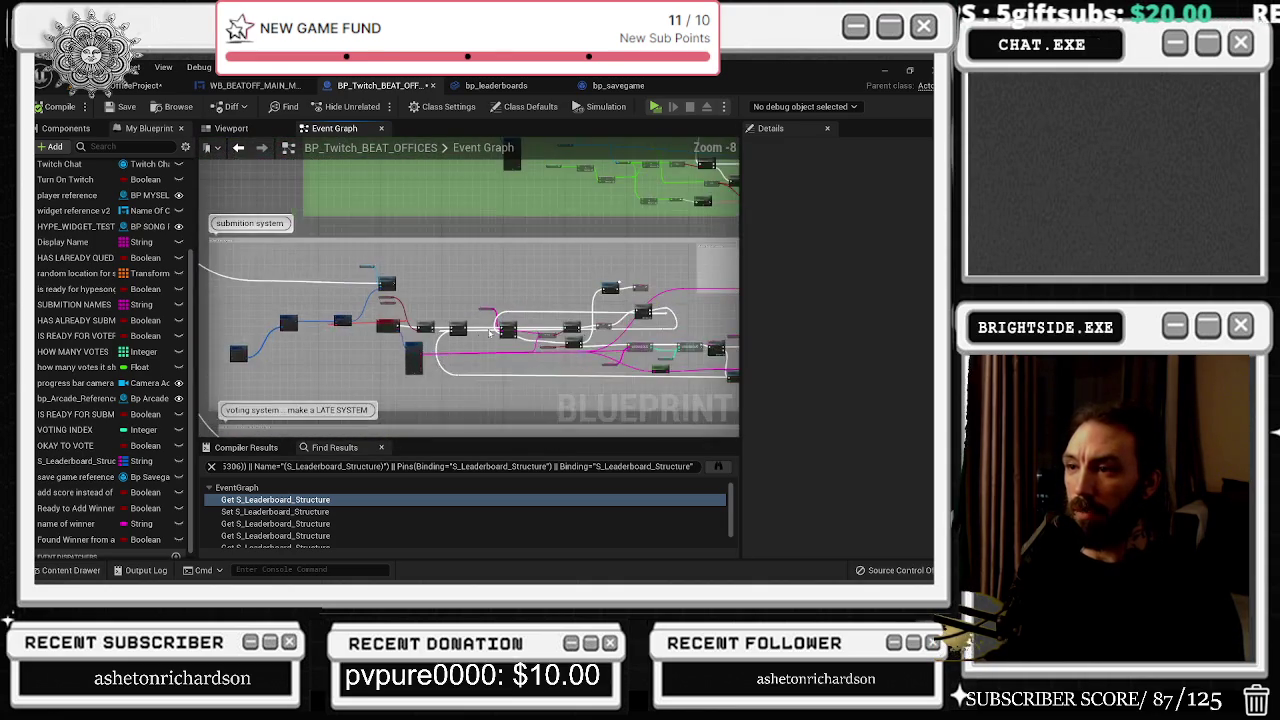
scroll(490, 333, up, 5)
drag(600, 290, 373, 245)
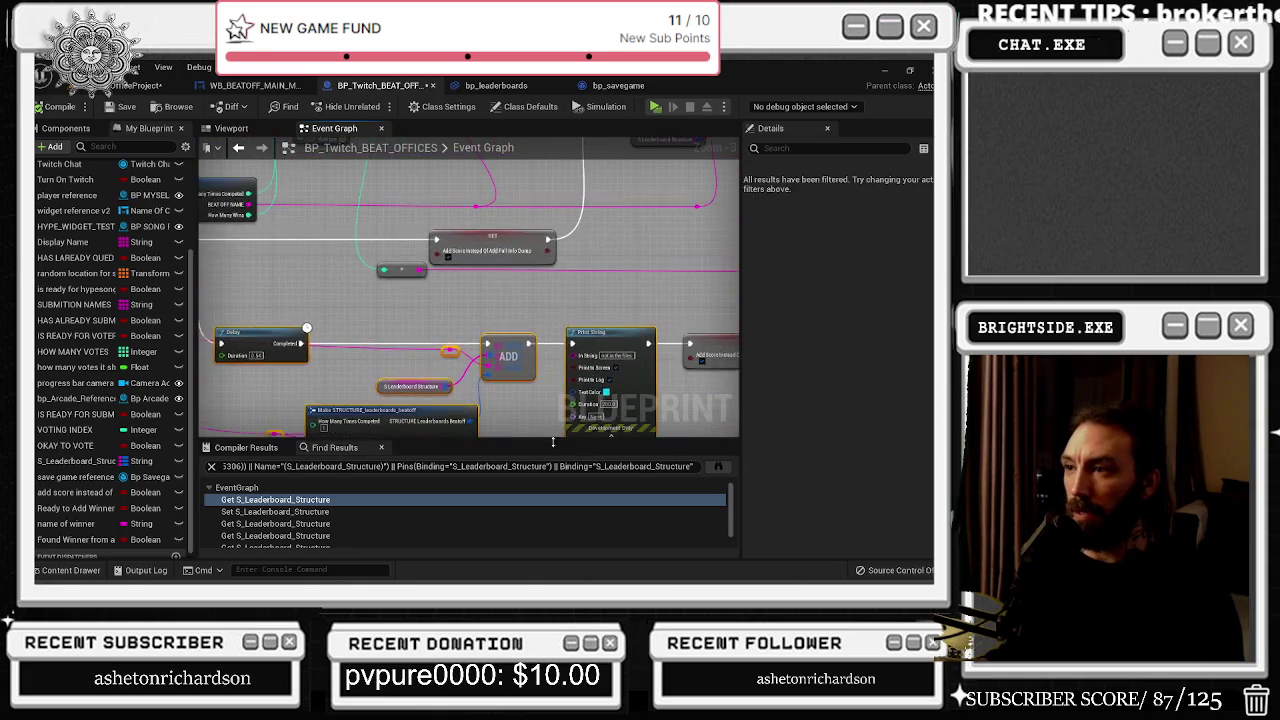
double_click(275, 499)
mouse_move(614, 330)
mouse_down()
mouse_move(572, 358)
mouse_move(571, 388)
mouse_up()
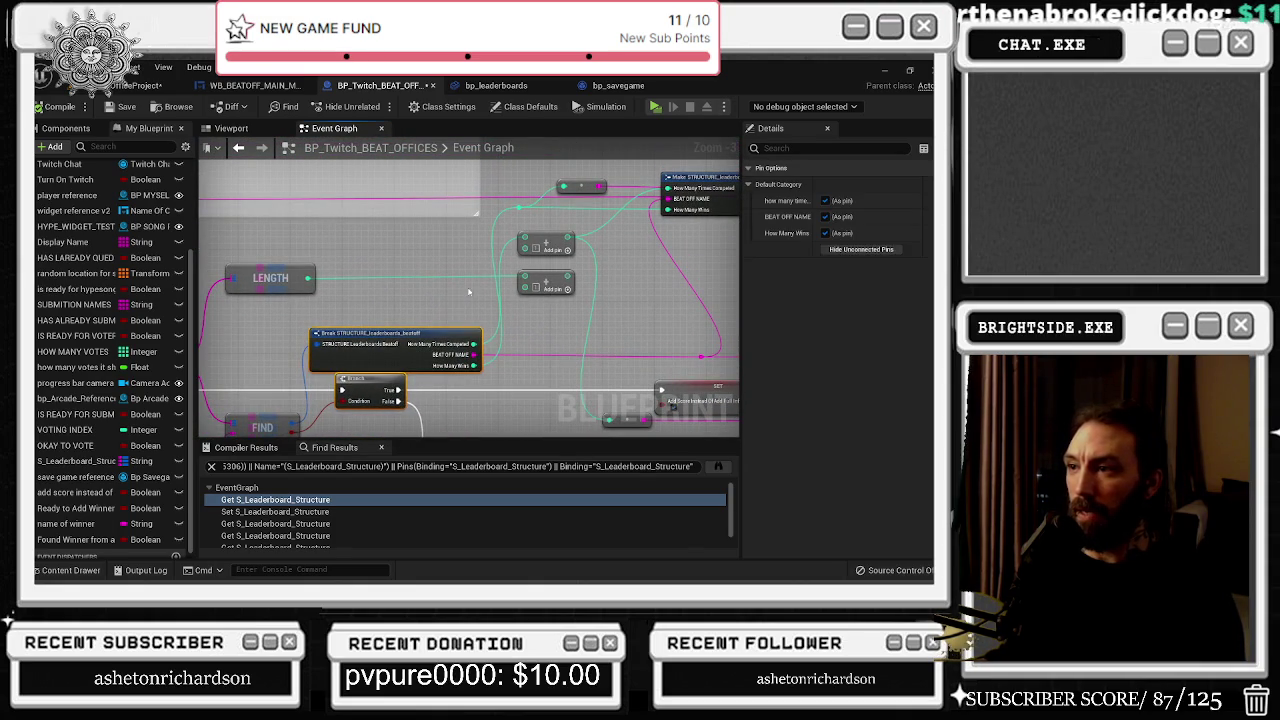
mouse_move(560, 285)
mouse_down()
mouse_move(414, 256)
mouse_move(521, 254)
mouse_move(495, 282)
mouse_move(410, 308)
mouse_up()
ctrl+click(390, 273)
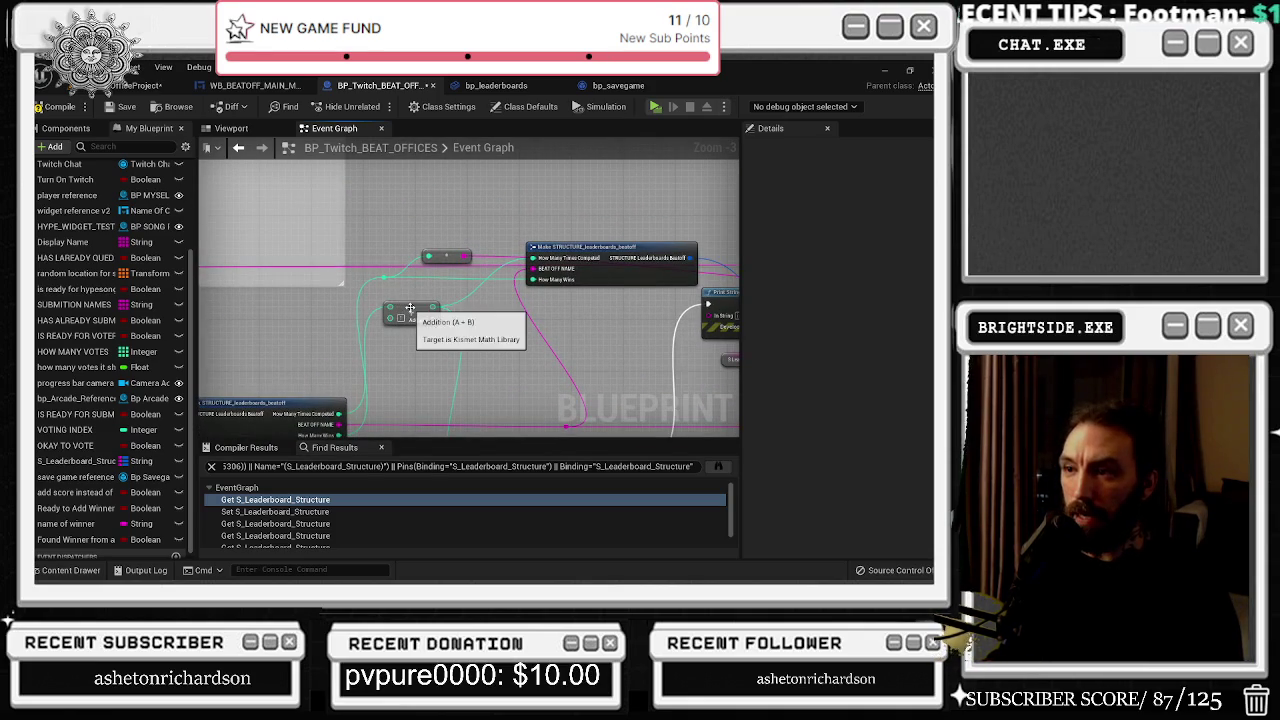
Step: Shift the Make STRUCTURE_leaderboards_beatoff node down-left and select the S_Leaderboard Structure getter
drag(429, 302, 359, 282)
click(540, 256)
drag(540, 256, 515, 273)
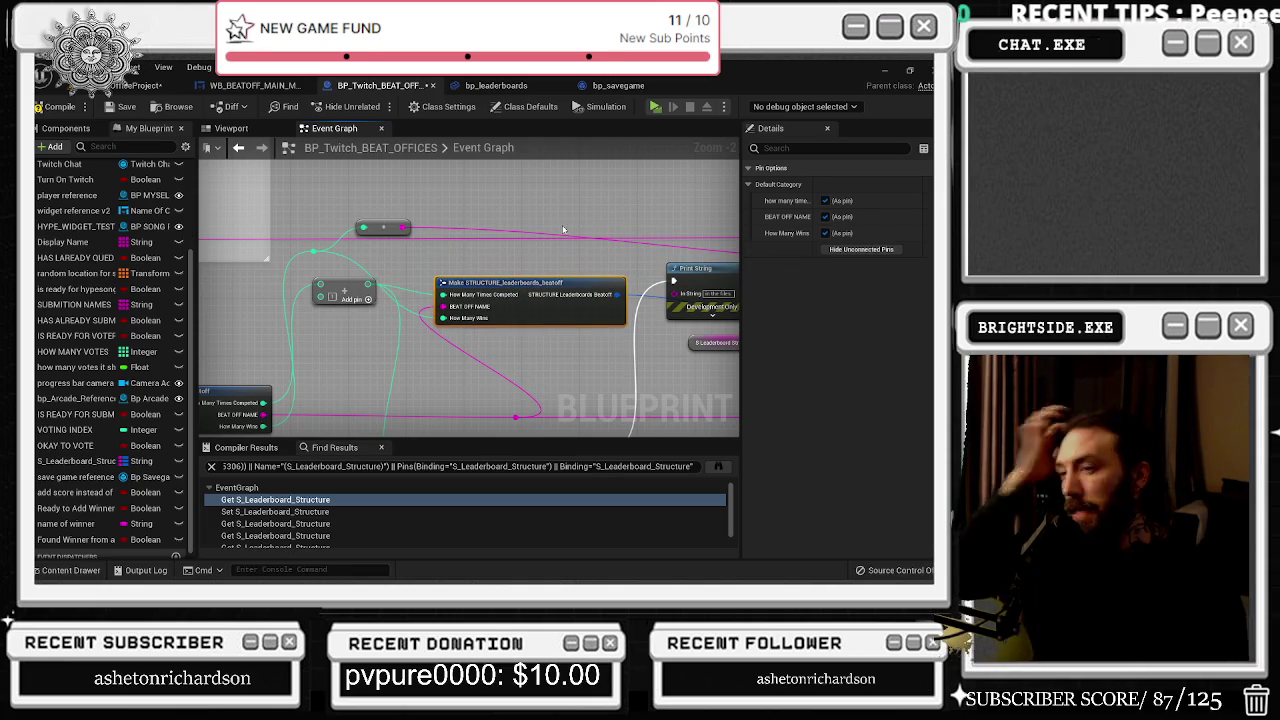
drag(602, 180, 363, 132)
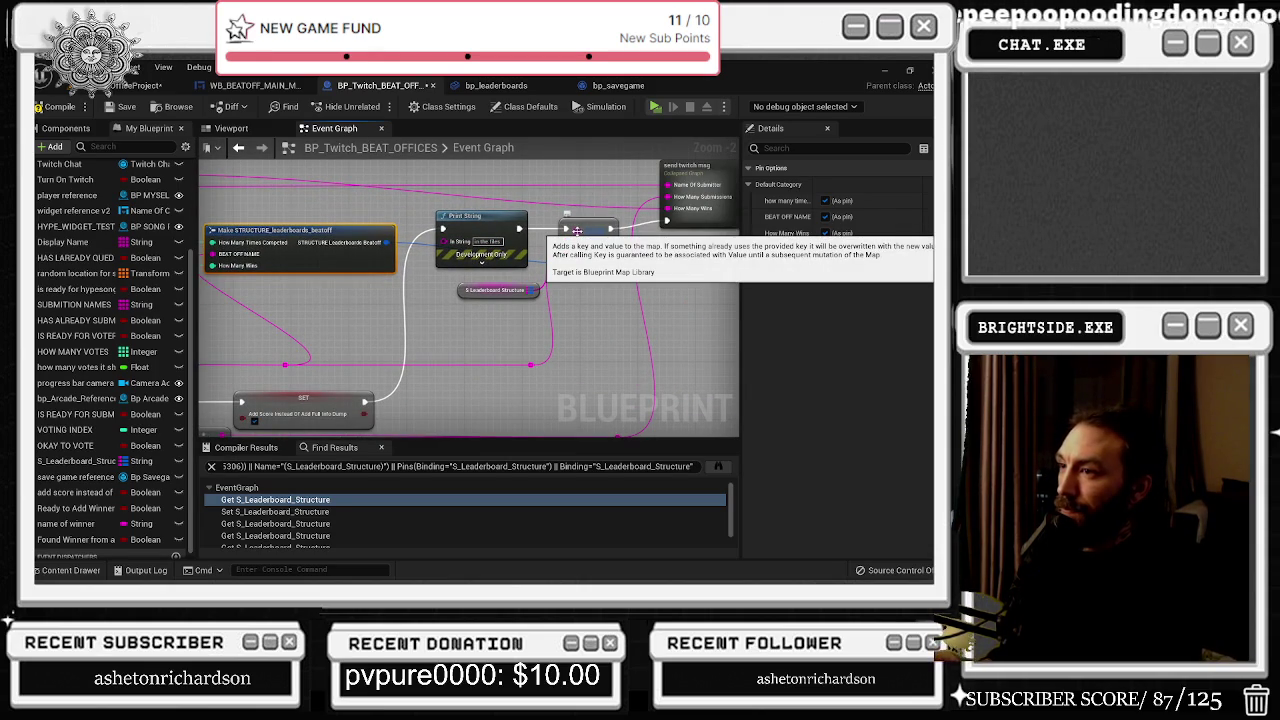
click(486, 297)
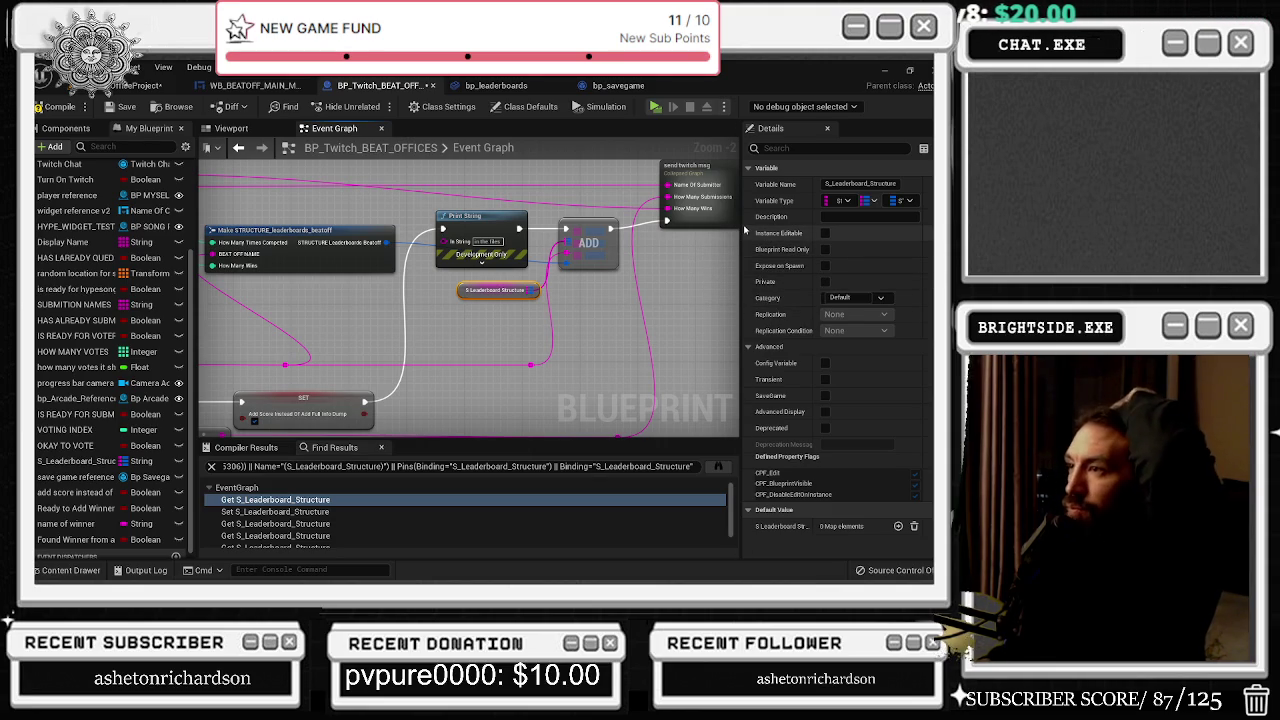
Step: Straighten send twitch msg with ADD's output, inspect S_Leaderboard Structure, save, and return to the level
drag(722, 214, 657, 240)
key(q)
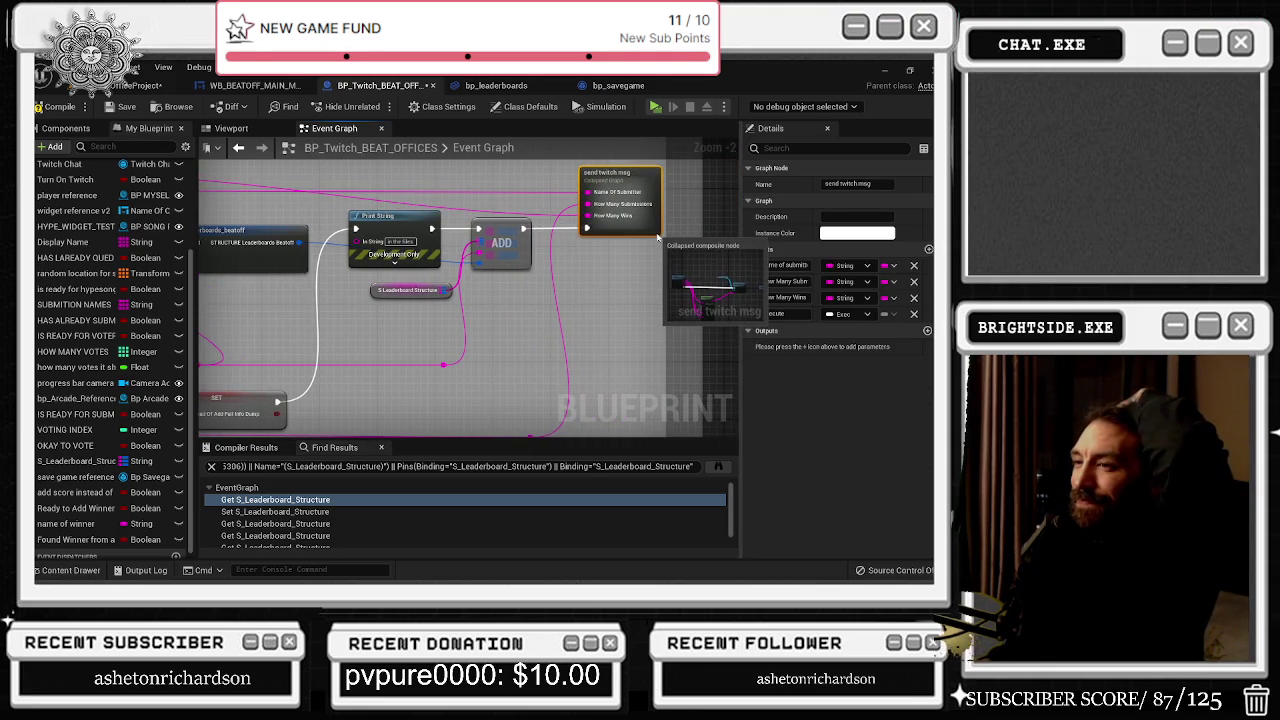
click(387, 292)
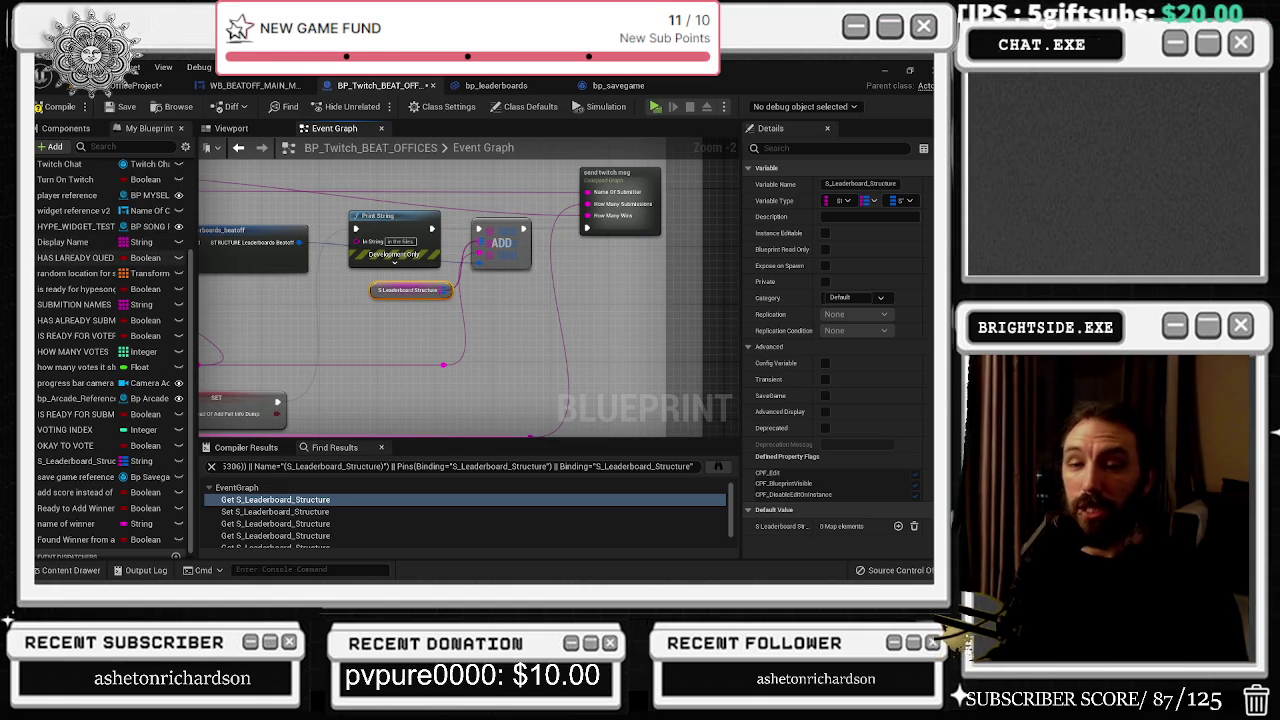
click(124, 106)
click(138, 85)
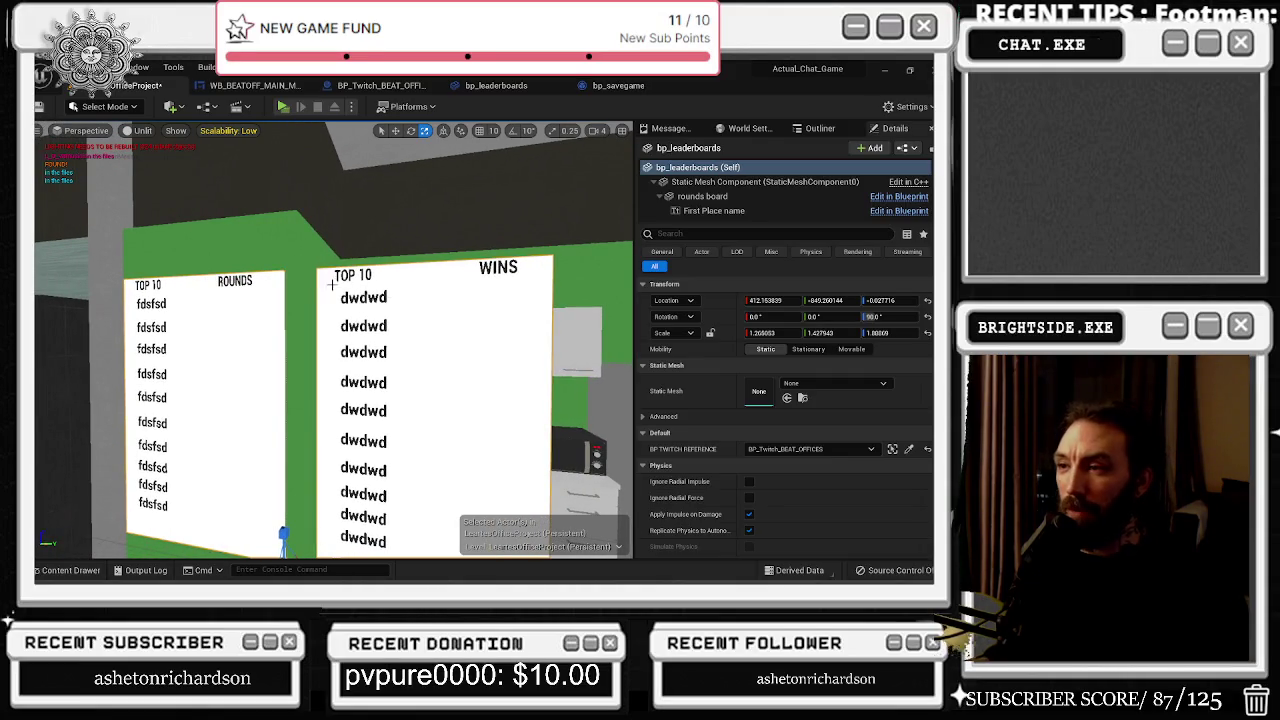
Step: Switch to bp_leaderboards and pan to the VALUES For Each Loop and Break STRUCTURE nodes
click(630, 86)
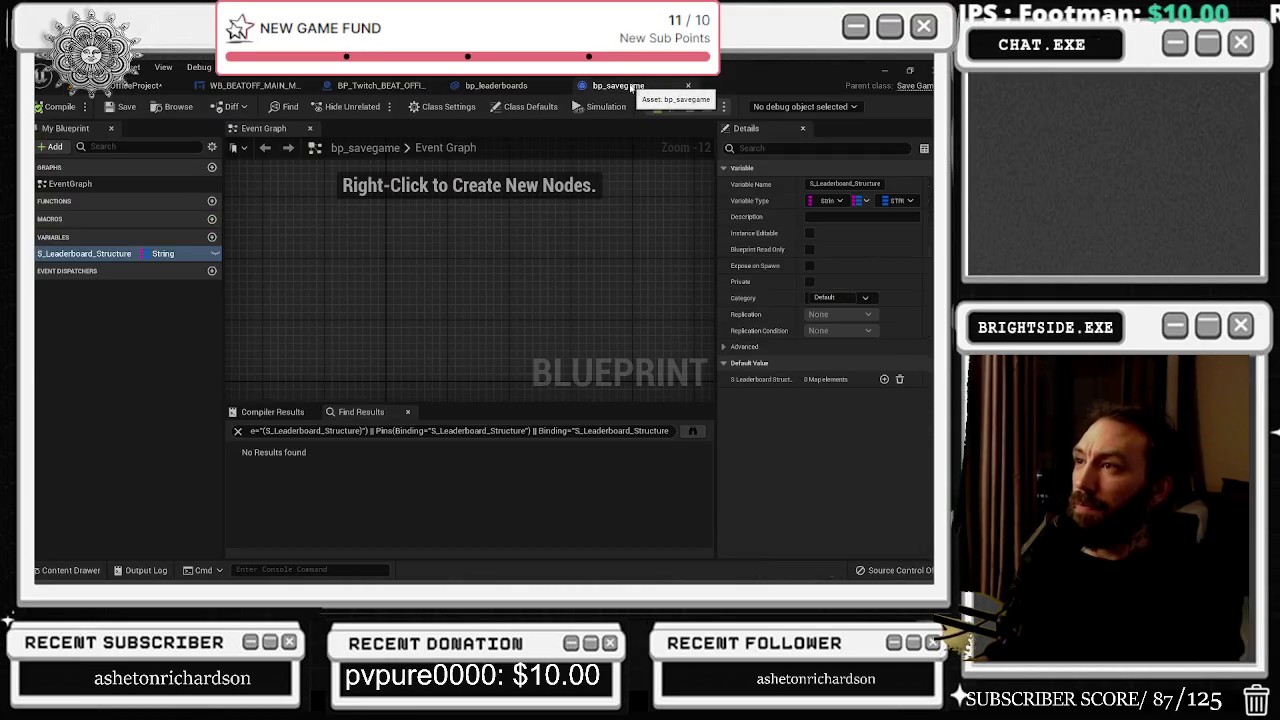
click(496, 85)
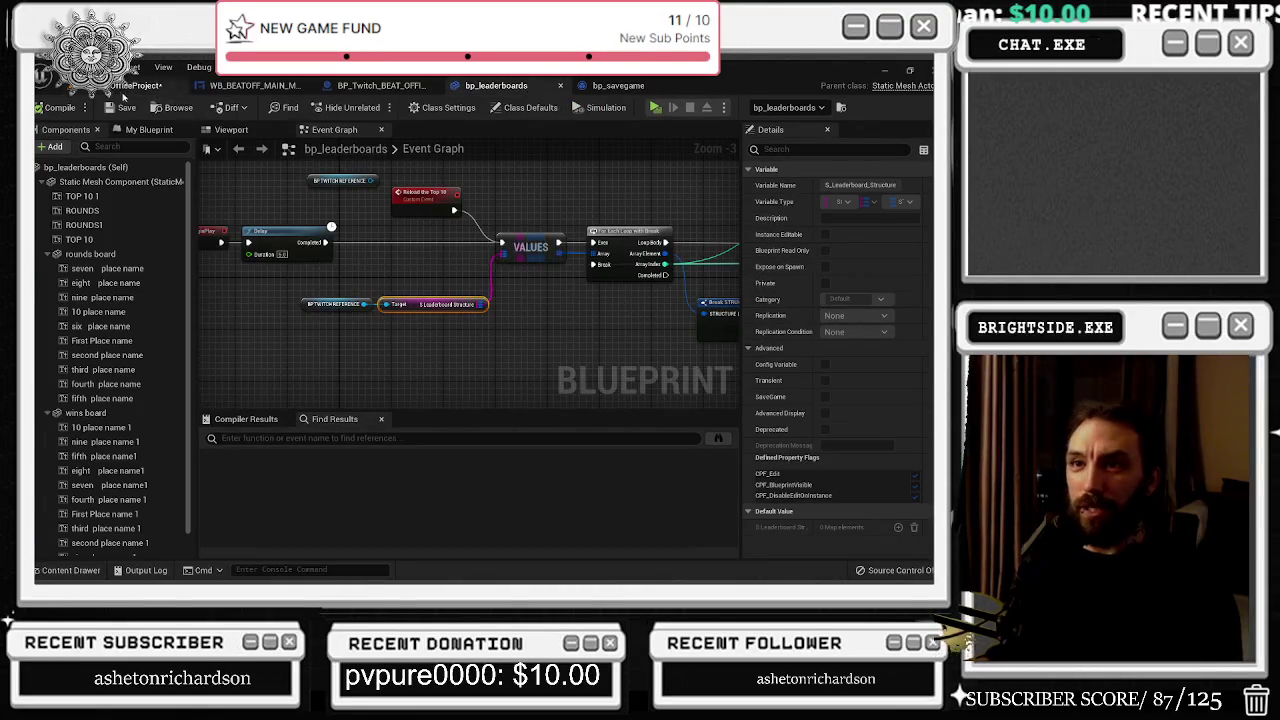
click(126, 87)
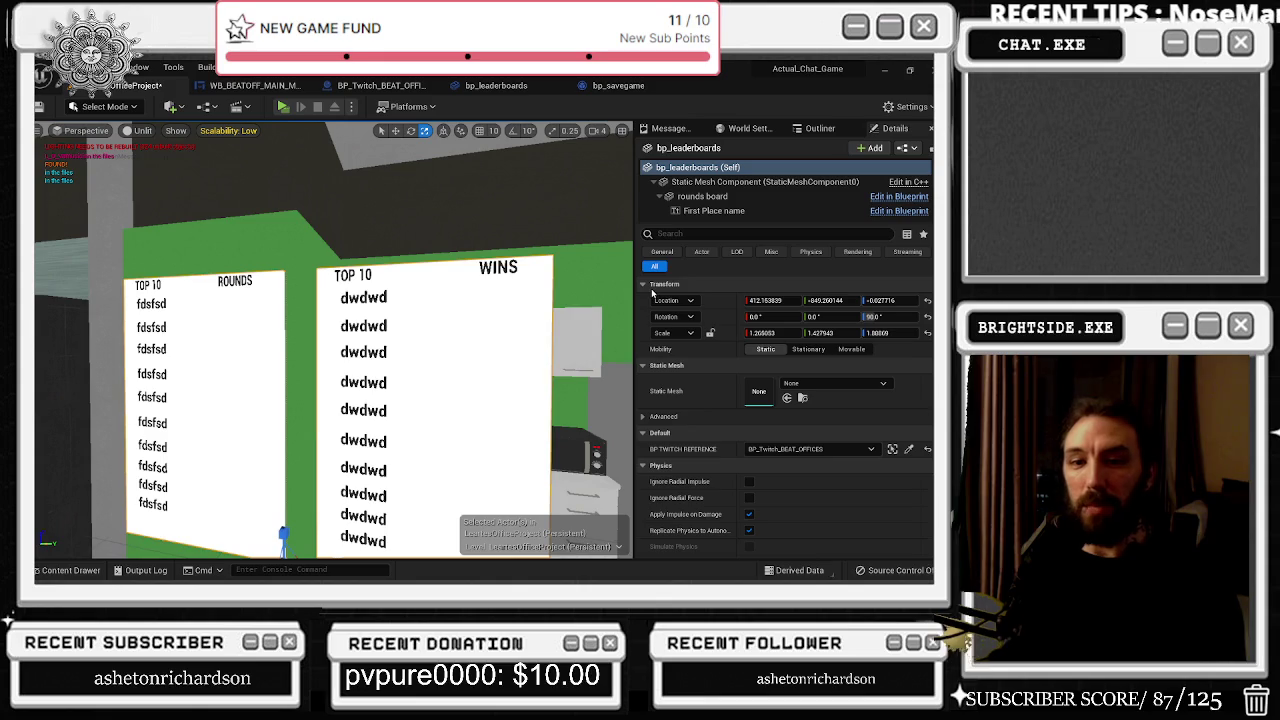
click(652, 85)
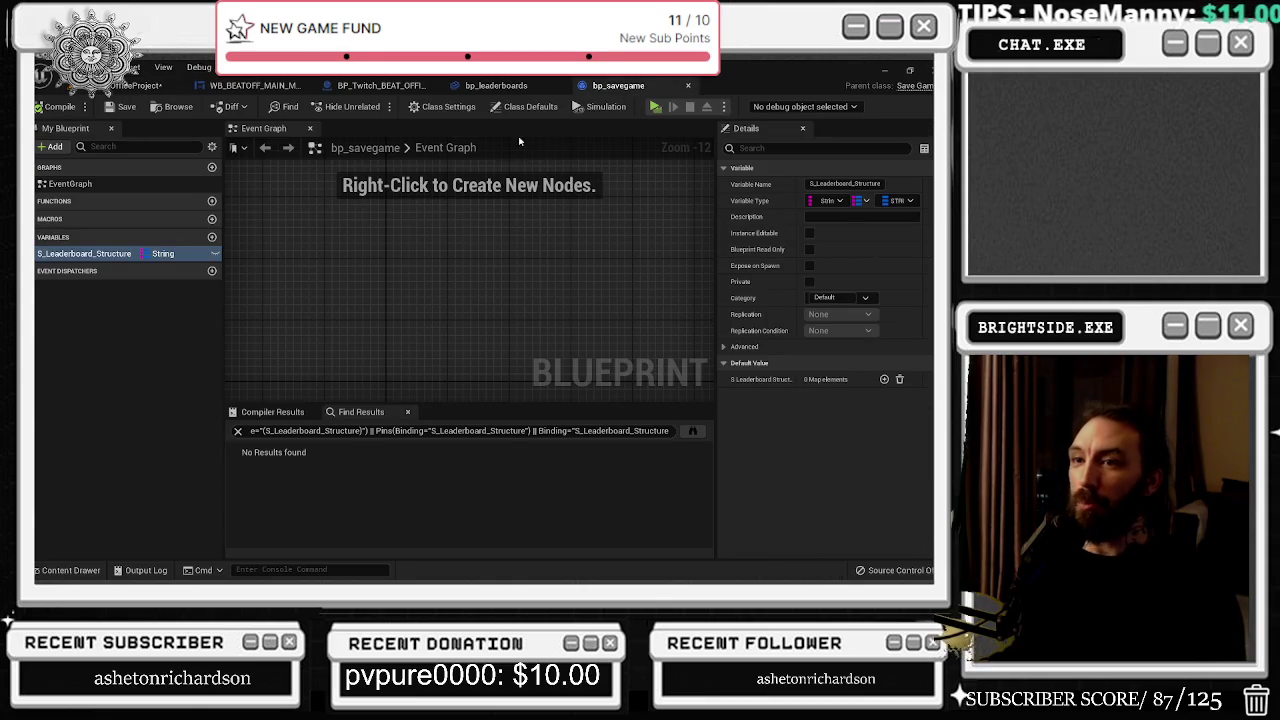
click(509, 88)
mouse_move(494, 307)
mouse_down()
mouse_move(613, 288)
mouse_move(400, 330)
mouse_move(260, 385)
mouse_move(239, 272)
mouse_up()
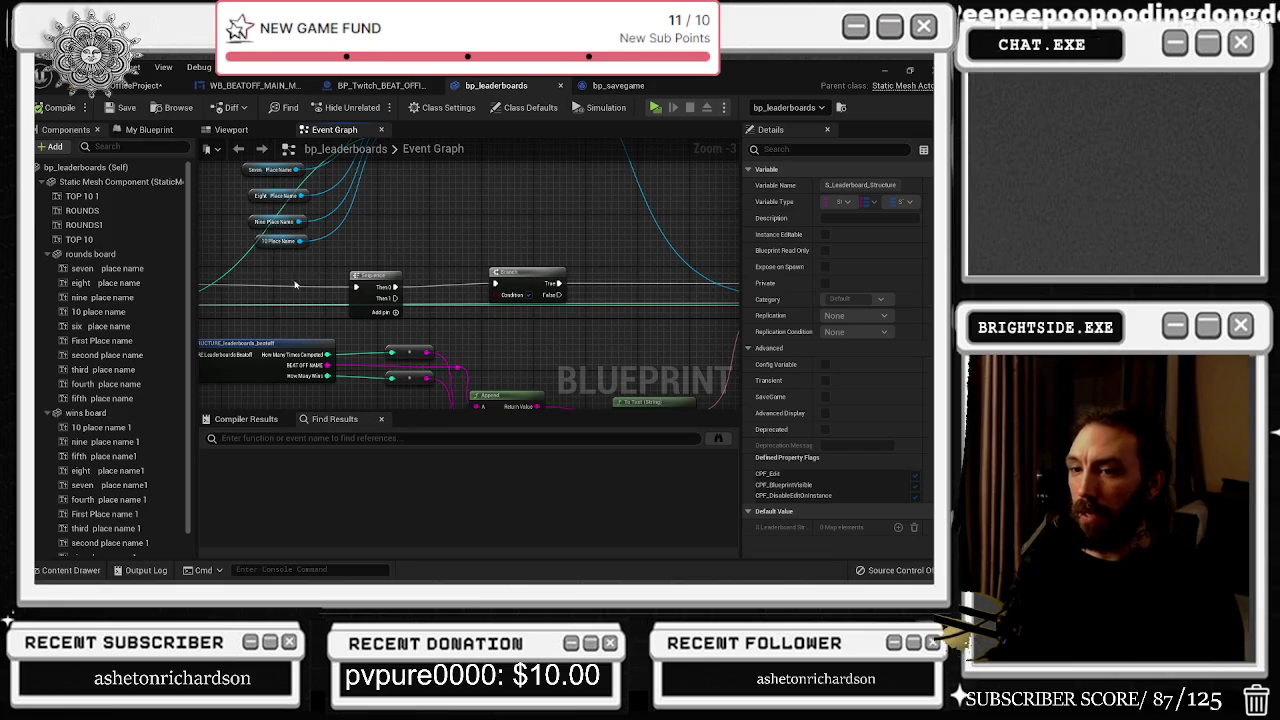
drag(520, 267, 790, 230)
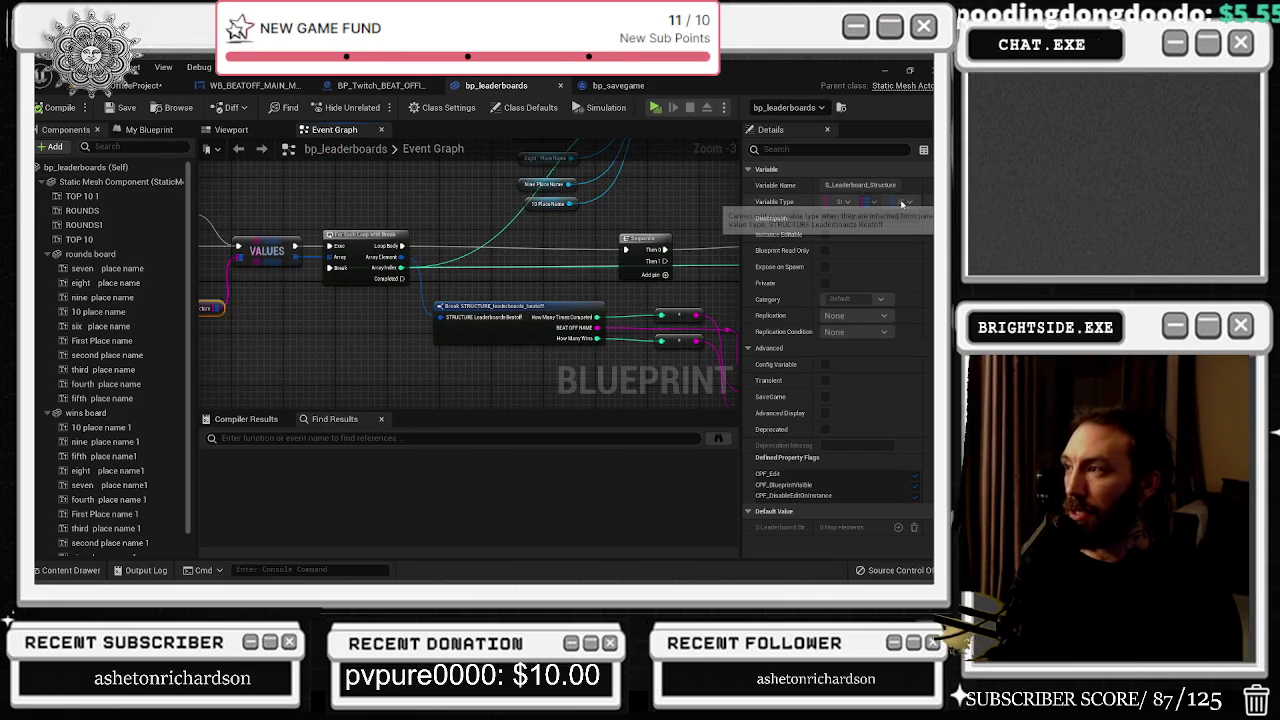
click(64, 570)
Step: Search the Content Drawer for 'str', open the leaderboard structure, and review its fields and default values
text(str)
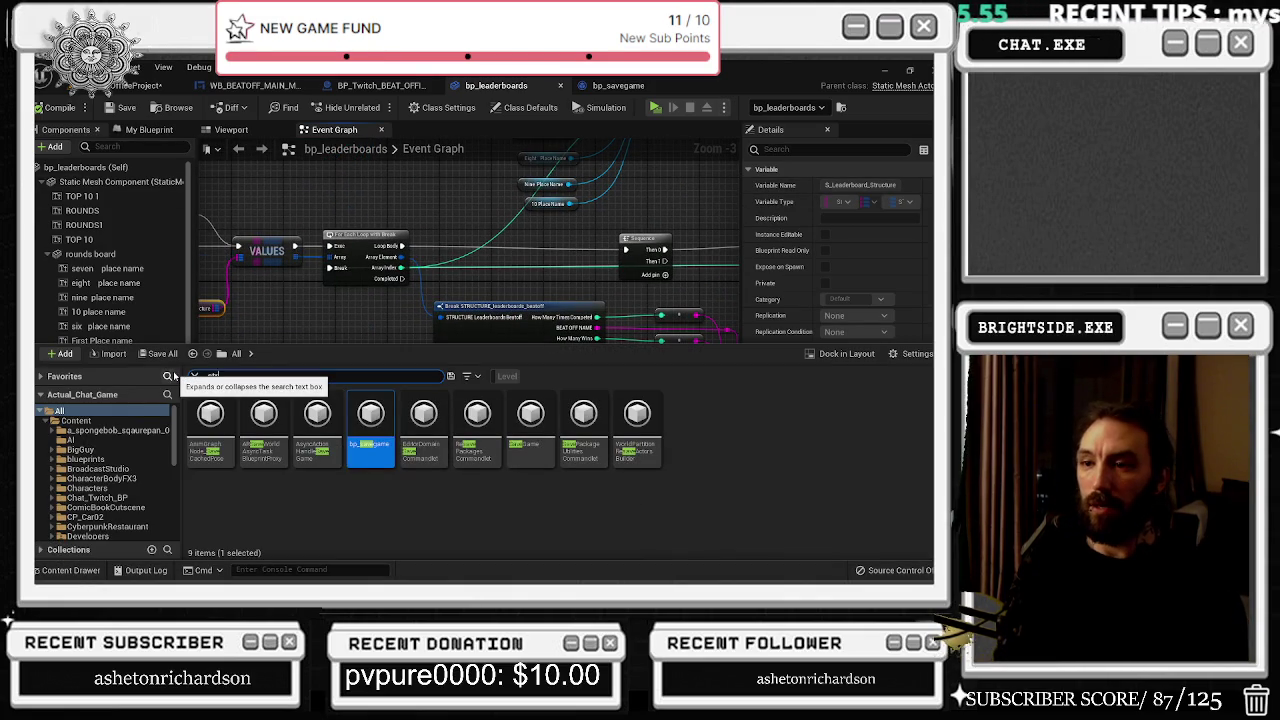
click(326, 425)
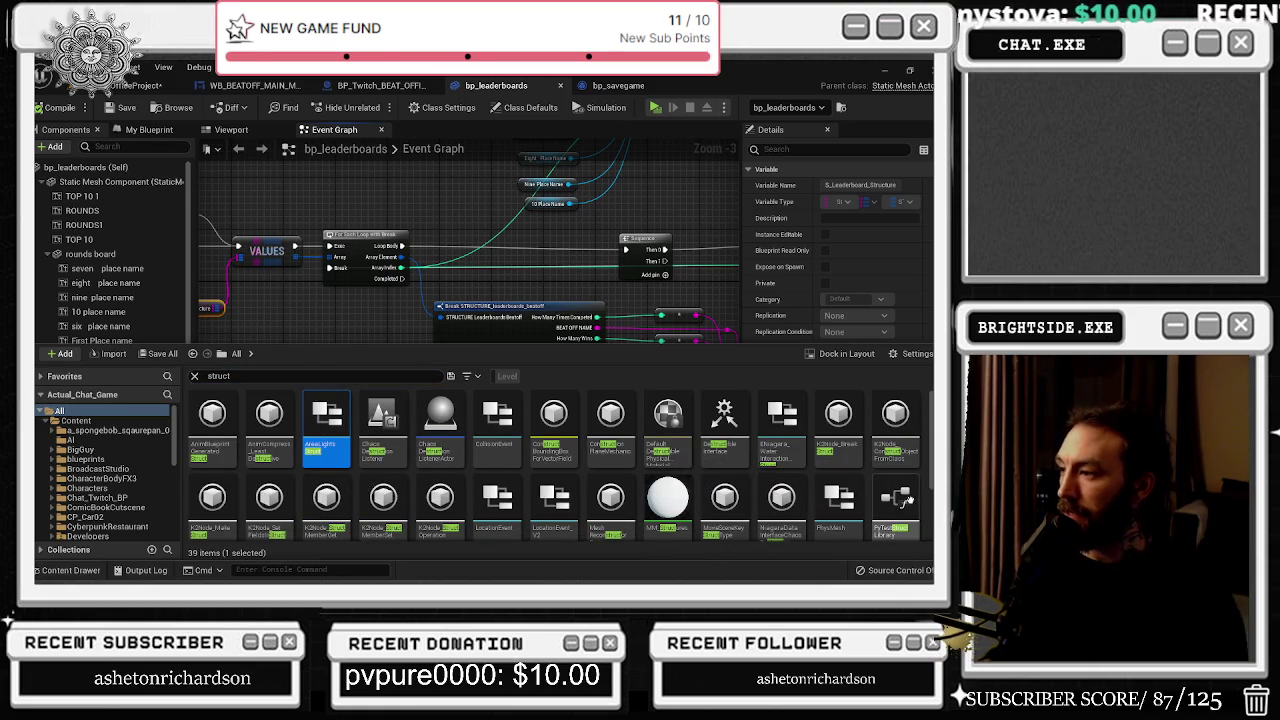
scroll(895, 505, down, 1)
scroll(878, 452, down, 2)
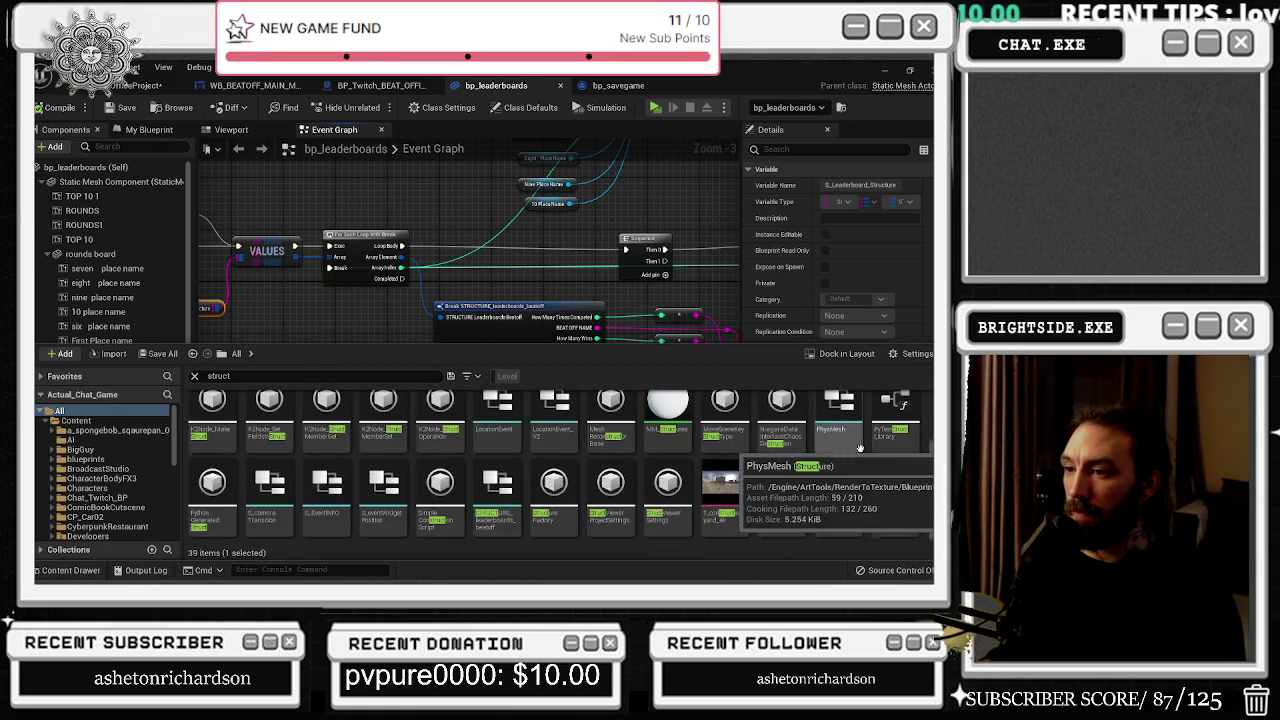
double_click(497, 488)
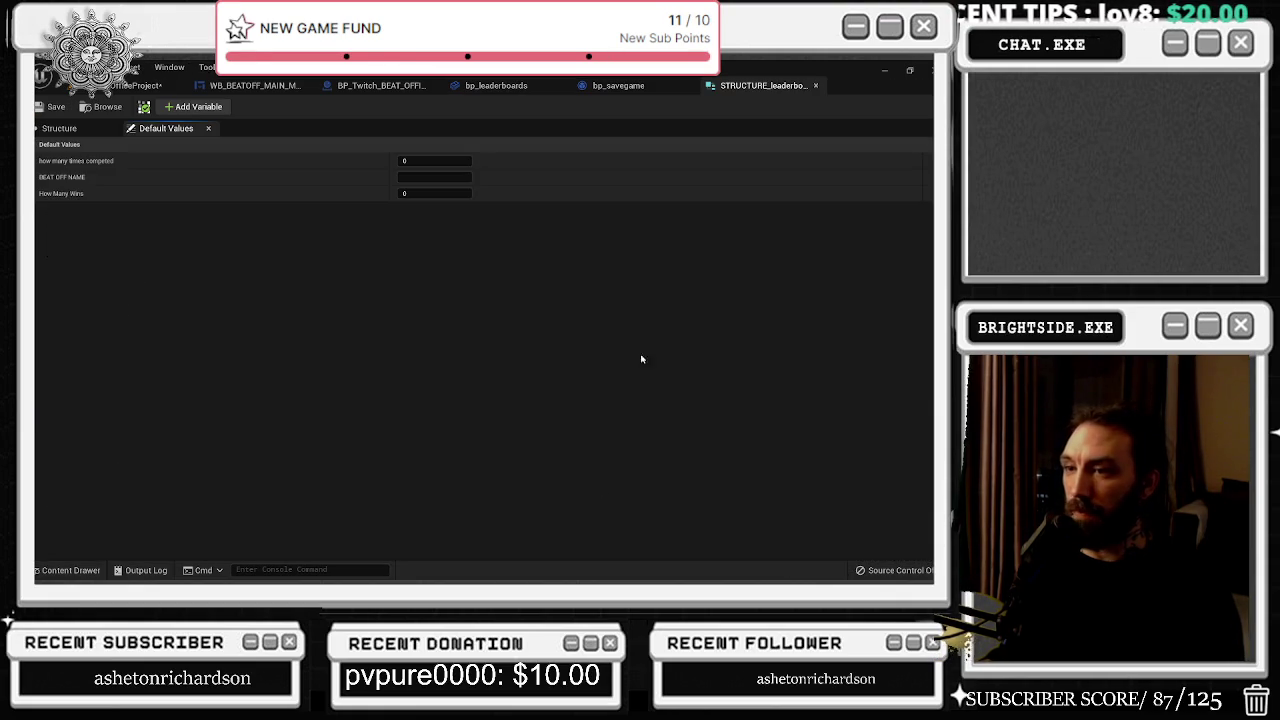
click(62, 128)
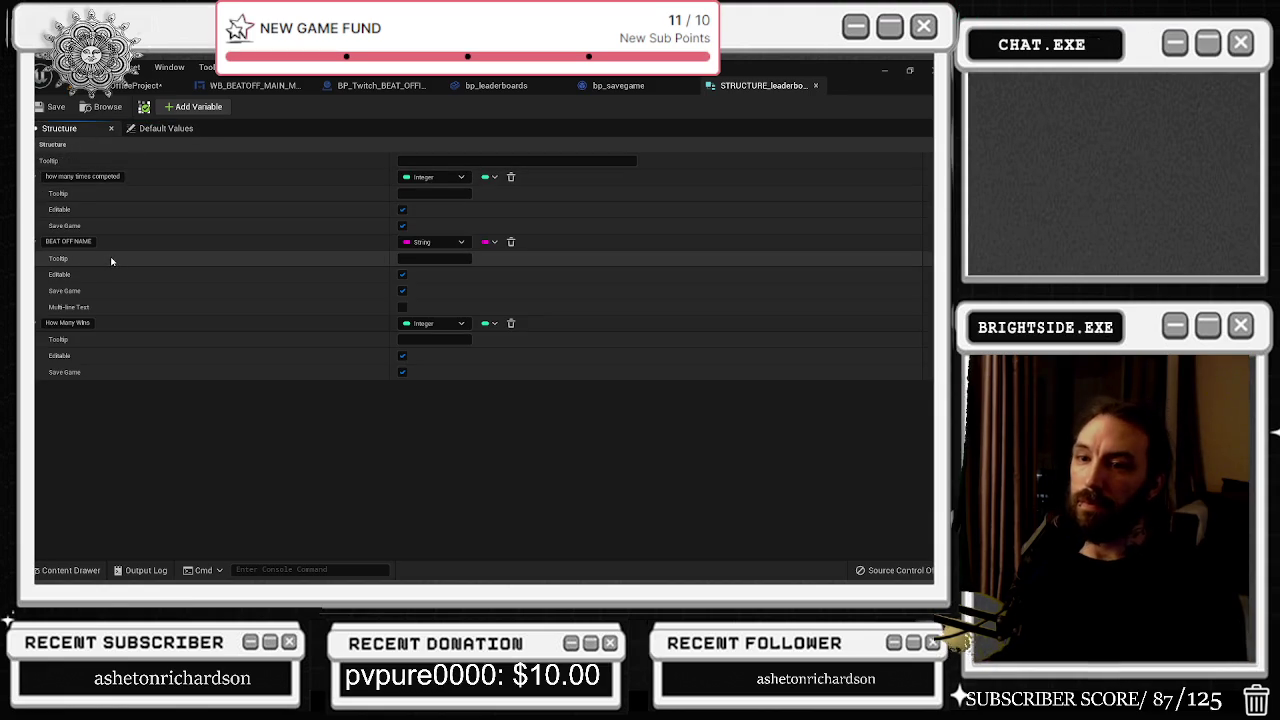
click(155, 130)
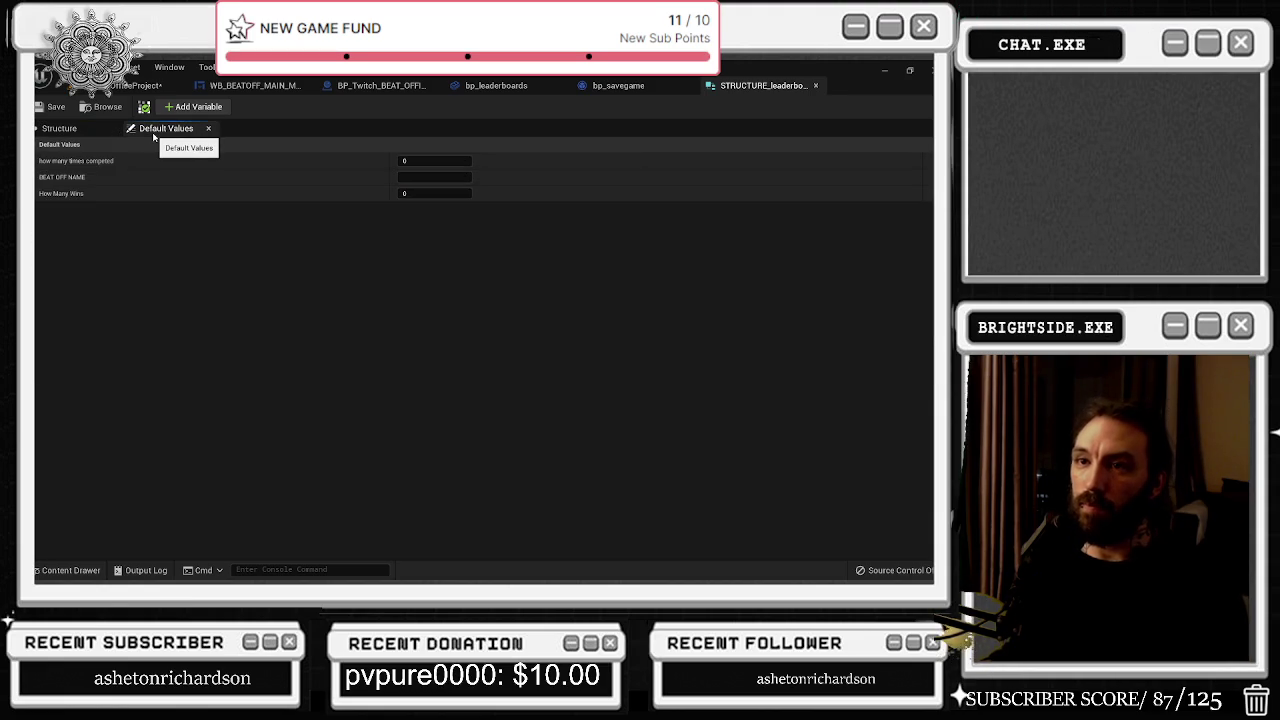
click(66, 129)
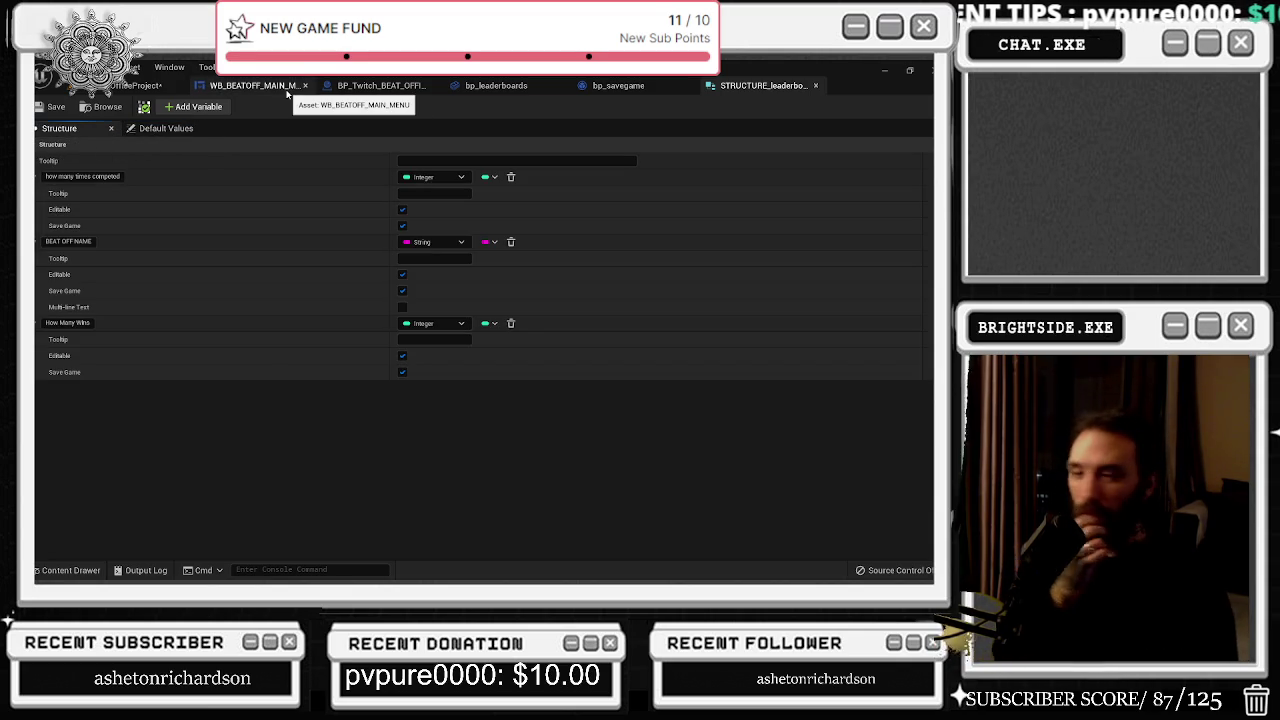
click(815, 85)
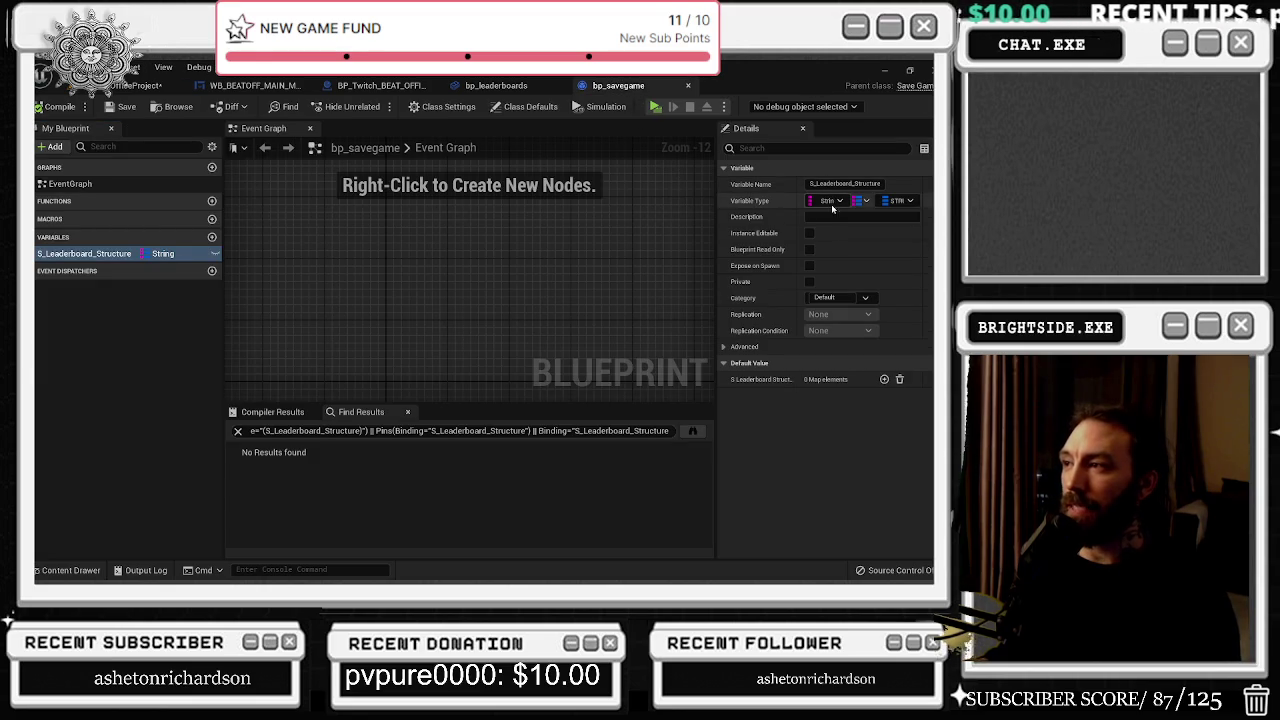
Step: In bp_leaderboards, drag off the S_Leaderboard Structure map pin and expand the Operators actions
click(494, 85)
scroll(337, 337, up, 2)
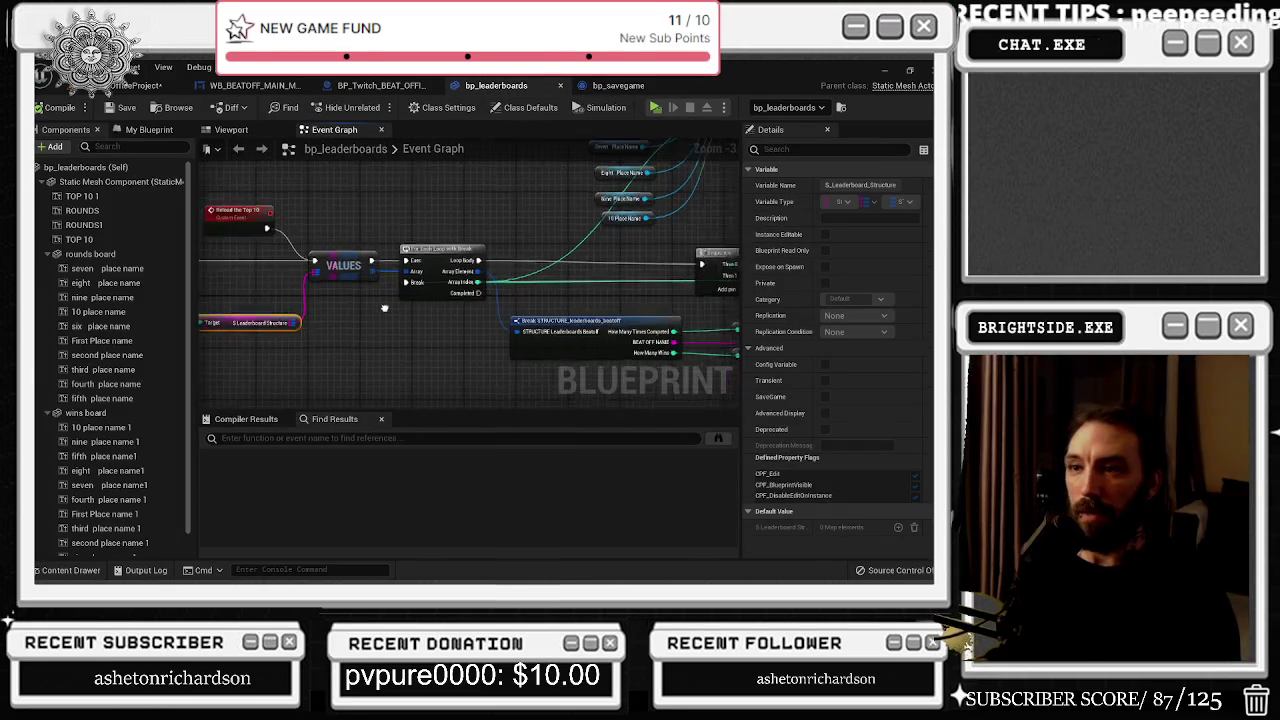
scroll(398, 314, down, 2)
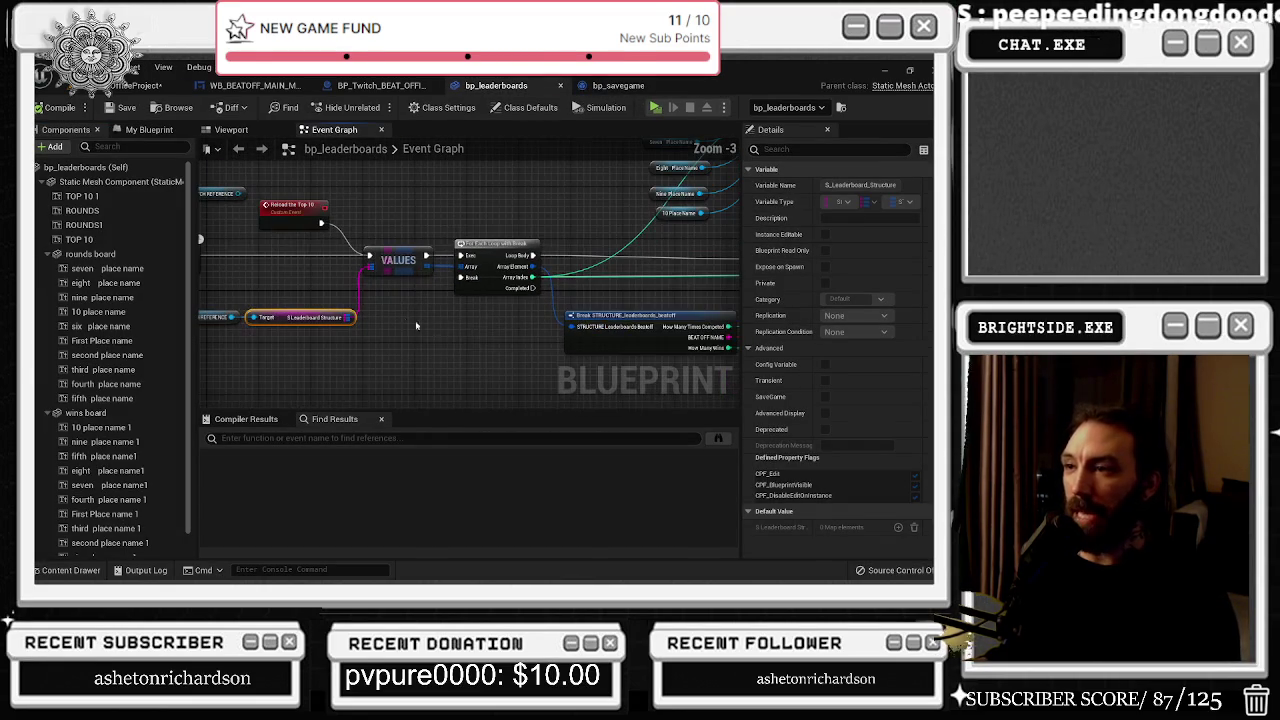
drag(353, 317, 374, 331)
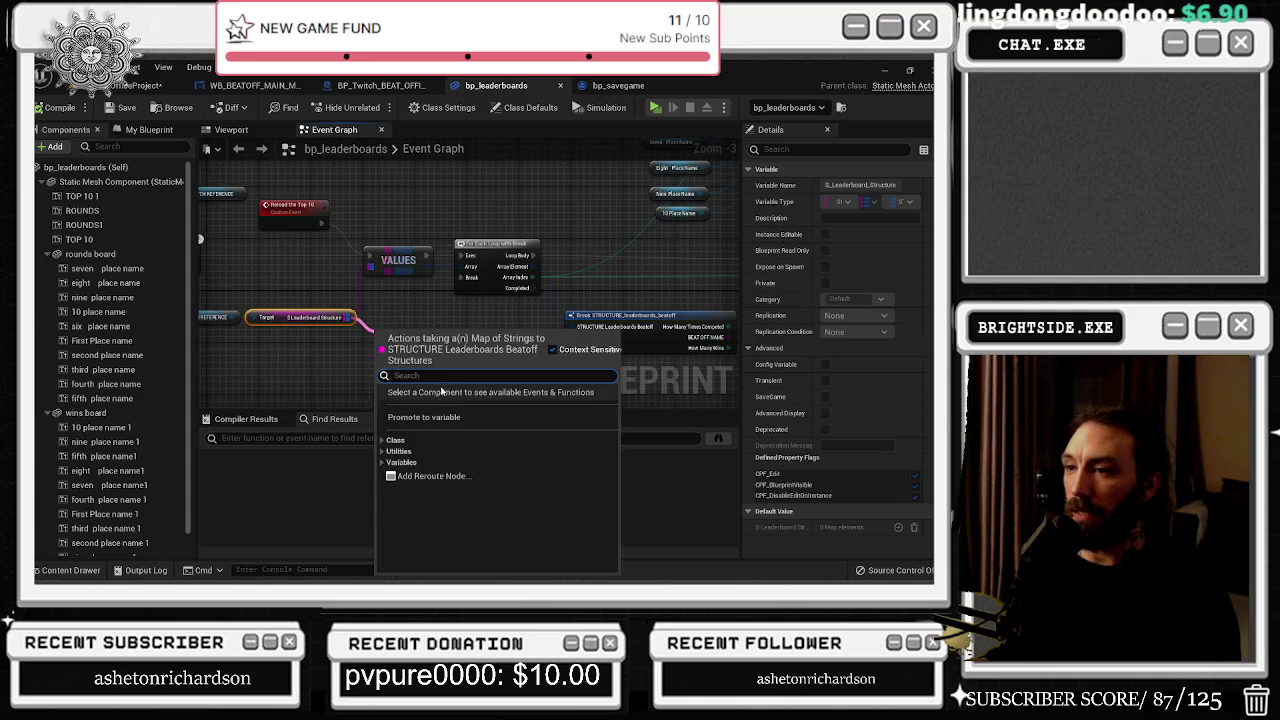
click(383, 463)
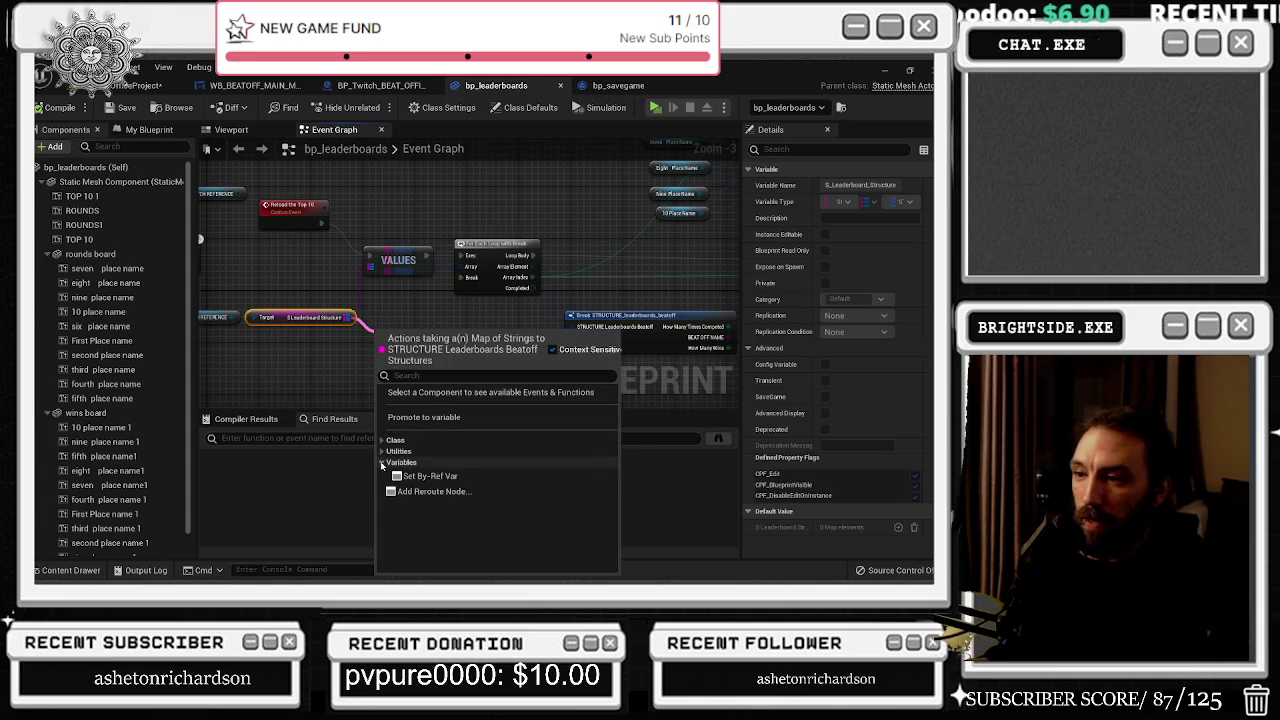
click(383, 440)
click(385, 463)
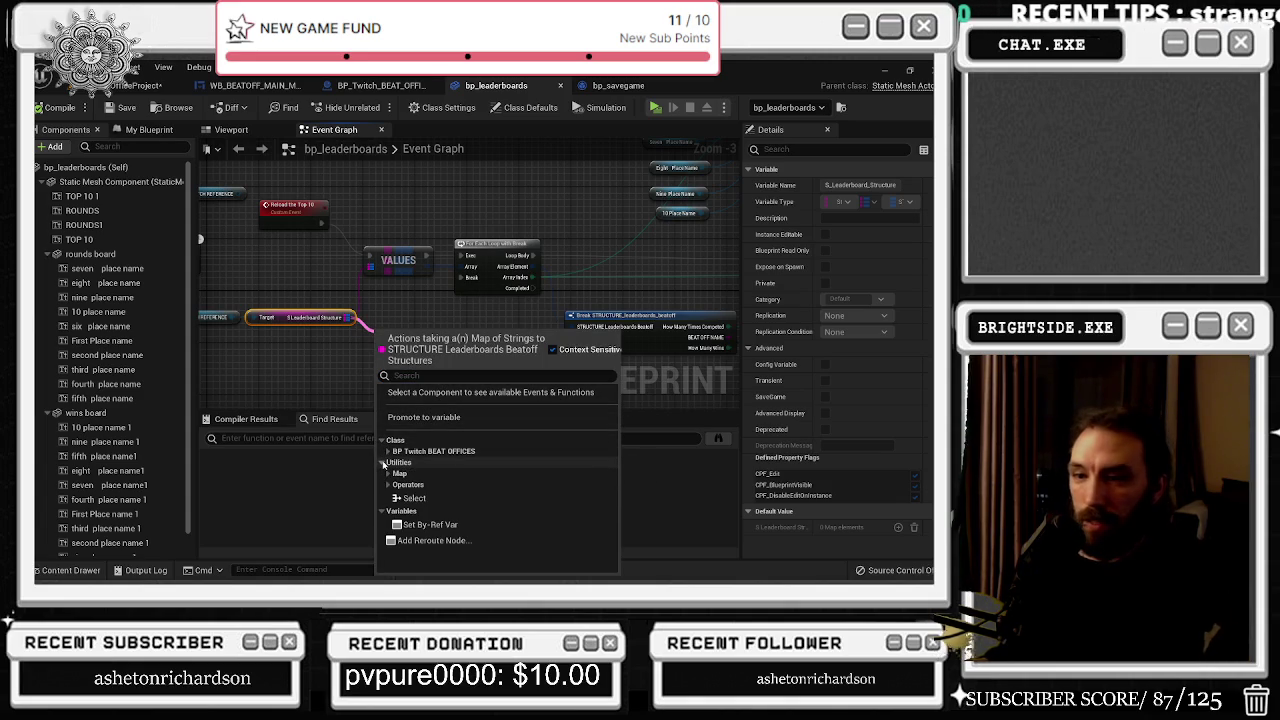
click(388, 484)
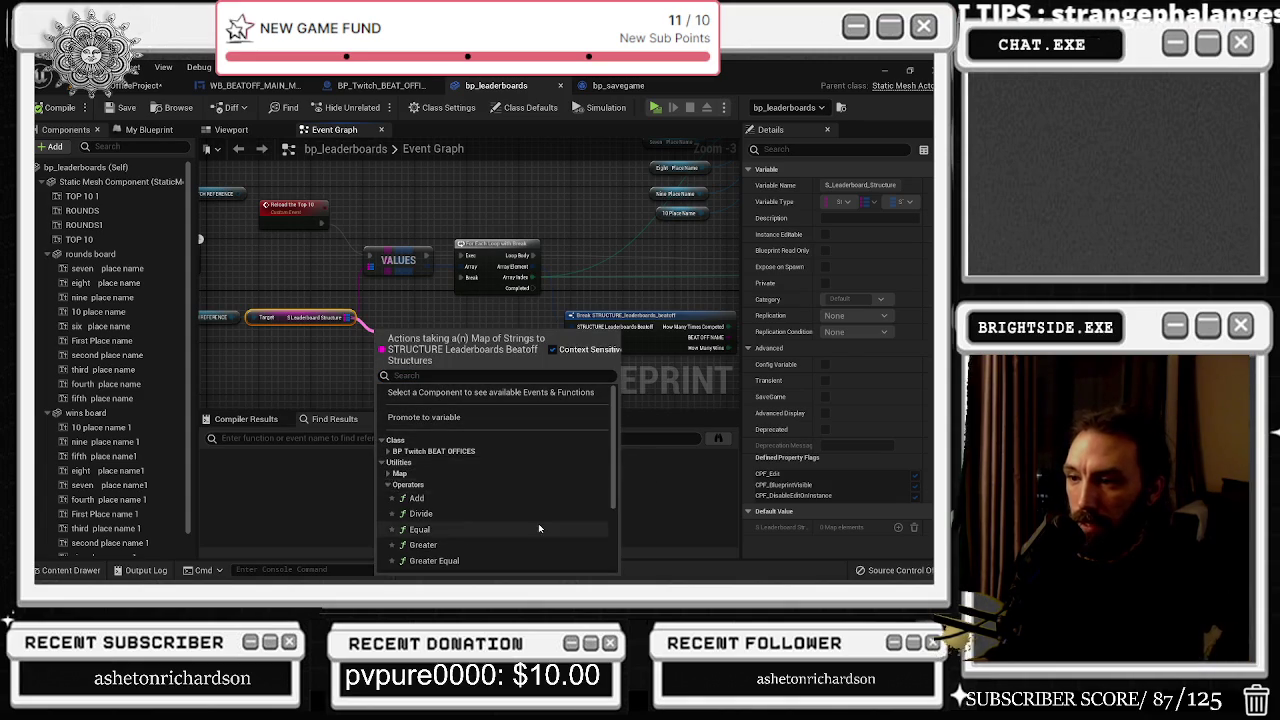
Step: Browse the Map actions list, cancel without adding a node, and return to the level viewport
scroll(537, 523, down, 1)
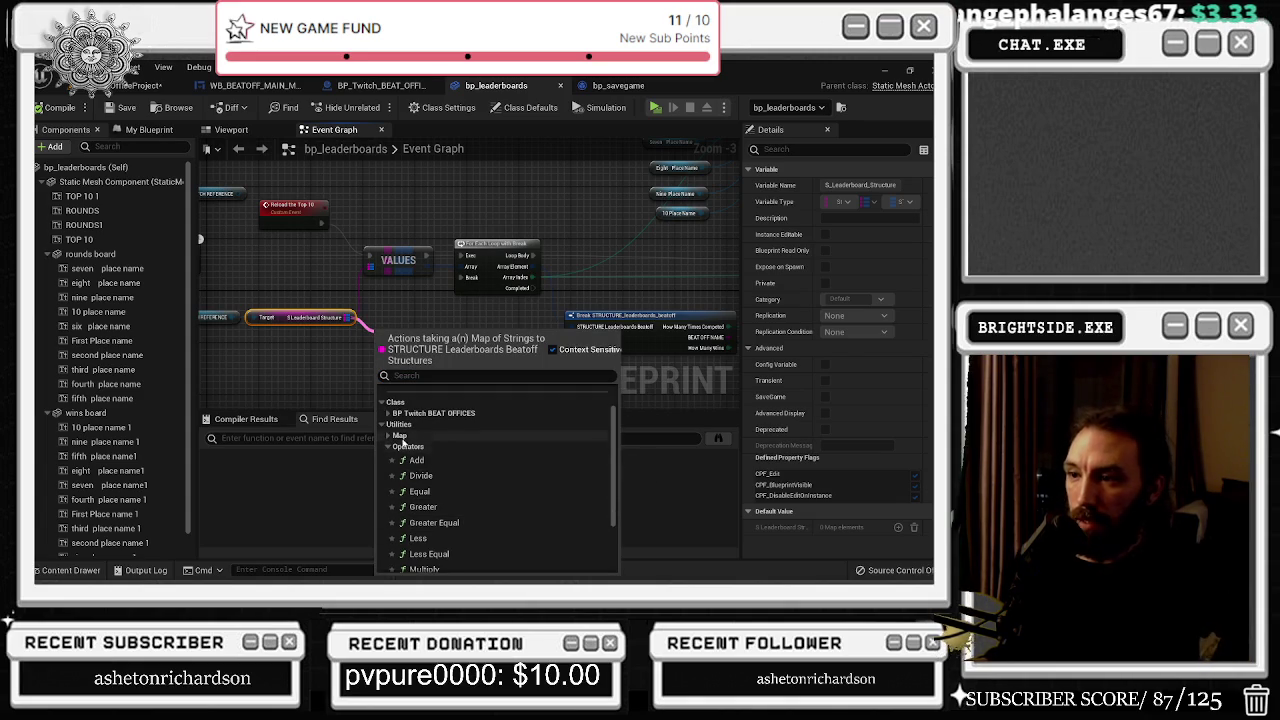
click(392, 436)
scroll(474, 463, down, 1)
scroll(472, 461, down, 3)
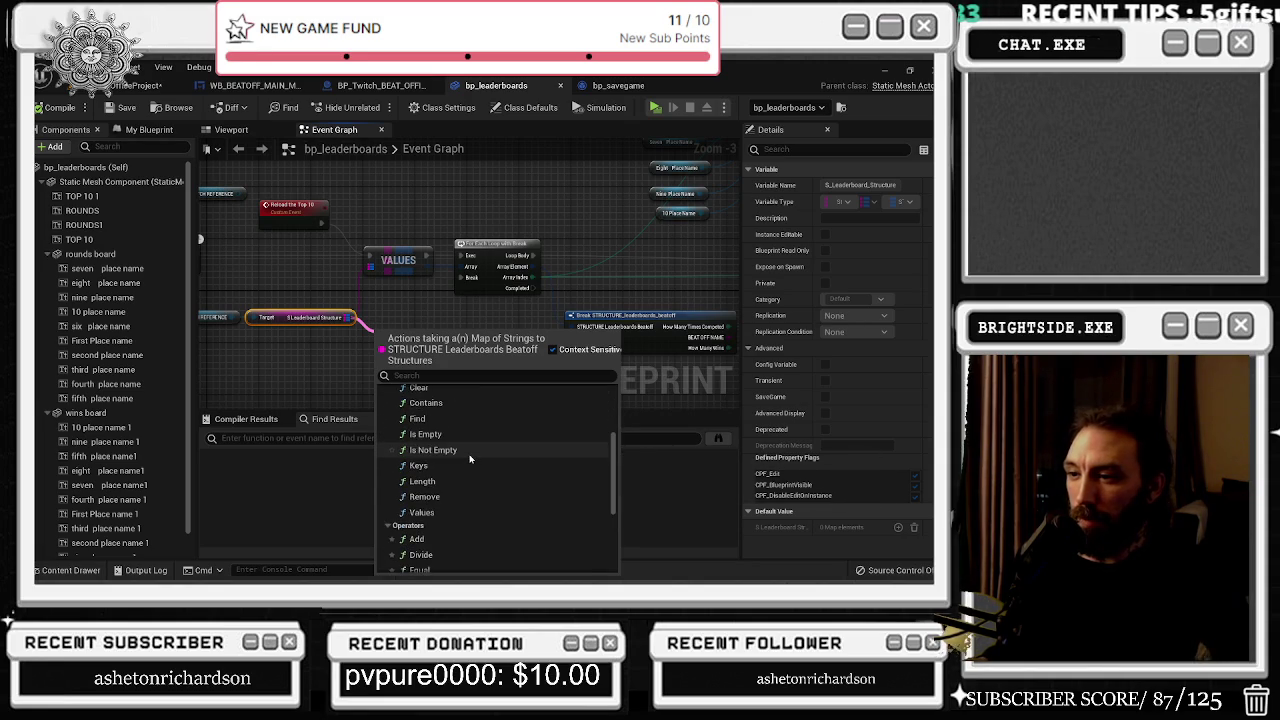
scroll(470, 459, down, 1)
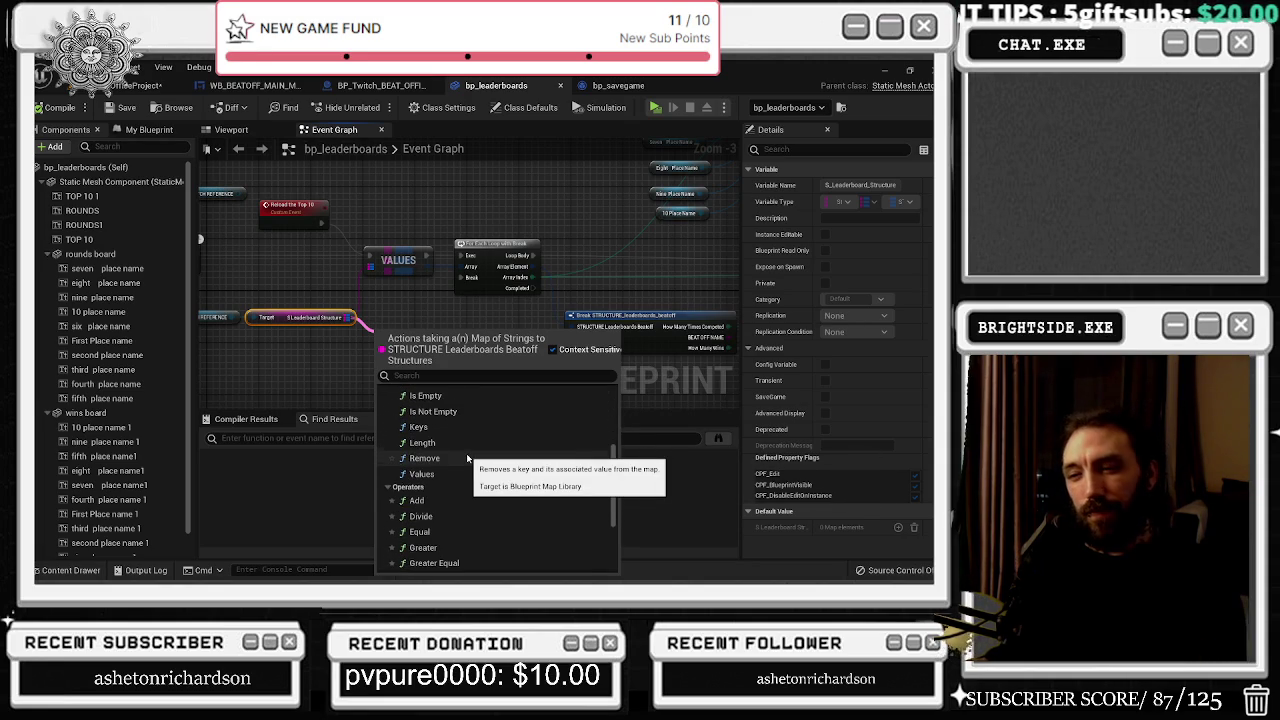
scroll(467, 458, down, 1)
scroll(467, 458, down, 1)
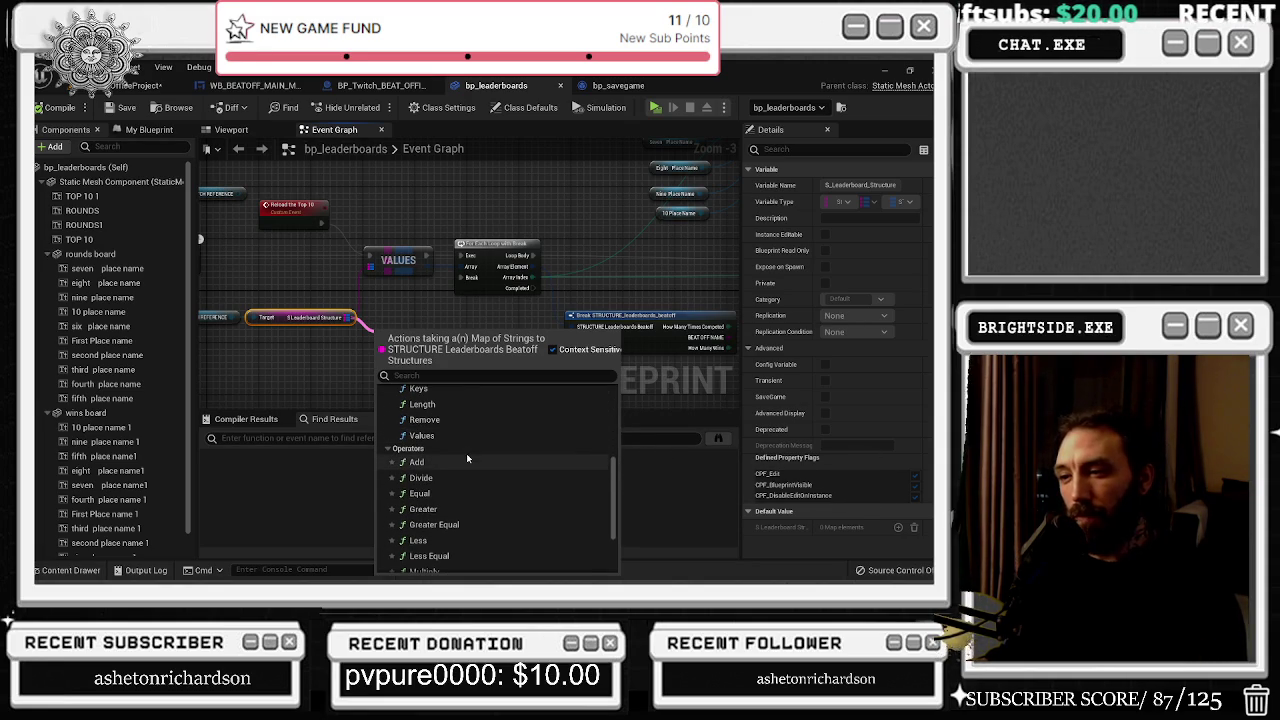
scroll(454, 487, down, 3)
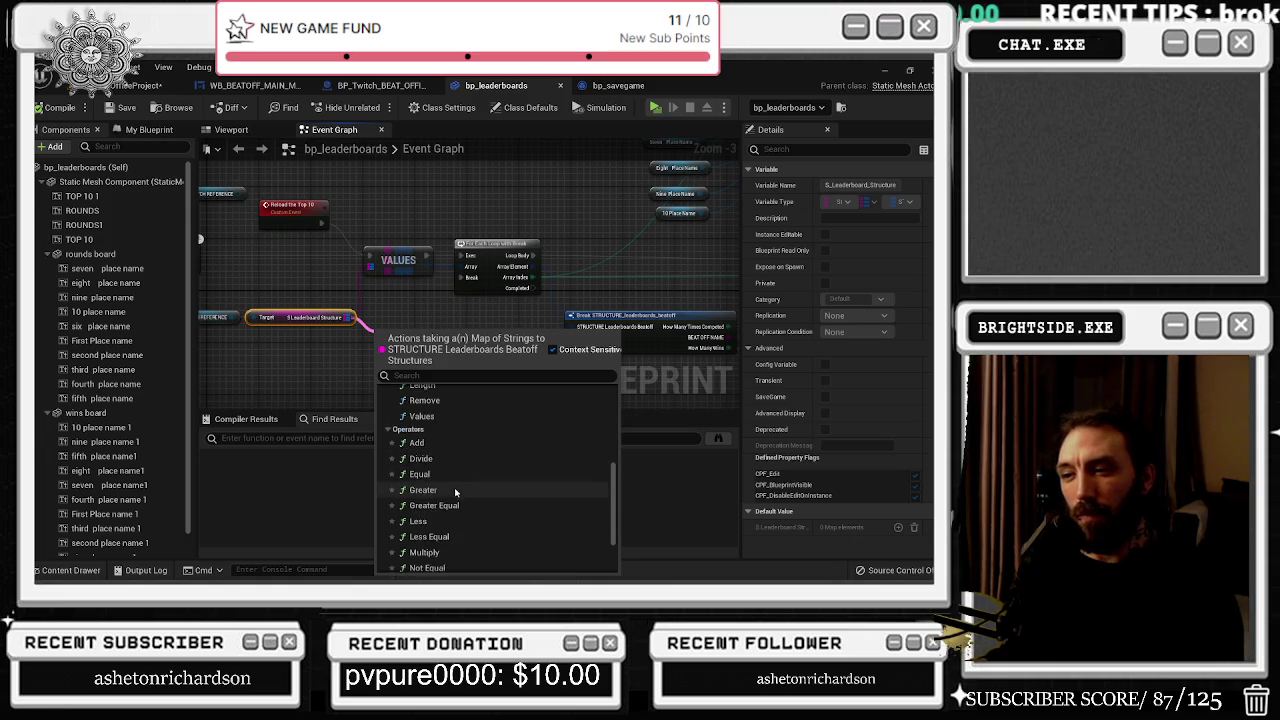
scroll(435, 512, down, 2)
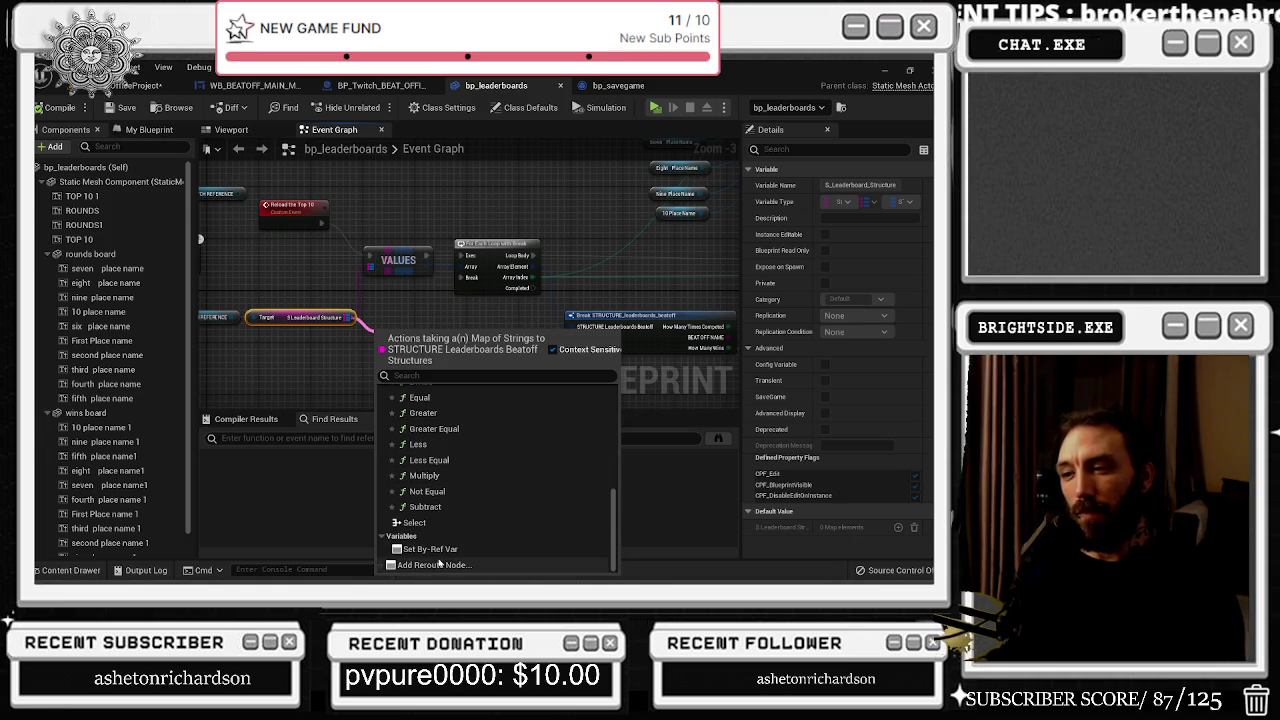
click(371, 289)
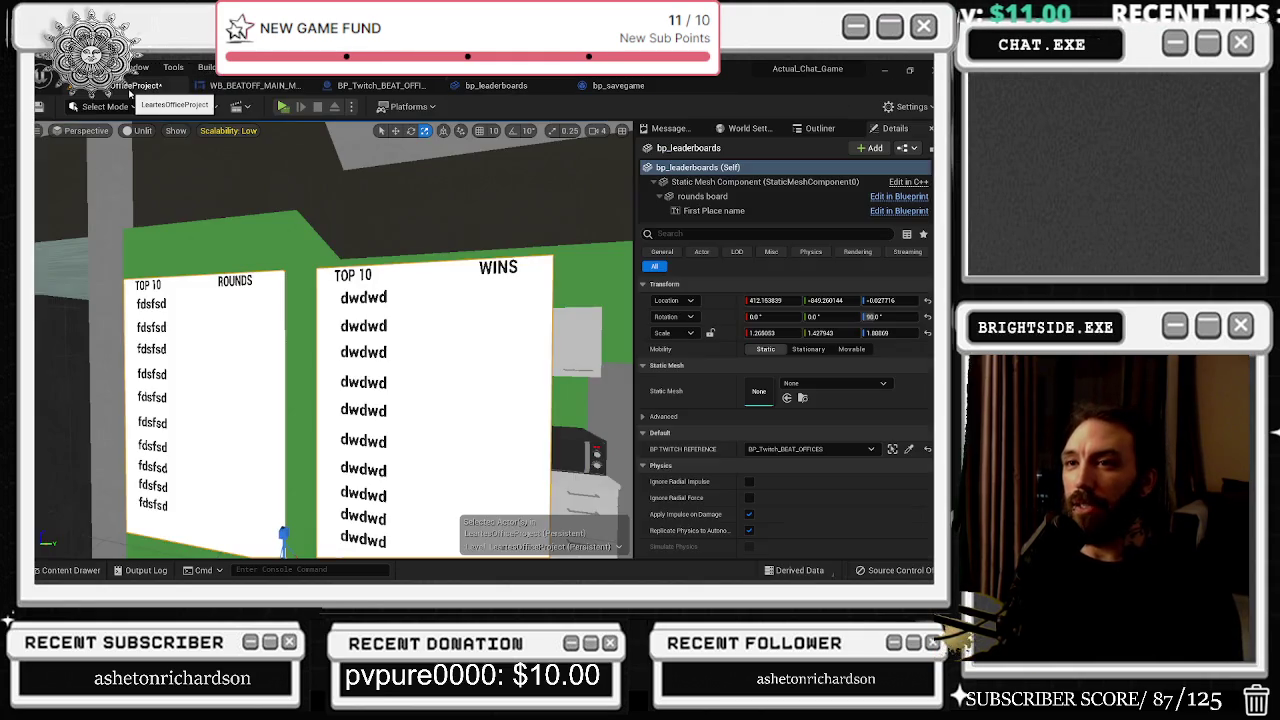
click(142, 86)
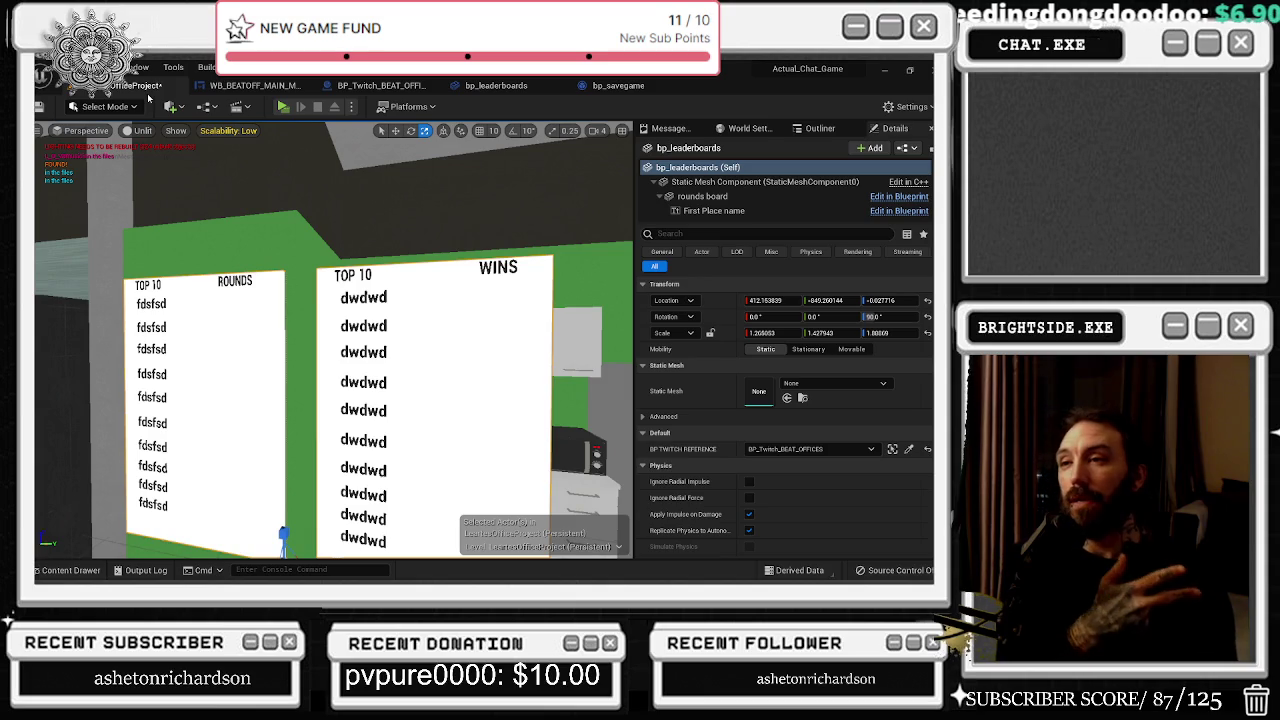
Step: In the BP_Twitch_BEAT_OFFICES graph, pan past the Sequence and AddUnique nodes to FIND, Delay and Branch
click(380, 85)
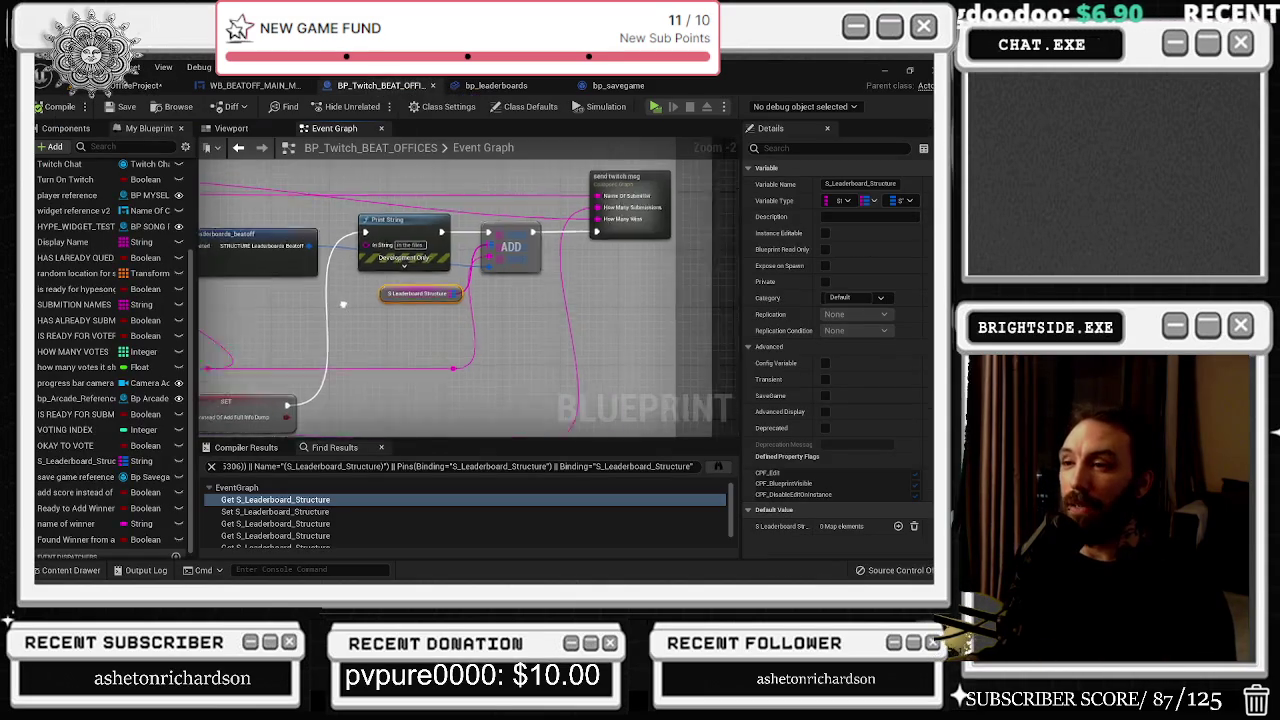
scroll(347, 188, up, 4)
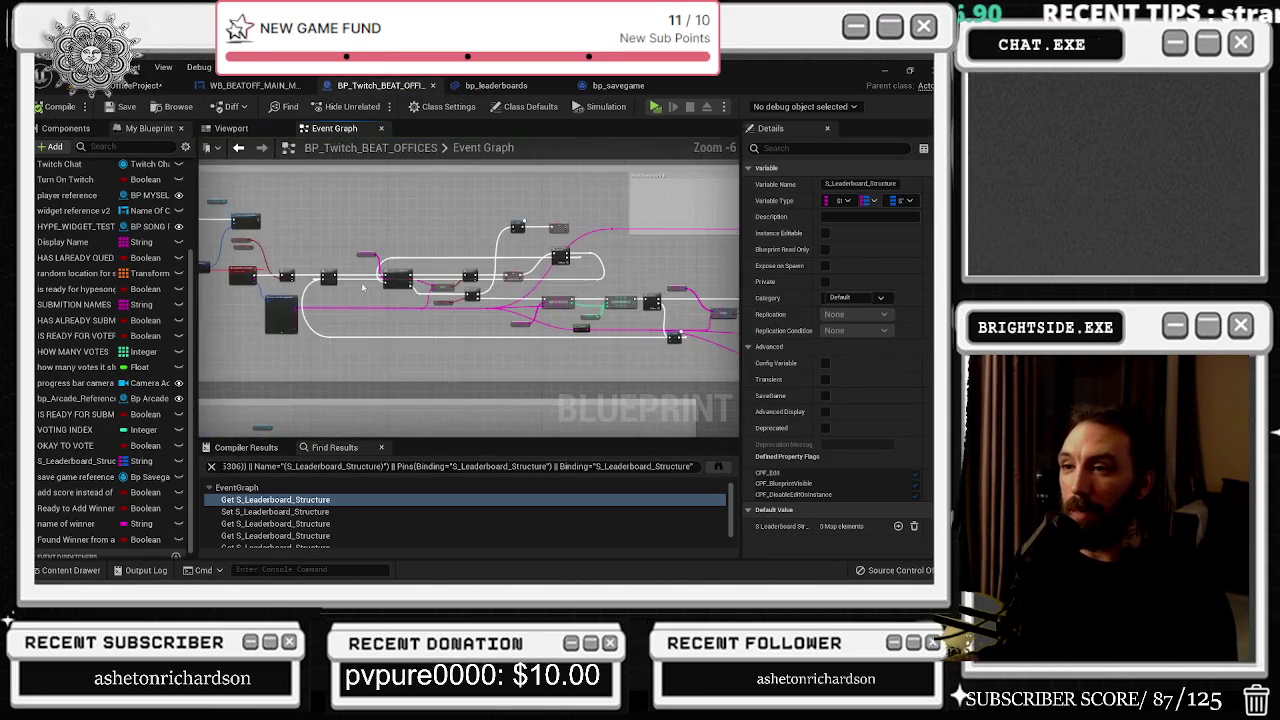
scroll(371, 294, up, 2)
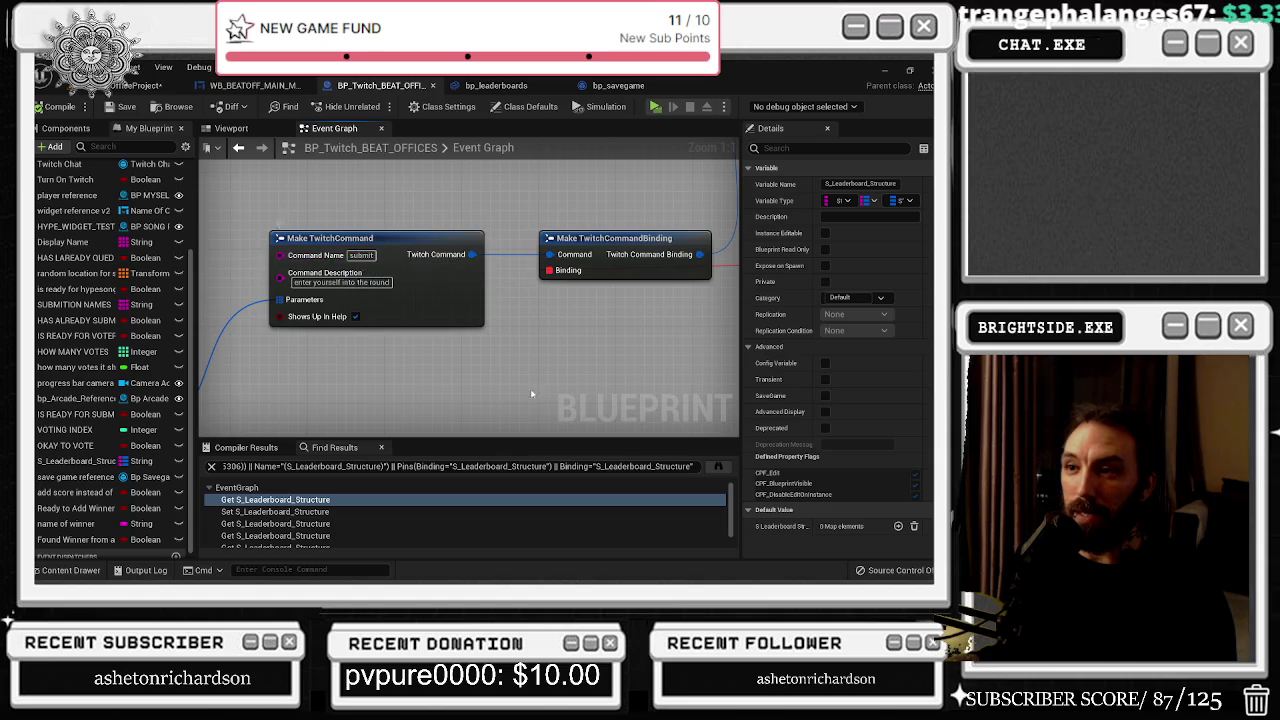
scroll(330, 295, down, 2)
scroll(504, 261, down, 2)
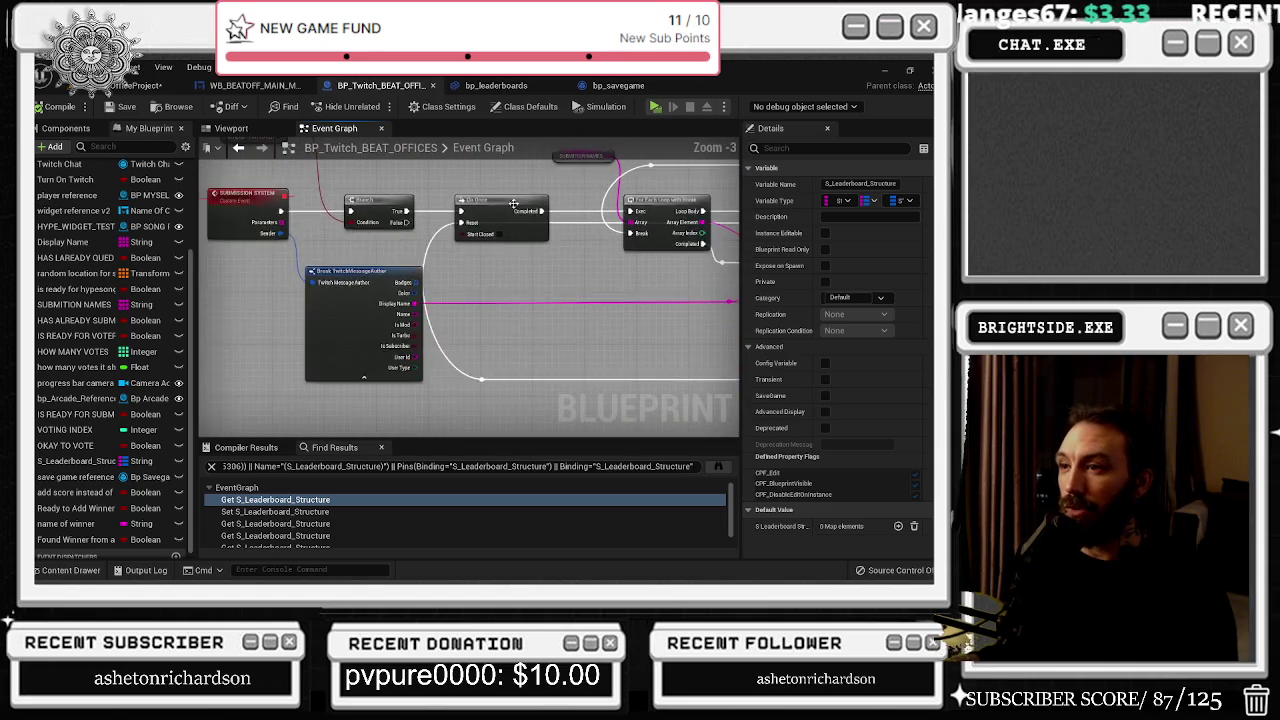
click(468, 338)
drag(468, 338, 277, 246)
drag(518, 346, 373, 290)
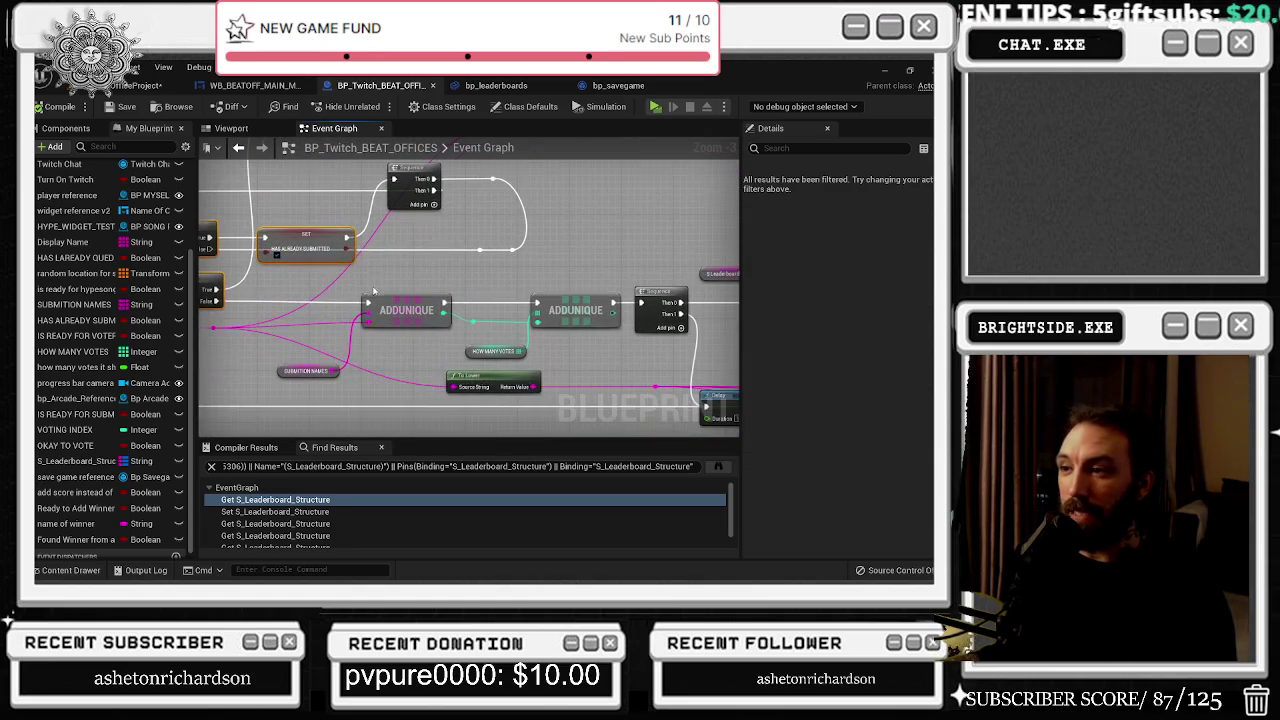
drag(650, 378, 352, 359)
Step: Inspect the Delay, Break and Make STRUCTURE nodes and the map ADD node
mouse_move(325, 245)
mouse_down()
mouse_move(380, 300)
mouse_move(565, 416)
mouse_up()
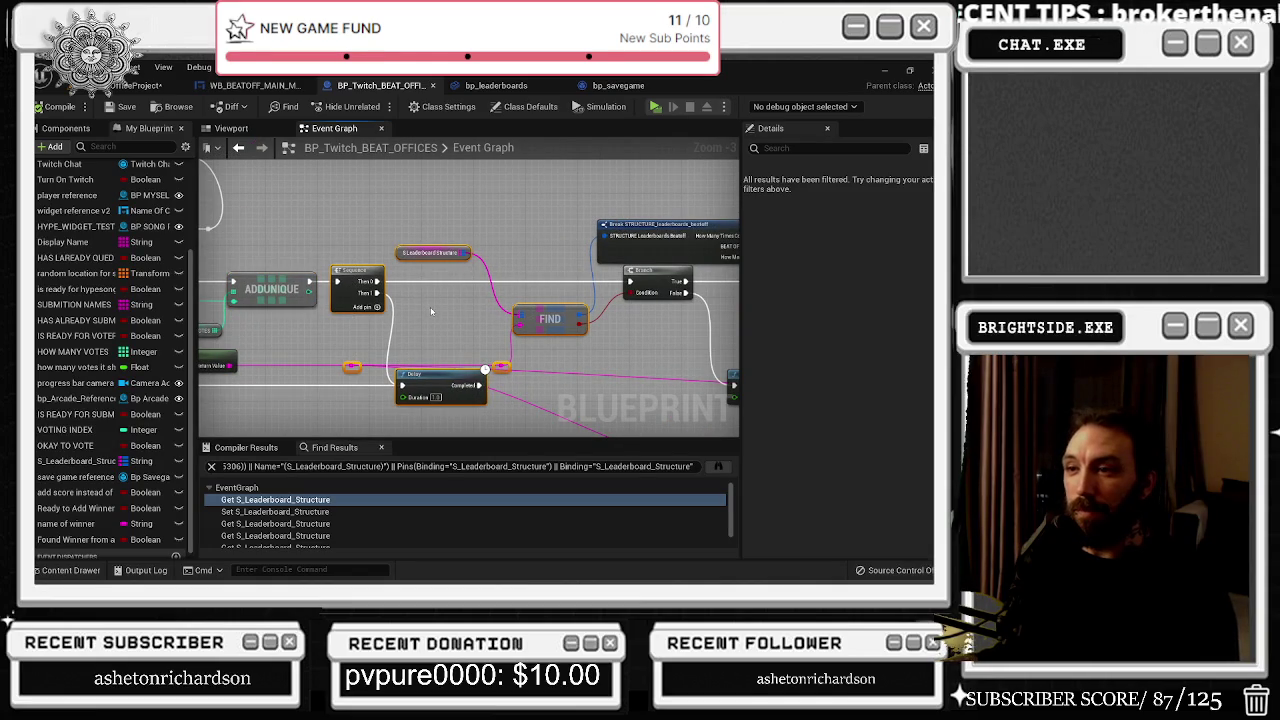
drag(431, 312, 390, 289)
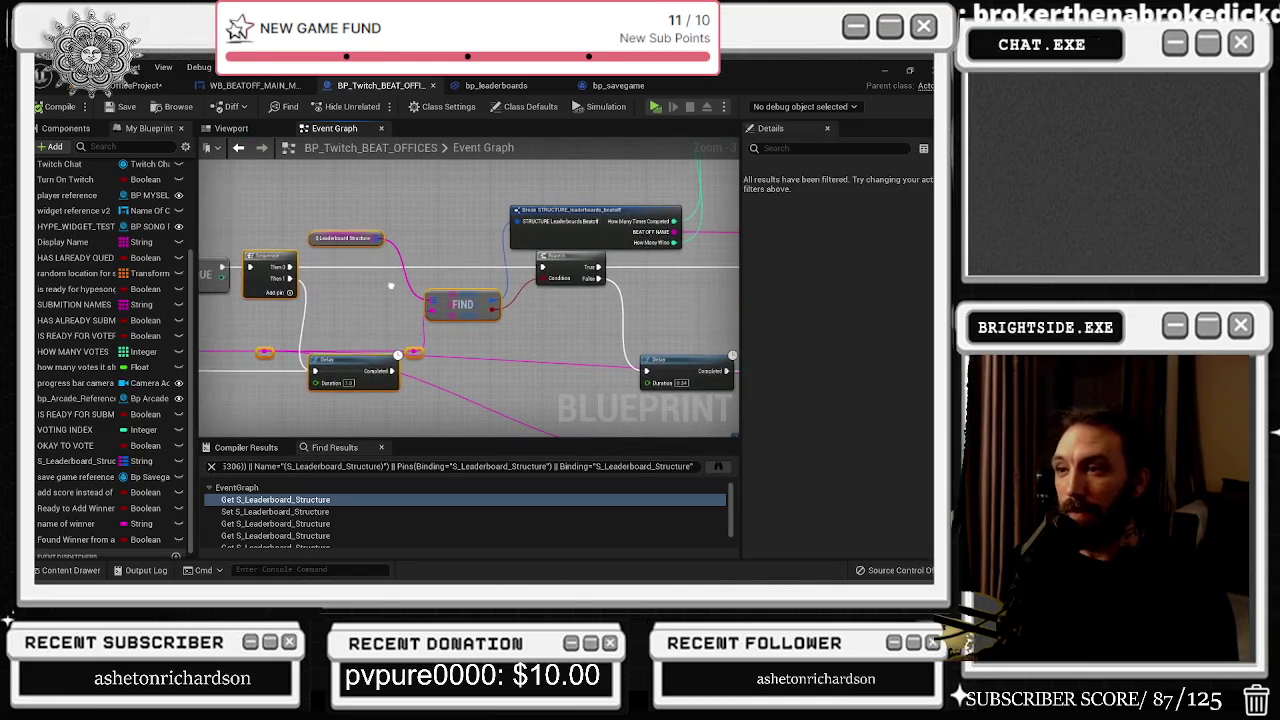
drag(532, 284, 229, 399)
scroll(540, 240, up, 3)
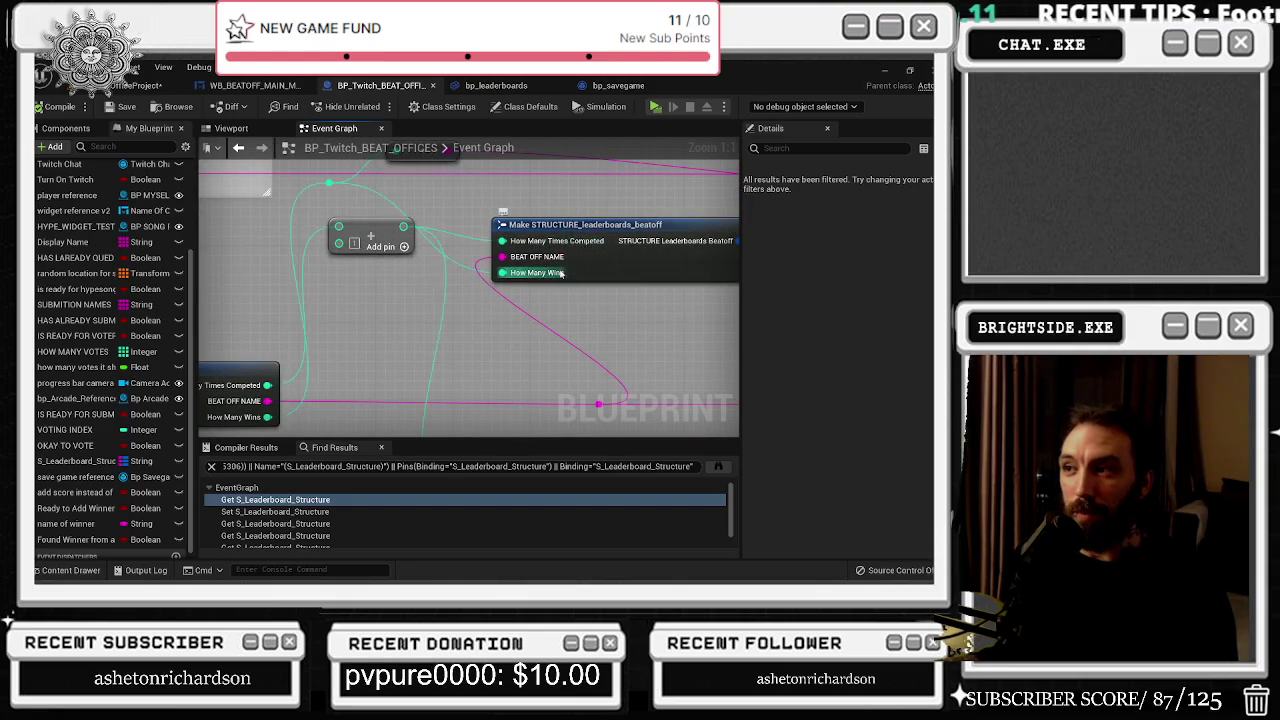
scroll(550, 228, down, 3)
scroll(365, 246, up, 3)
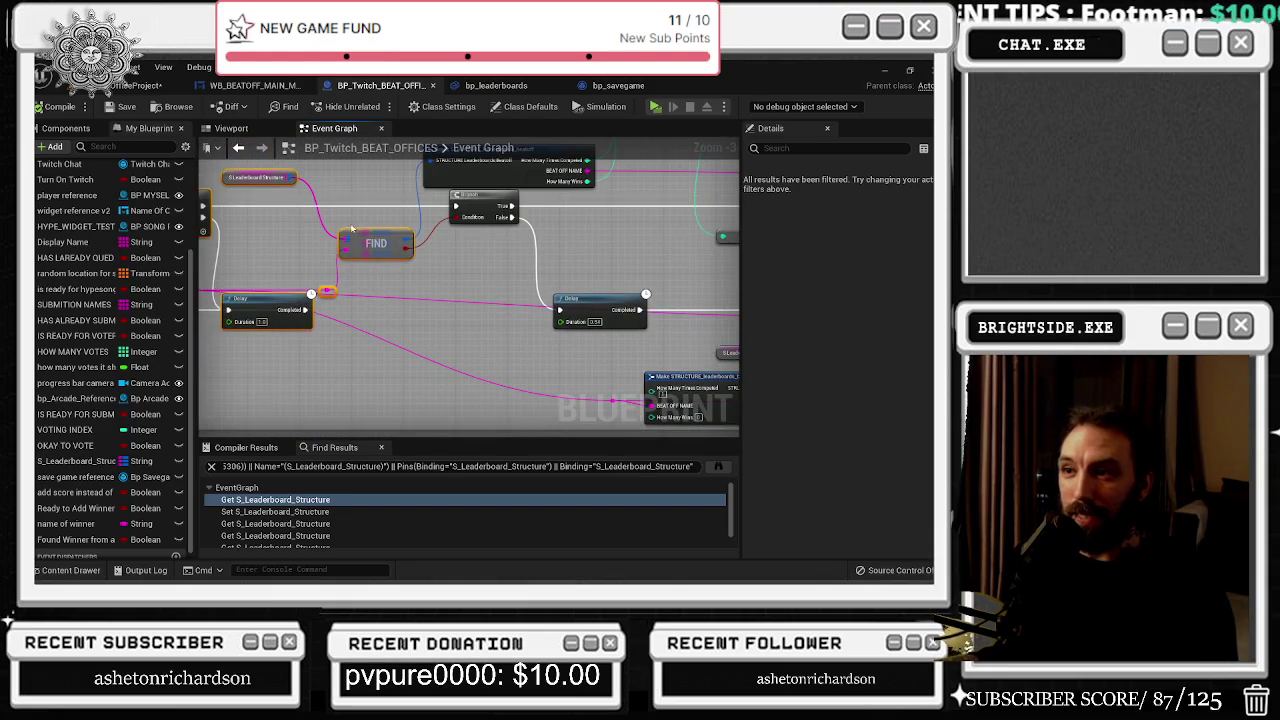
drag(846, 413, 528, 303)
drag(392, 302, 600, 385)
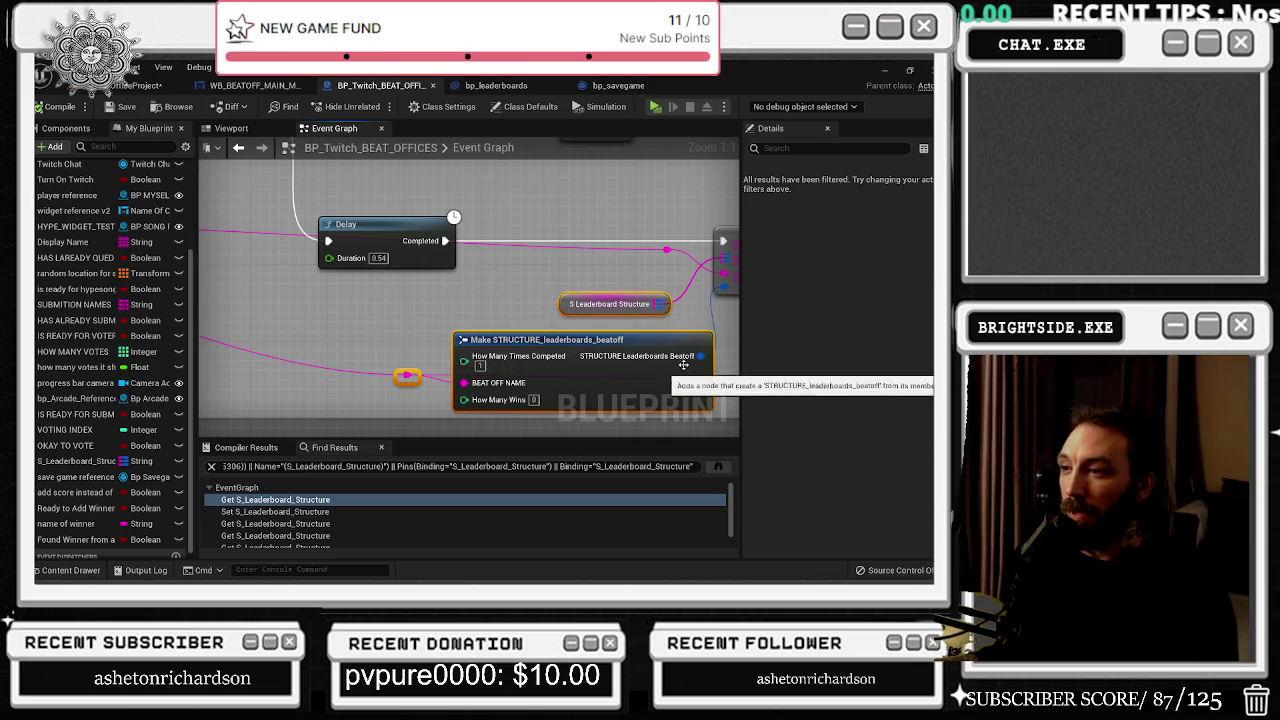
drag(614, 274, 465, 251)
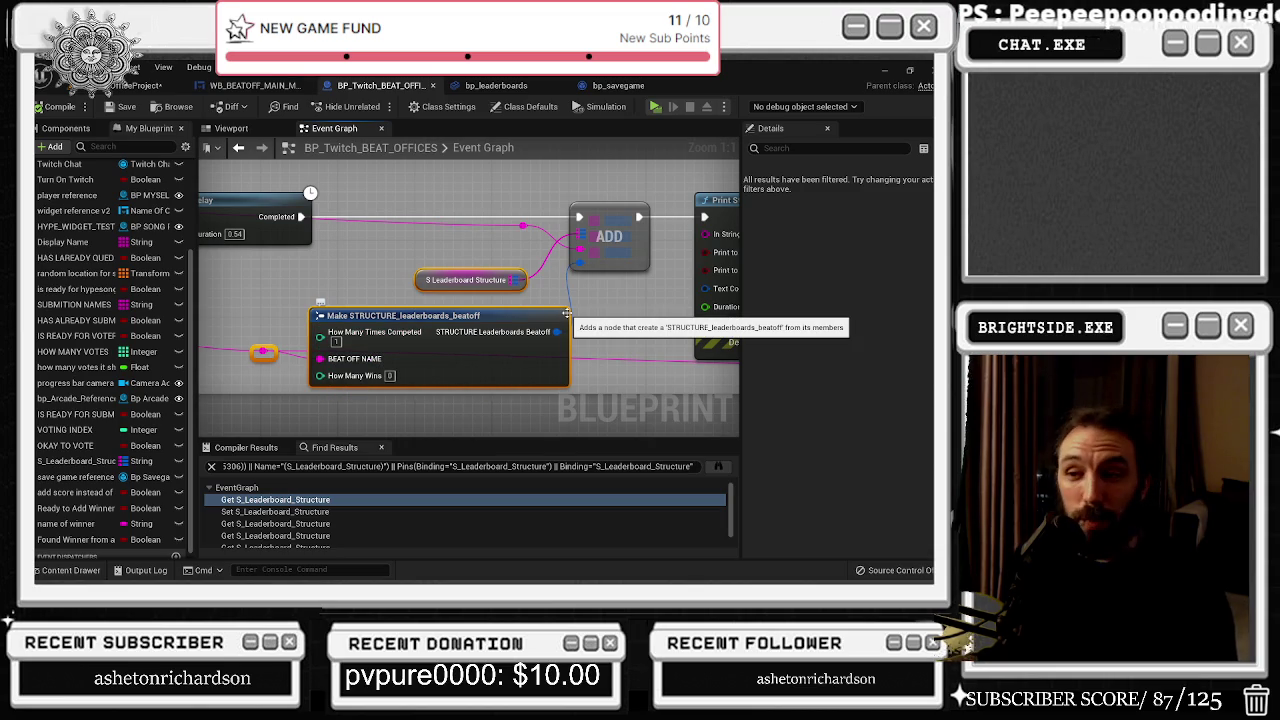
Step: Check the How Many Wins pin and Print String, then return to the FIND and Branch nodes
drag(310, 352, 370, 355)
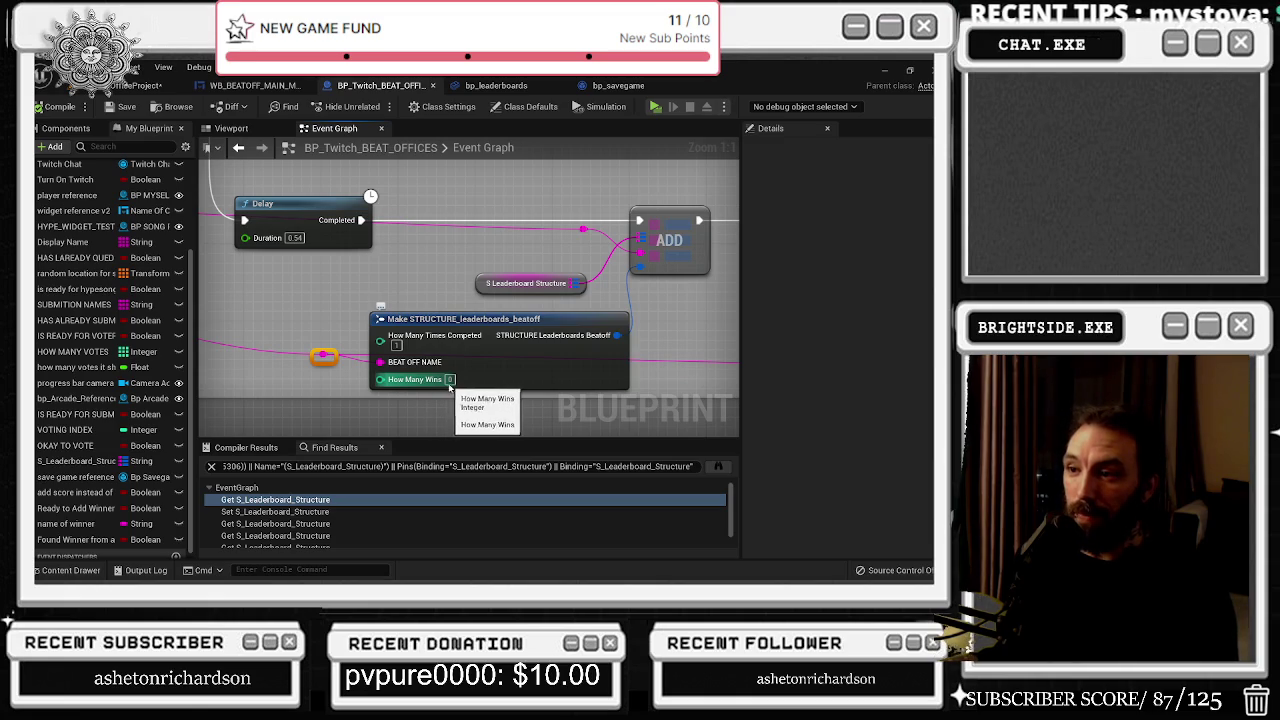
drag(646, 369, 437, 369)
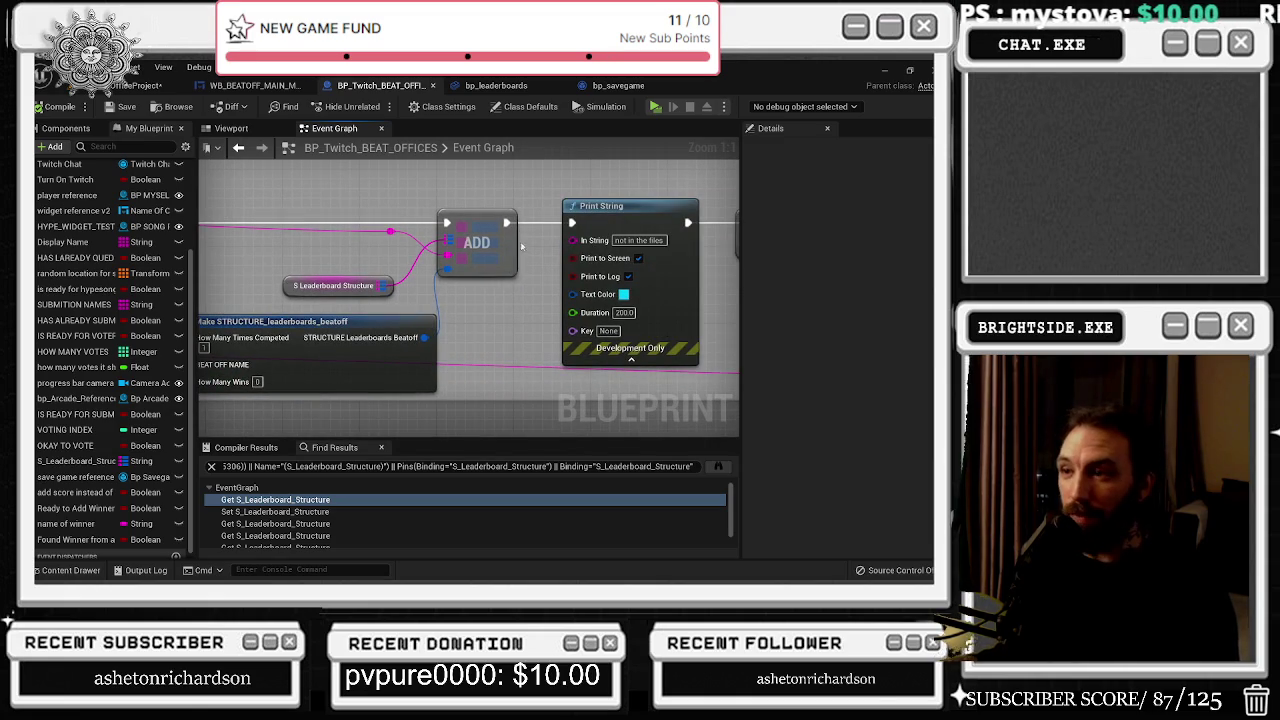
drag(492, 222, 501, 221)
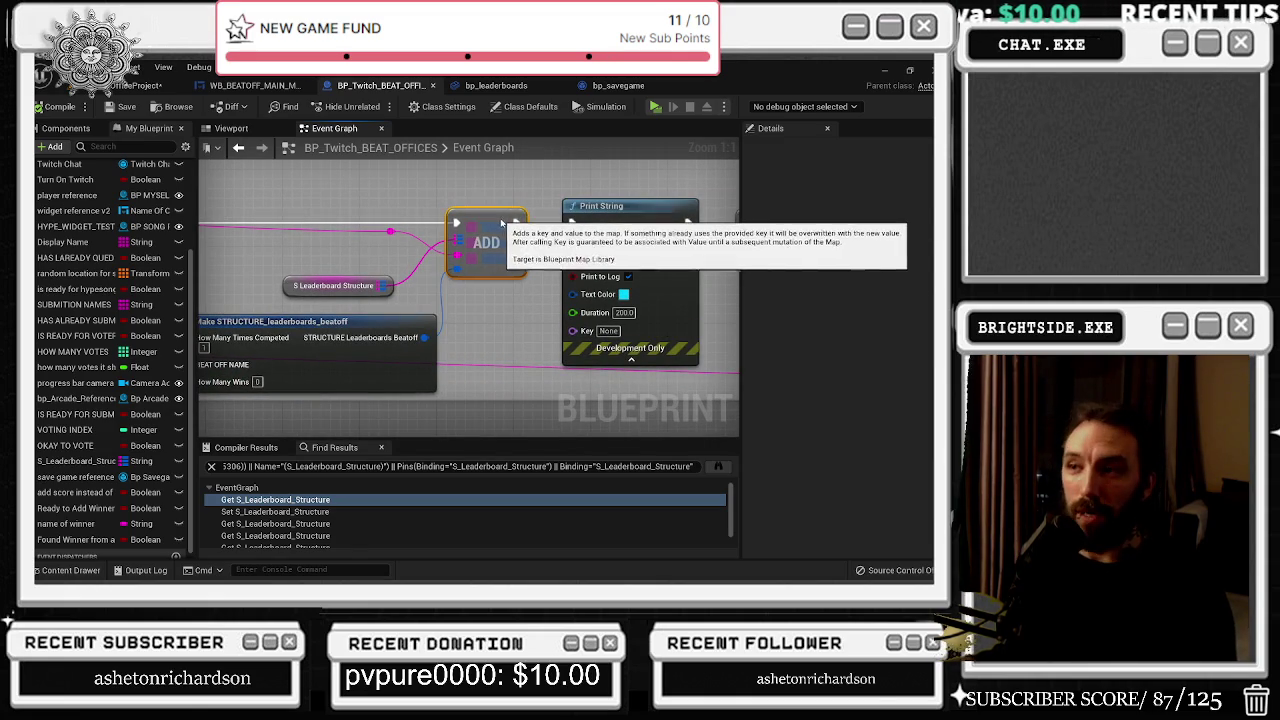
mouse_move(309, 189)
mouse_down()
mouse_move(405, 300)
mouse_move(473, 313)
mouse_up()
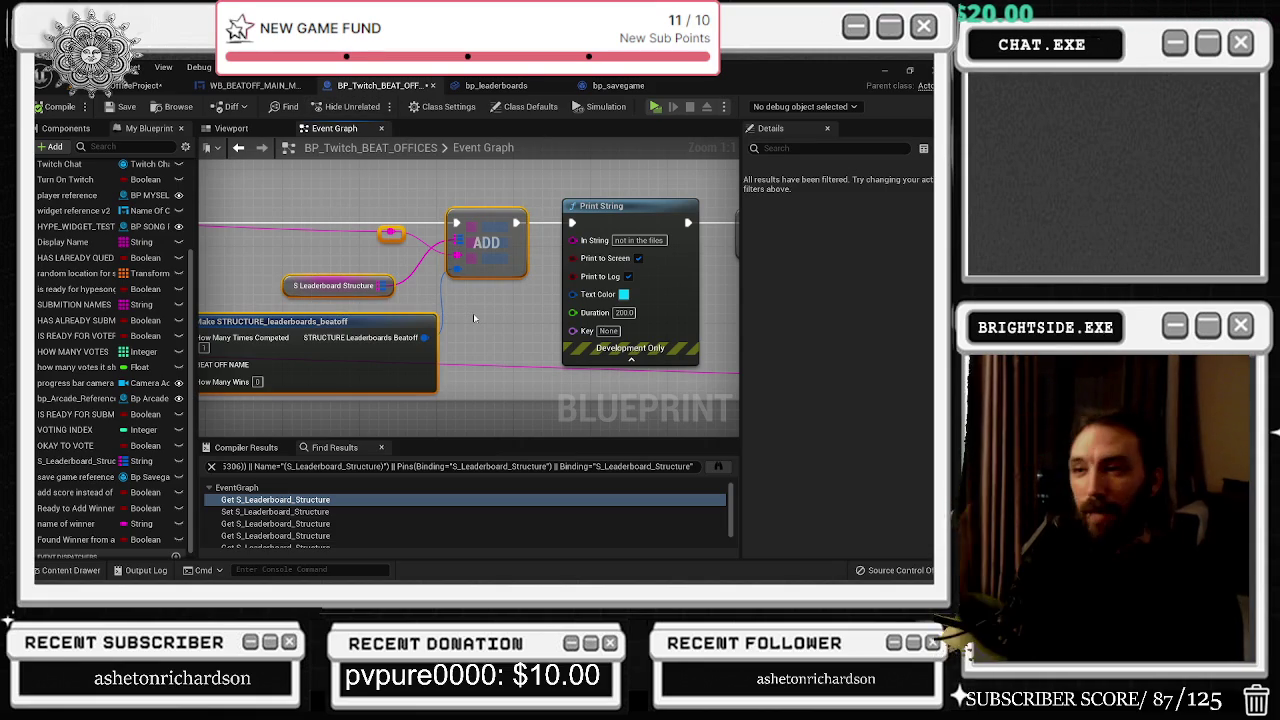
drag(473, 313, 626, 353)
drag(300, 330, 467, 360)
drag(278, 292, 318, 332)
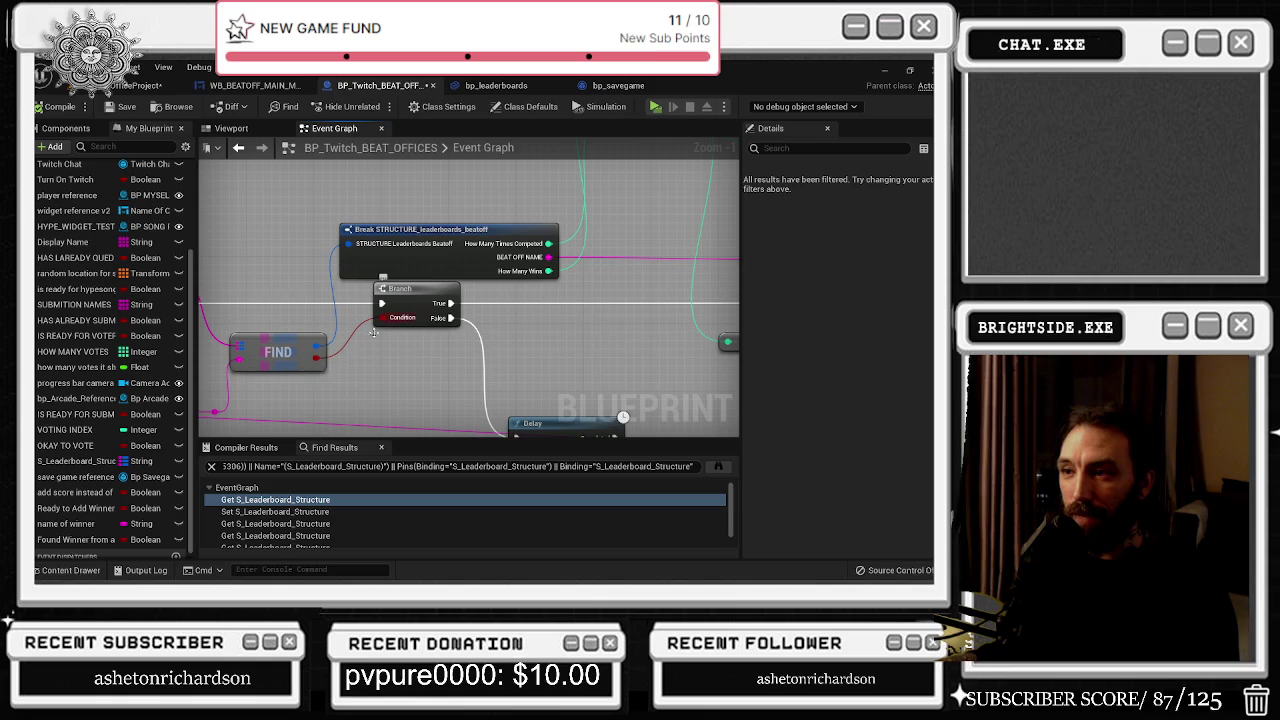
Step: Review the S_Leaderboard_Structure getter and Break outputs, then move the Addition node slightly up
drag(278, 352, 458, 414)
click(293, 327)
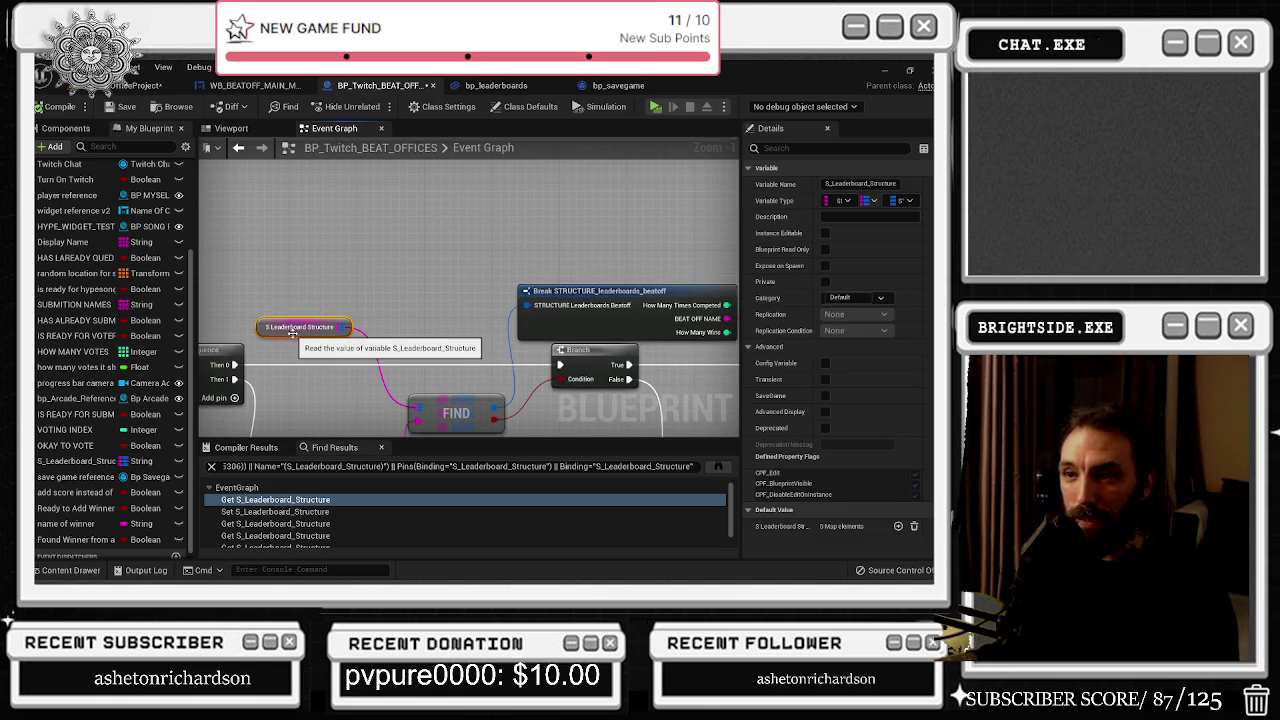
drag(670, 313, 422, 307)
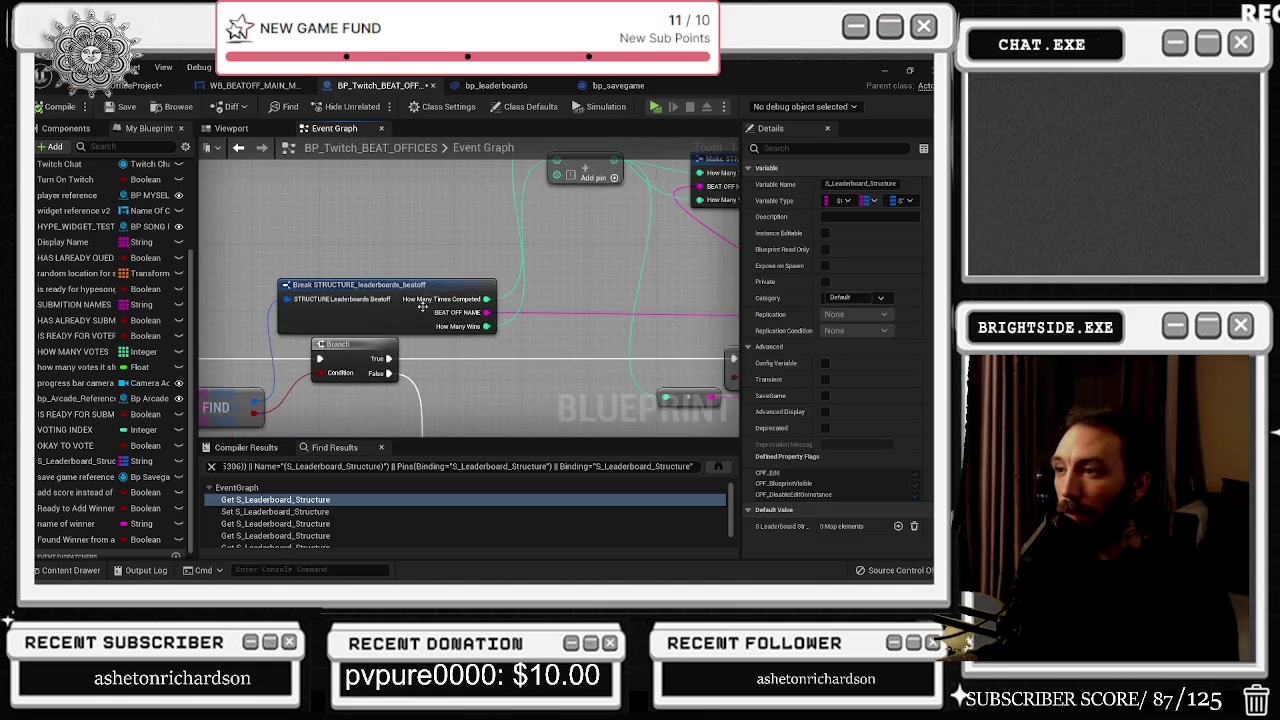
scroll(422, 307, up, 1)
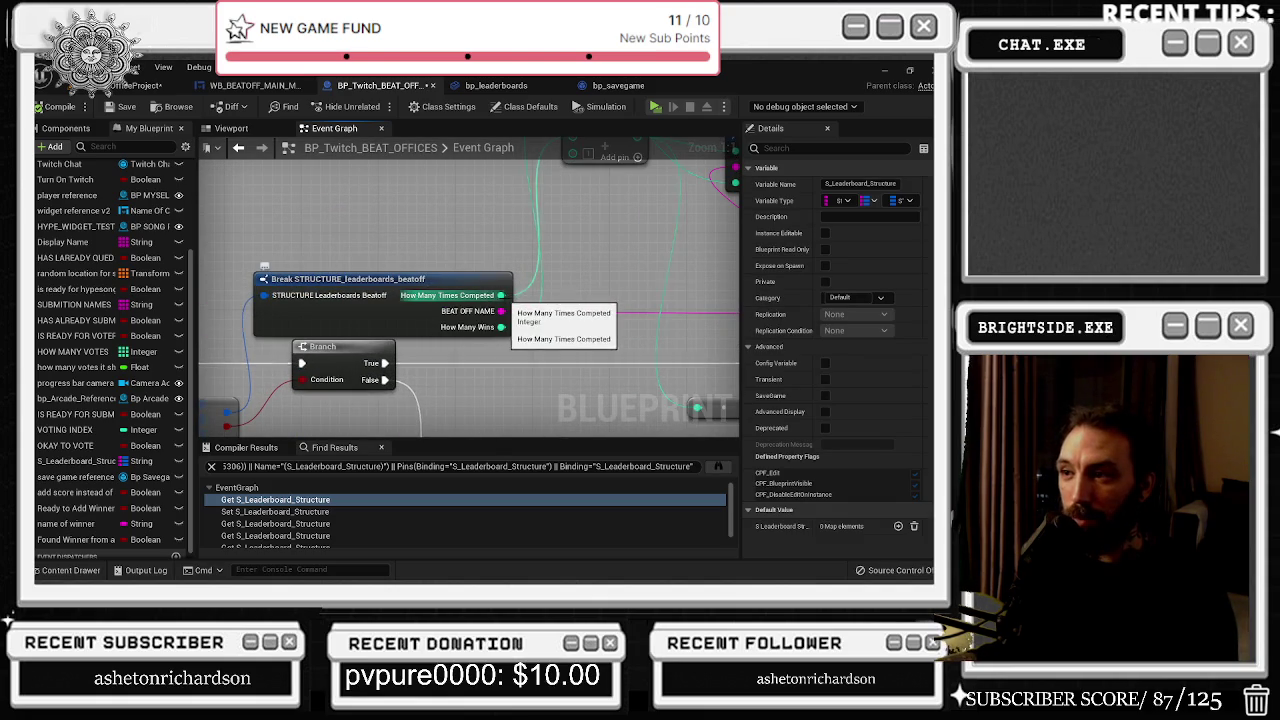
drag(500, 296, 363, 373)
click(466, 250)
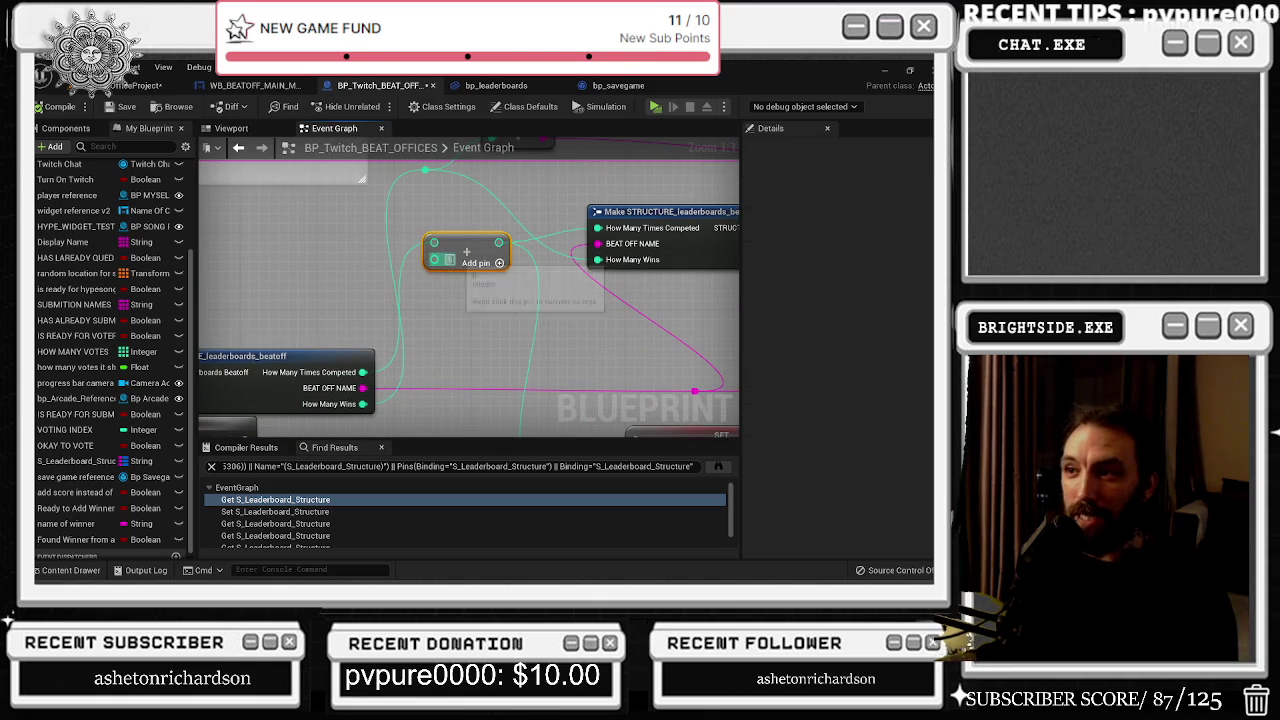
drag(466, 252, 469, 231)
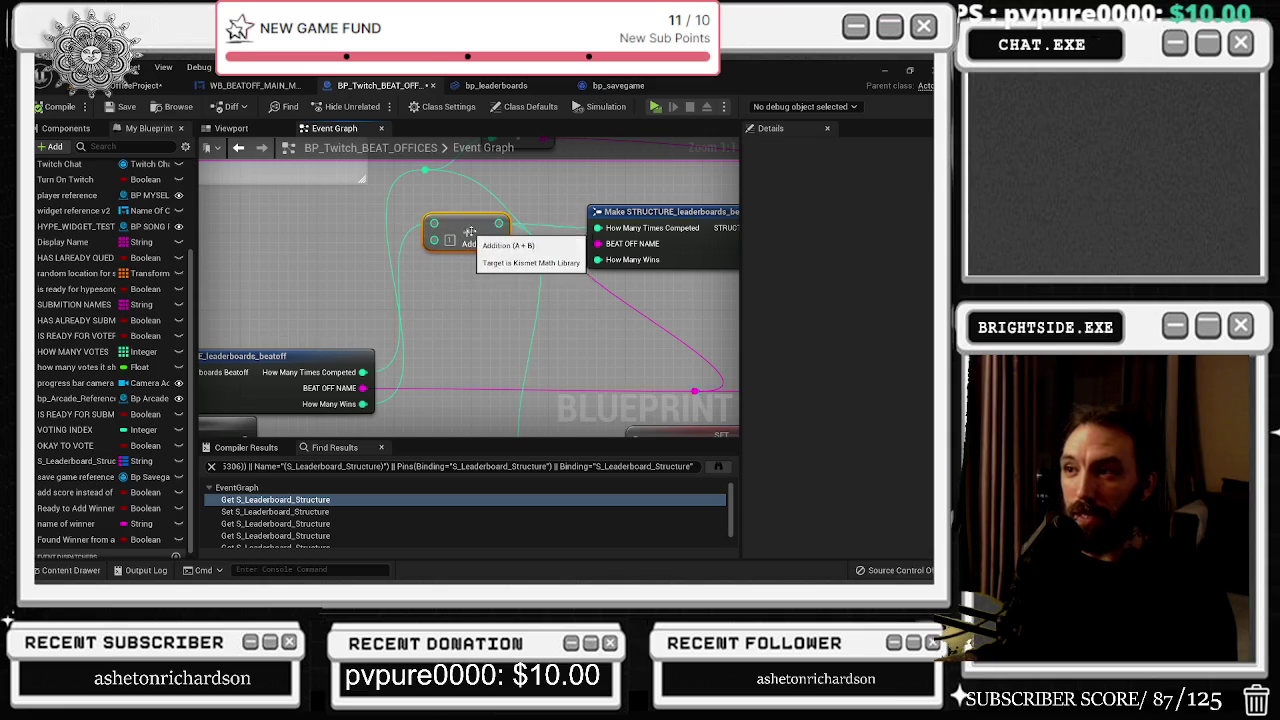
Step: Add a reroute point on the magenta wire and position it beside the Addition node
mouse_move(576, 190)
mouse_down()
mouse_move(396, 192)
mouse_move(513, 270)
mouse_up()
drag(276, 383, 470, 350)
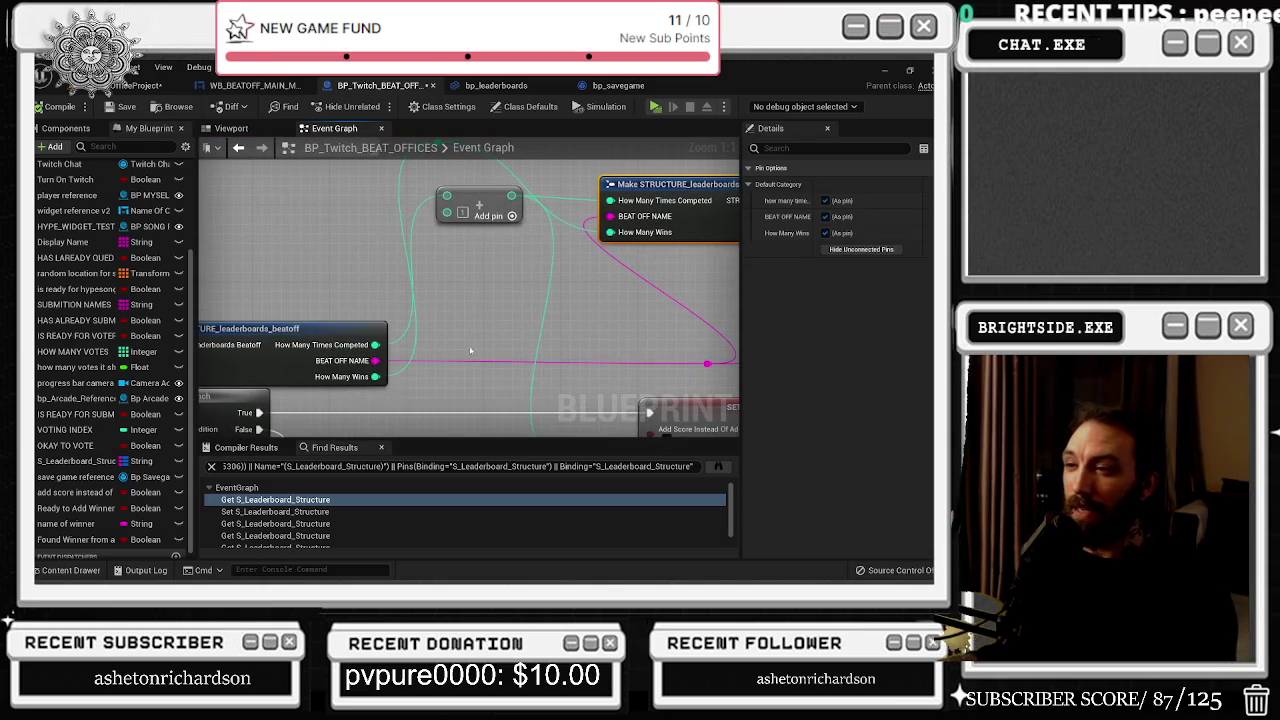
drag(586, 169, 385, 143)
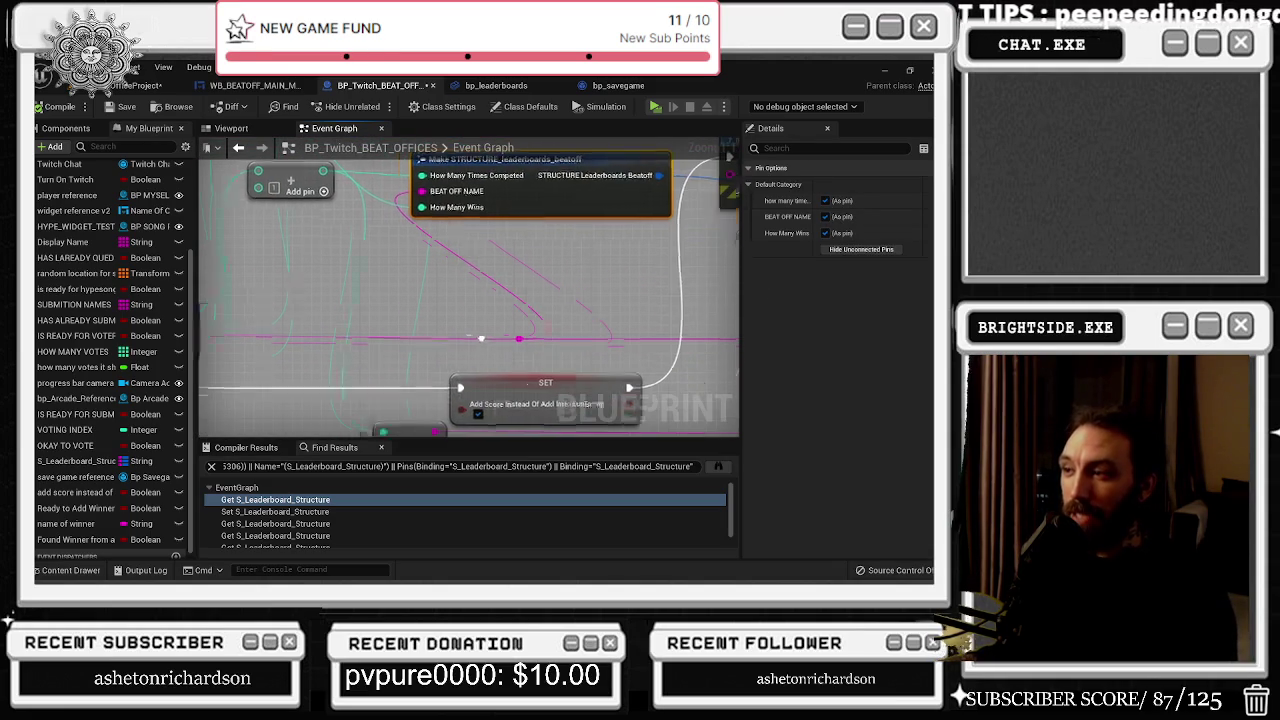
double_click(370, 341)
mouse_move(364, 344)
mouse_down()
mouse_move(478, 380)
mouse_move(509, 431)
mouse_up()
drag(377, 209, 345, 315)
drag(360, 330, 376, 288)
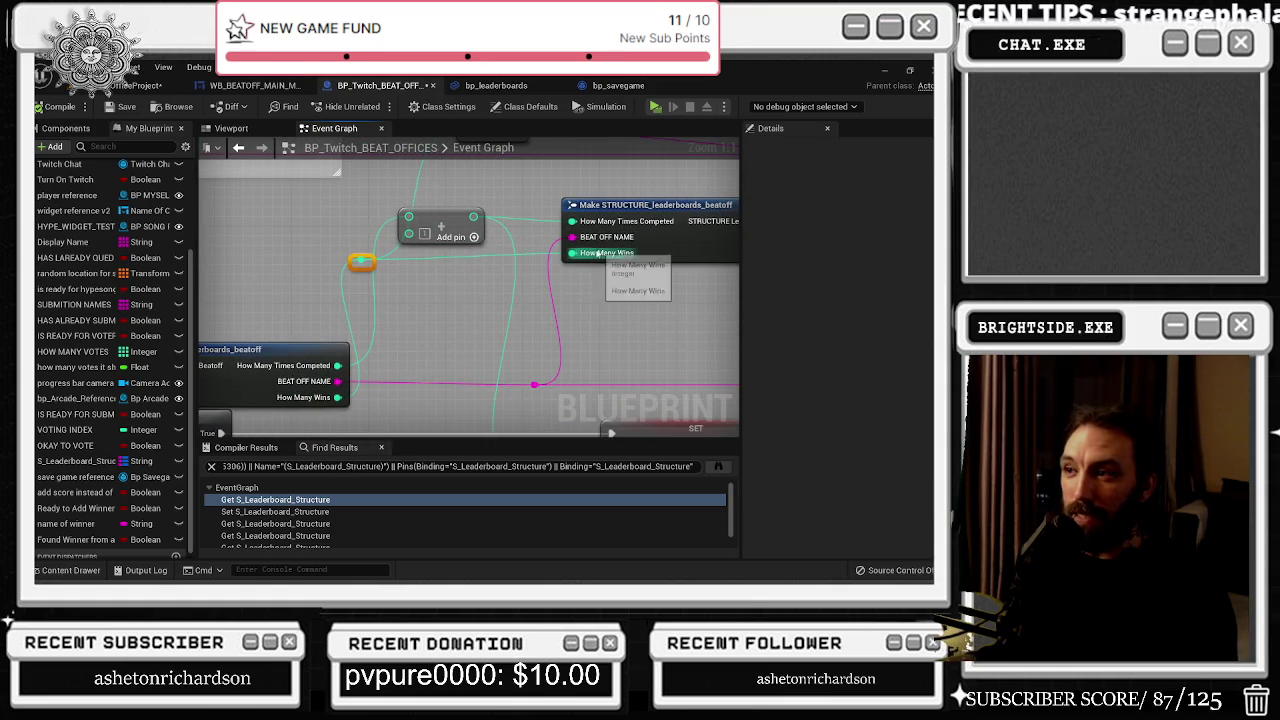
drag(356, 263, 363, 257)
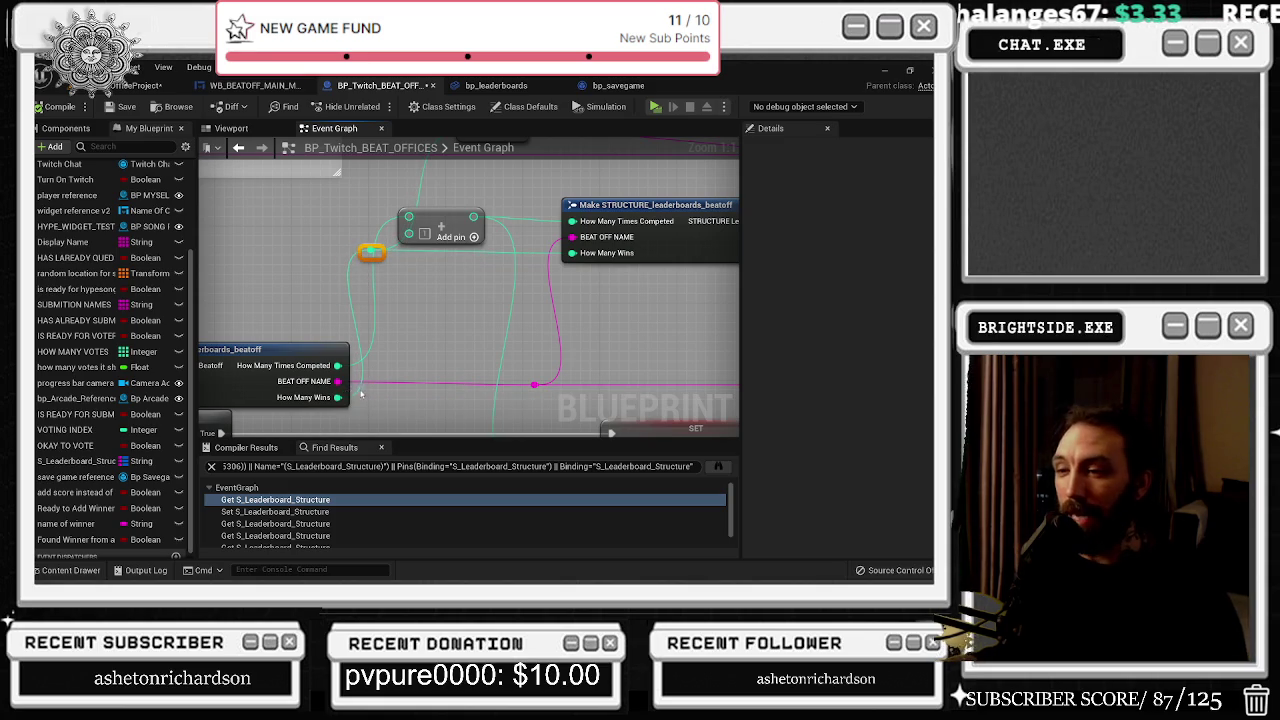
drag(217, 287, 370, 373)
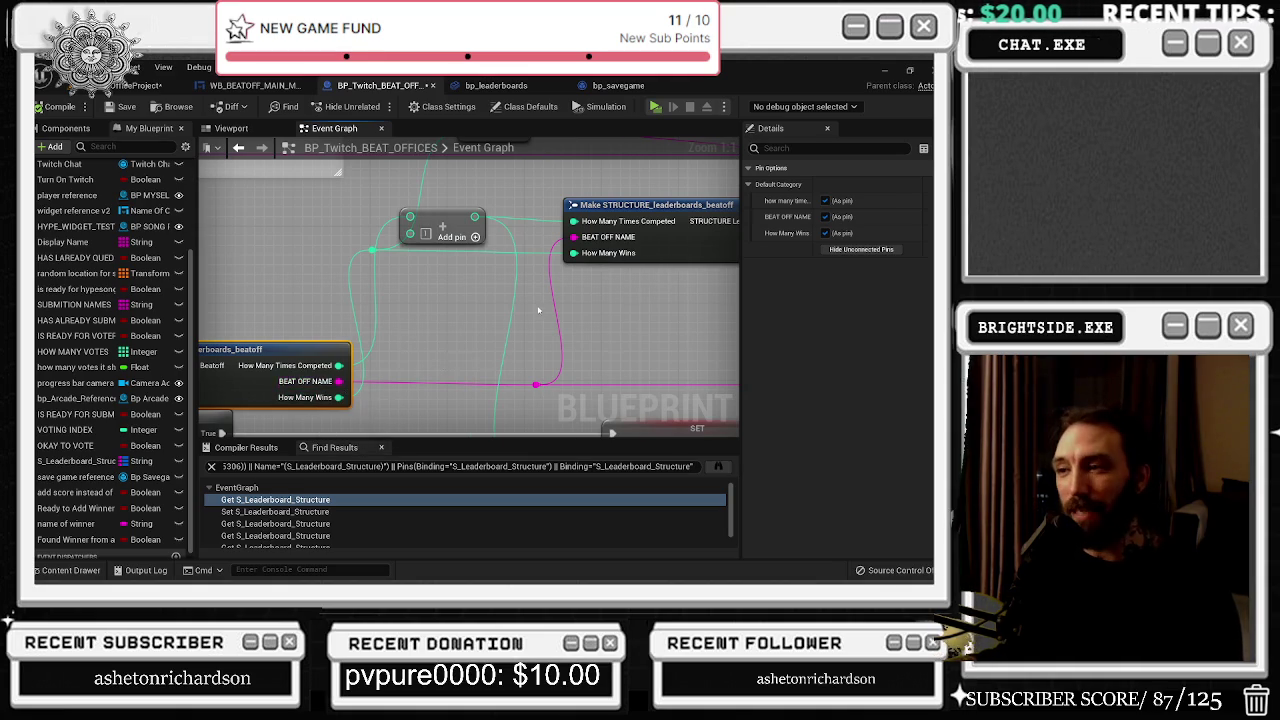
Step: Pull a wire from the S_Leaderboard_Structure getter beside ADD and Print String to list its actions
scroll(538, 310, down, 2)
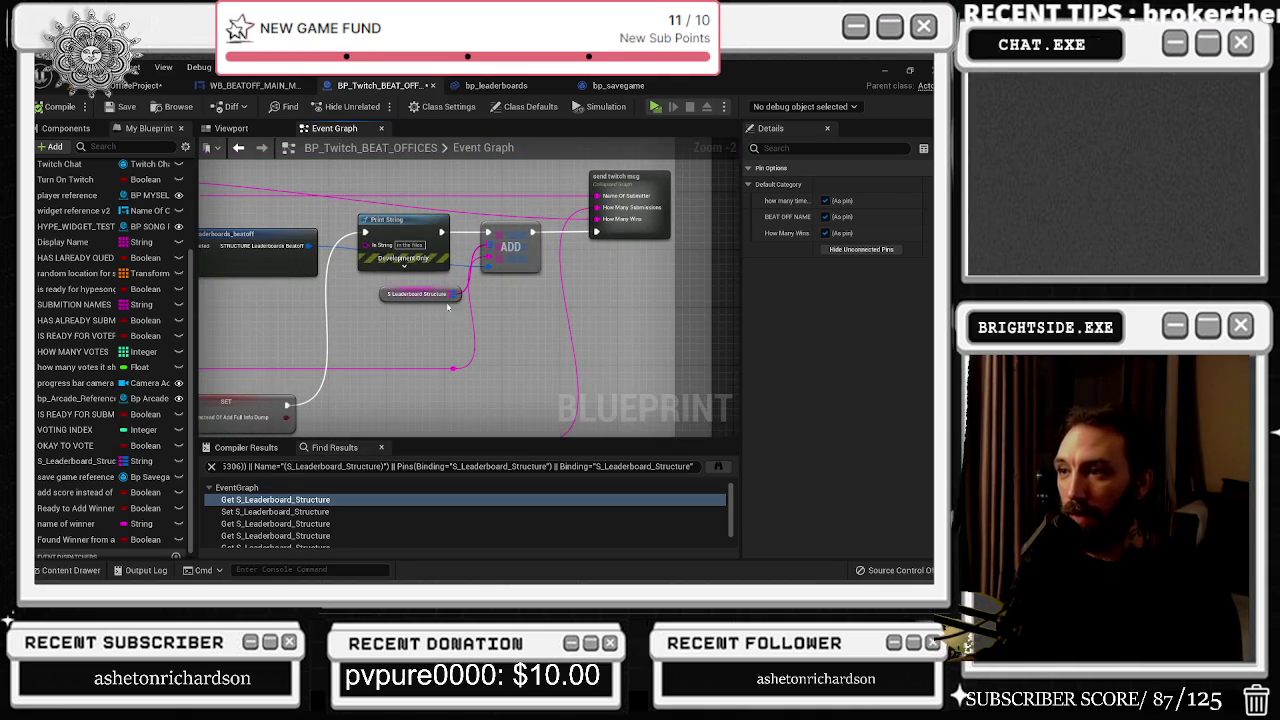
click(440, 294)
scroll(475, 278, up, 2)
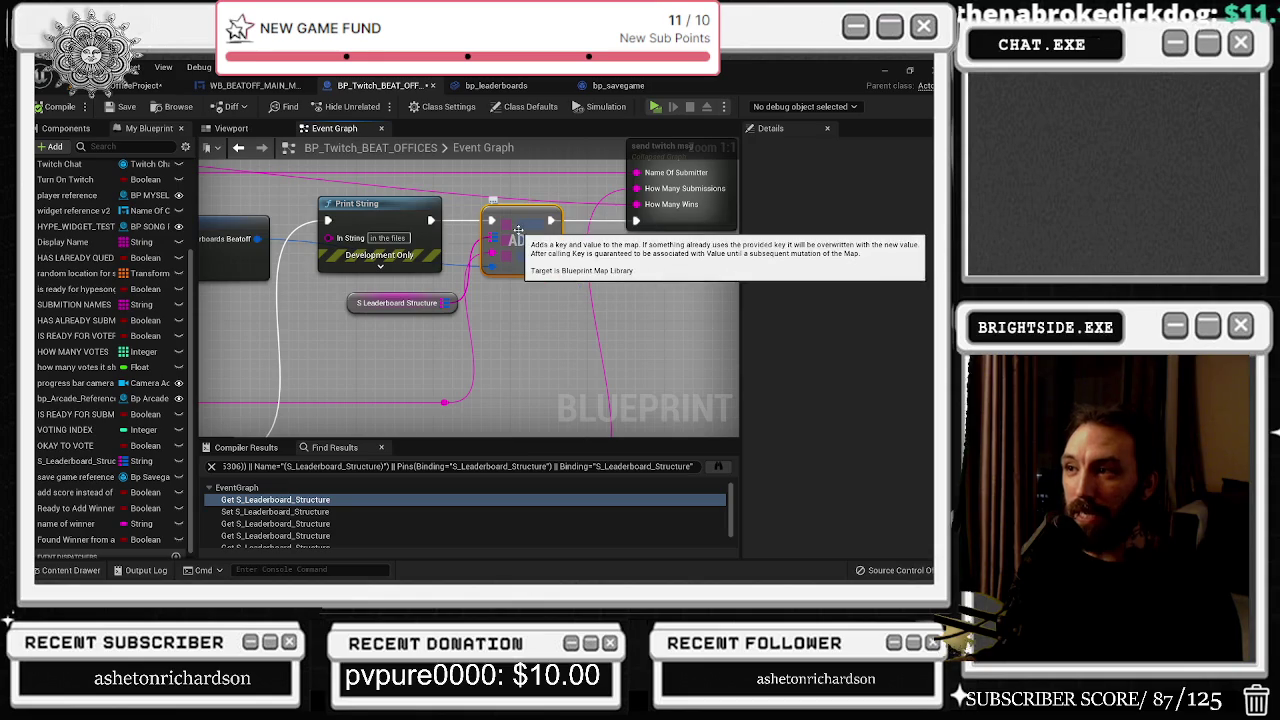
drag(518, 214, 478, 433)
mouse_move(232, 436)
mouse_down()
mouse_move(366, 336)
mouse_move(452, 204)
mouse_move(467, 204)
mouse_move(365, 215)
mouse_move(364, 274)
mouse_up()
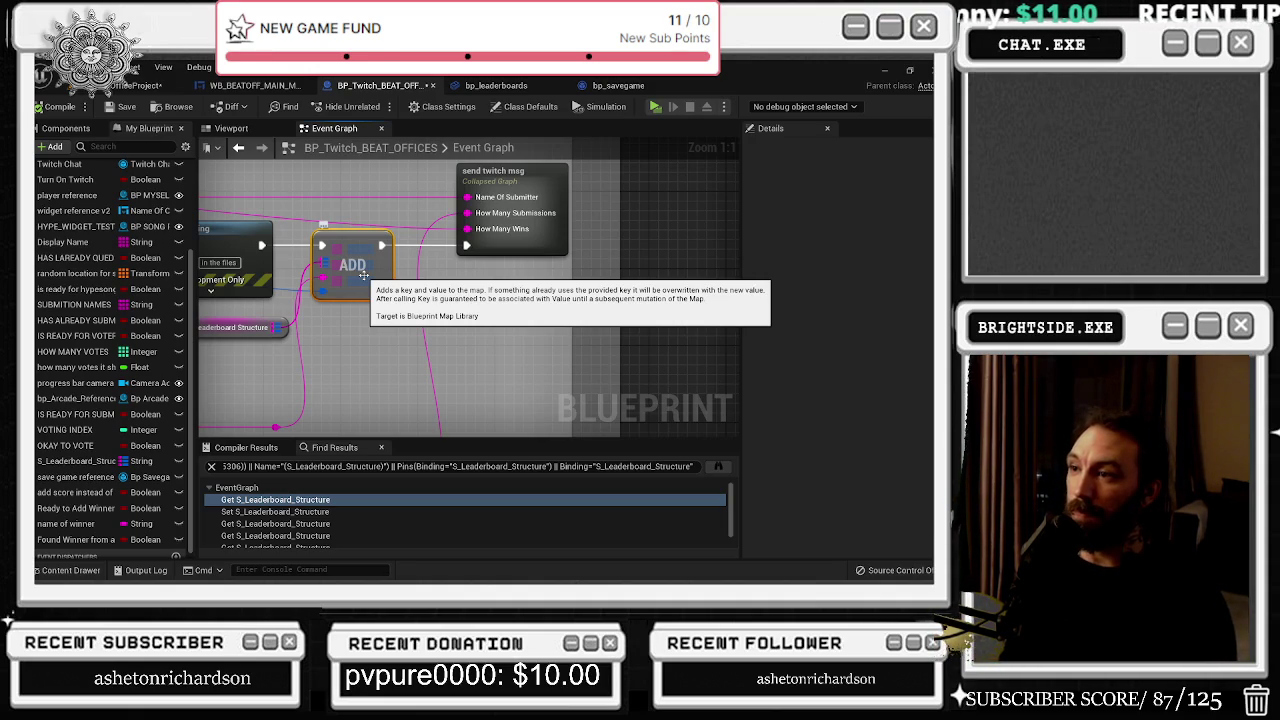
scroll(363, 276, down, 2)
drag(456, 272, 476, 296)
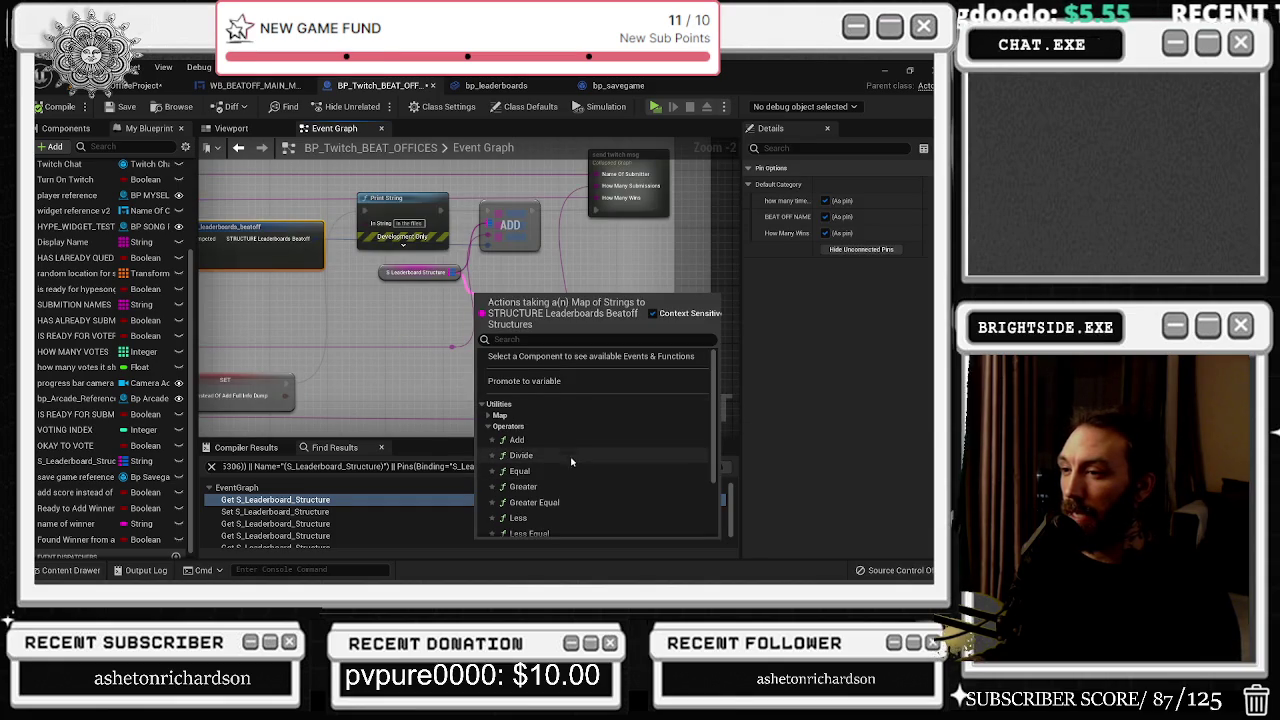
Step: Browse the map actions (Add, Clear, Contains, Find, Keys) and Variables setters, then close the menu unused
click(505, 415)
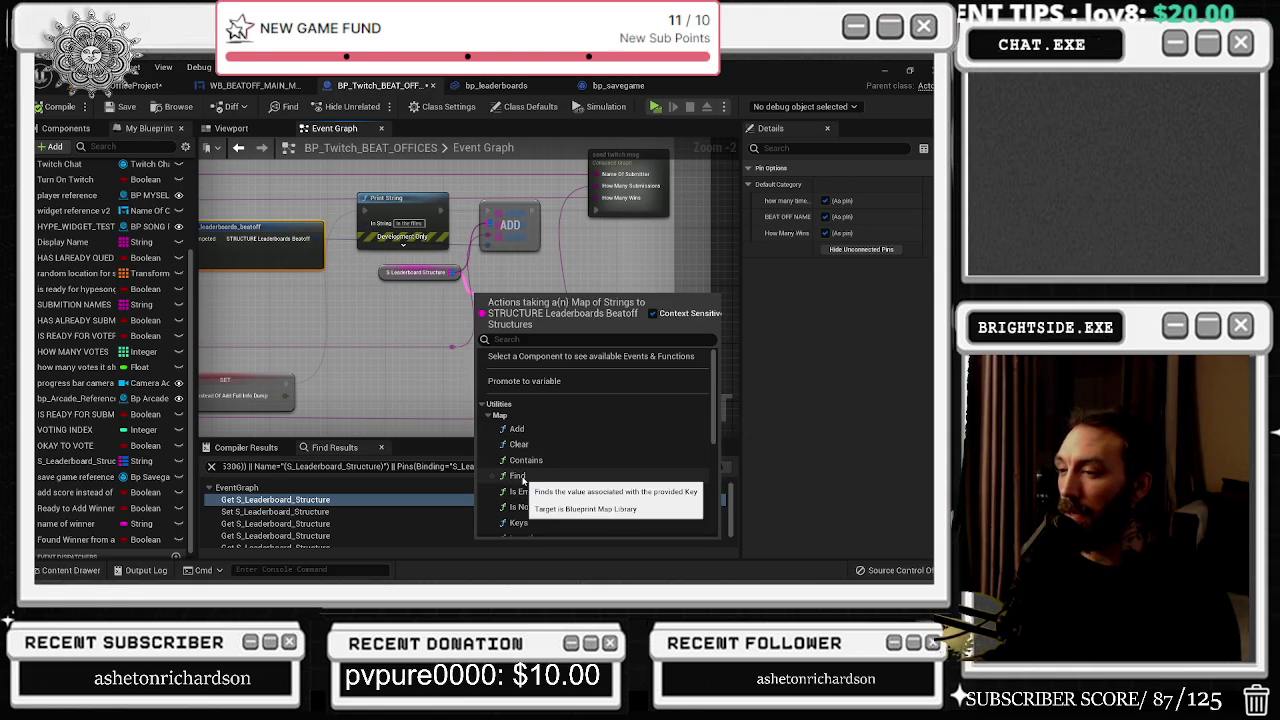
scroll(550, 440, down, 1)
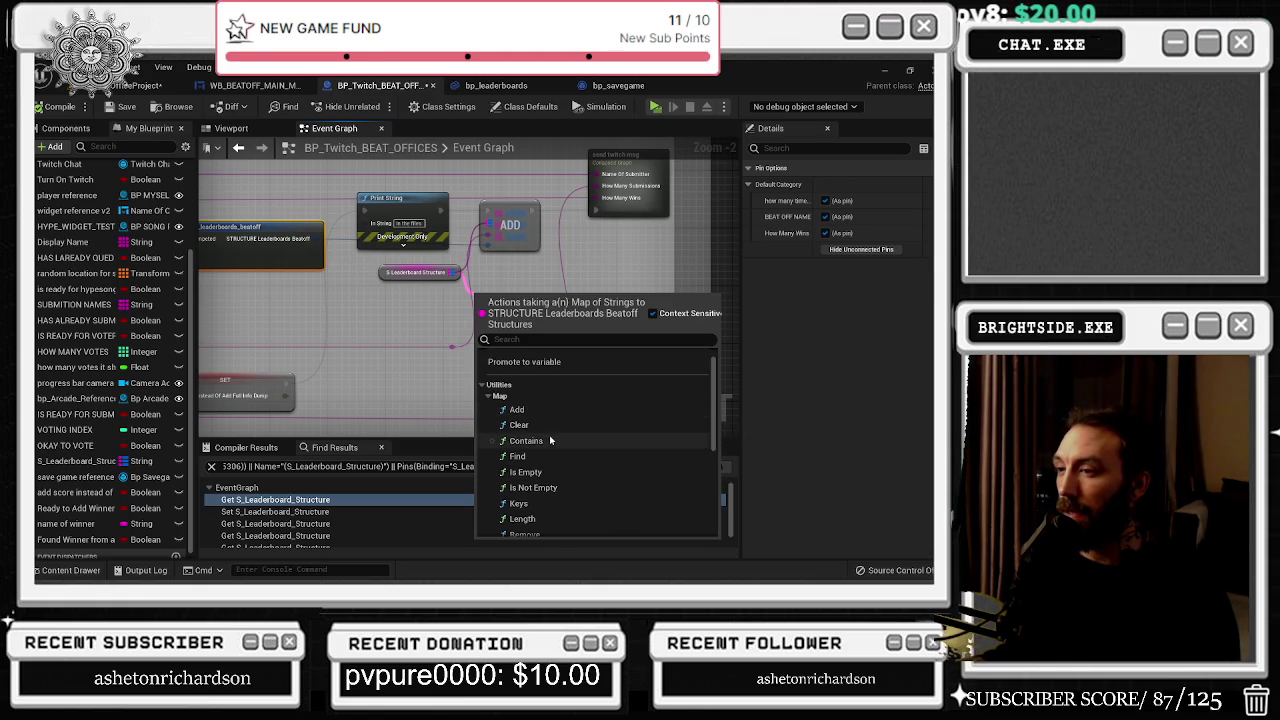
scroll(540, 460, down, 2)
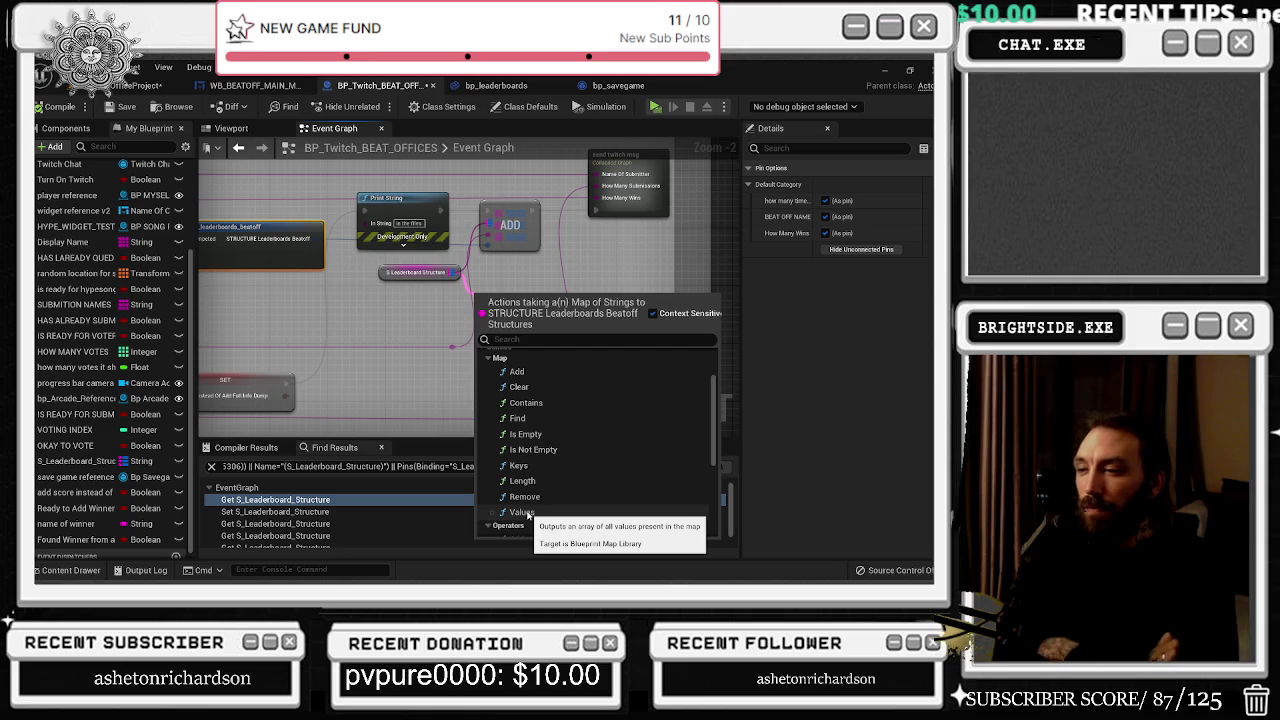
scroll(538, 512, down, 1)
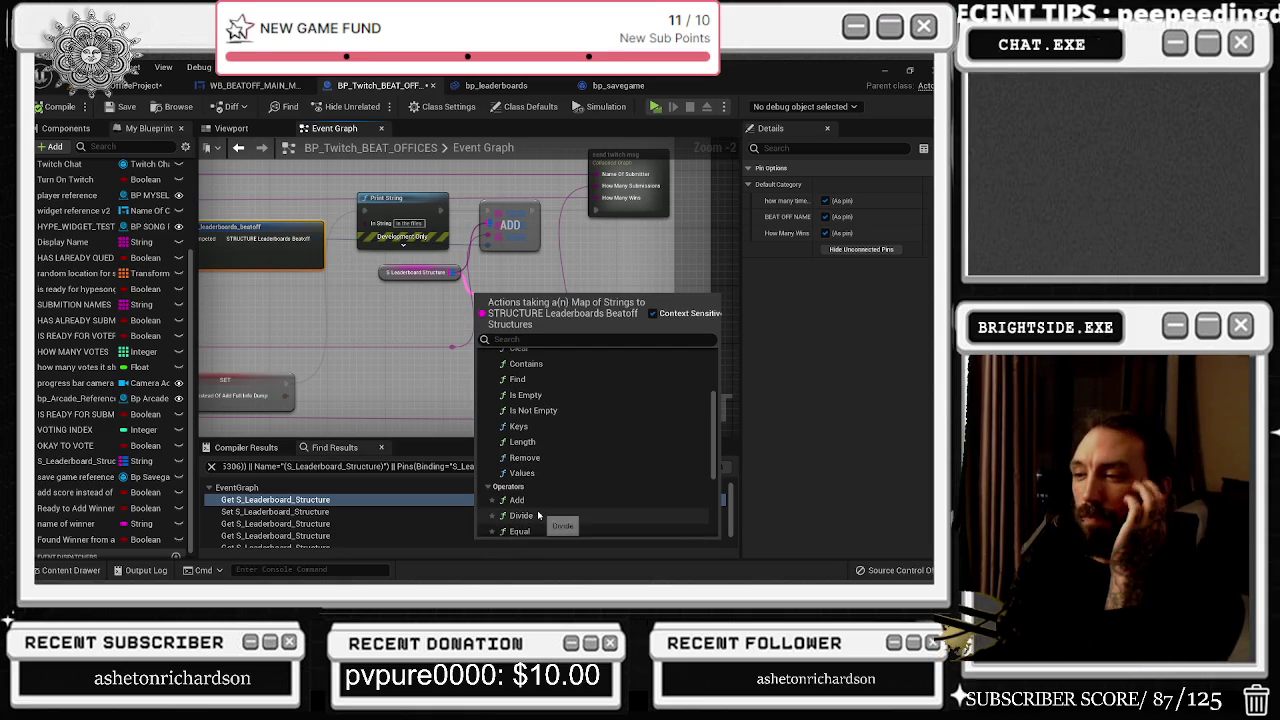
scroll(541, 512, down, 4)
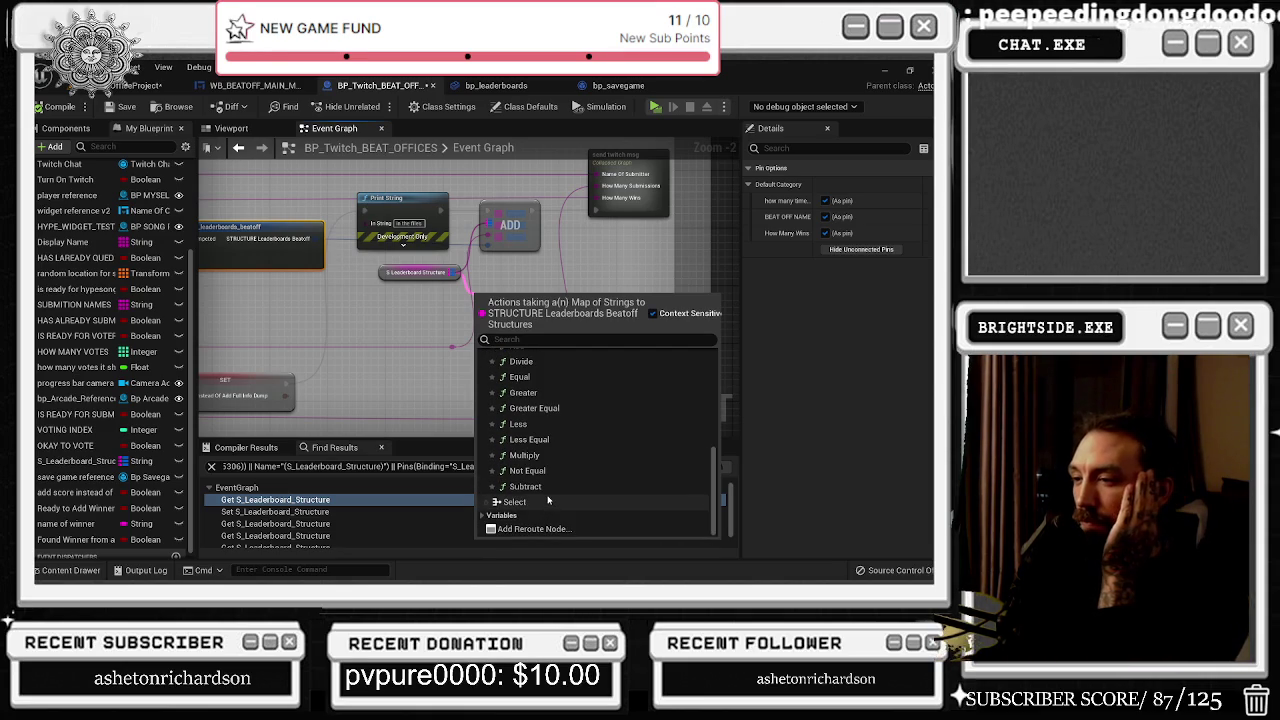
click(483, 515)
scroll(487, 505, down, 1)
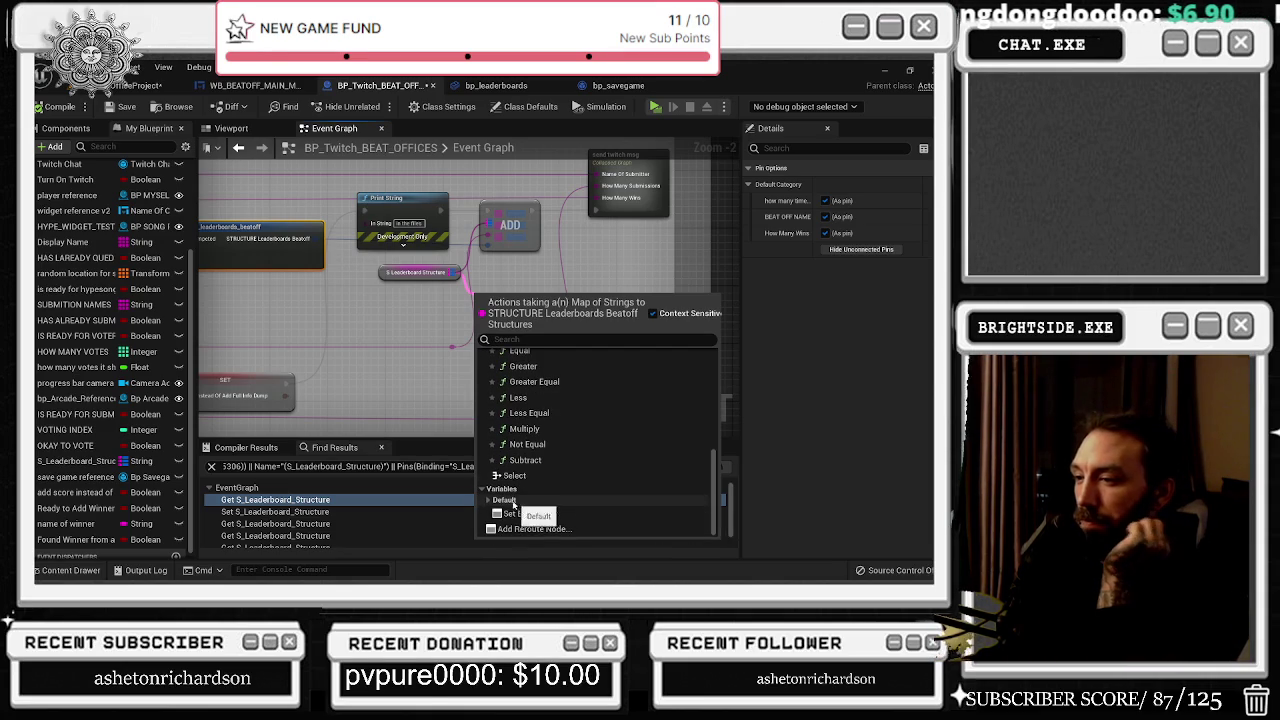
click(488, 500)
scroll(573, 418, up, 2)
scroll(578, 415, up, 4)
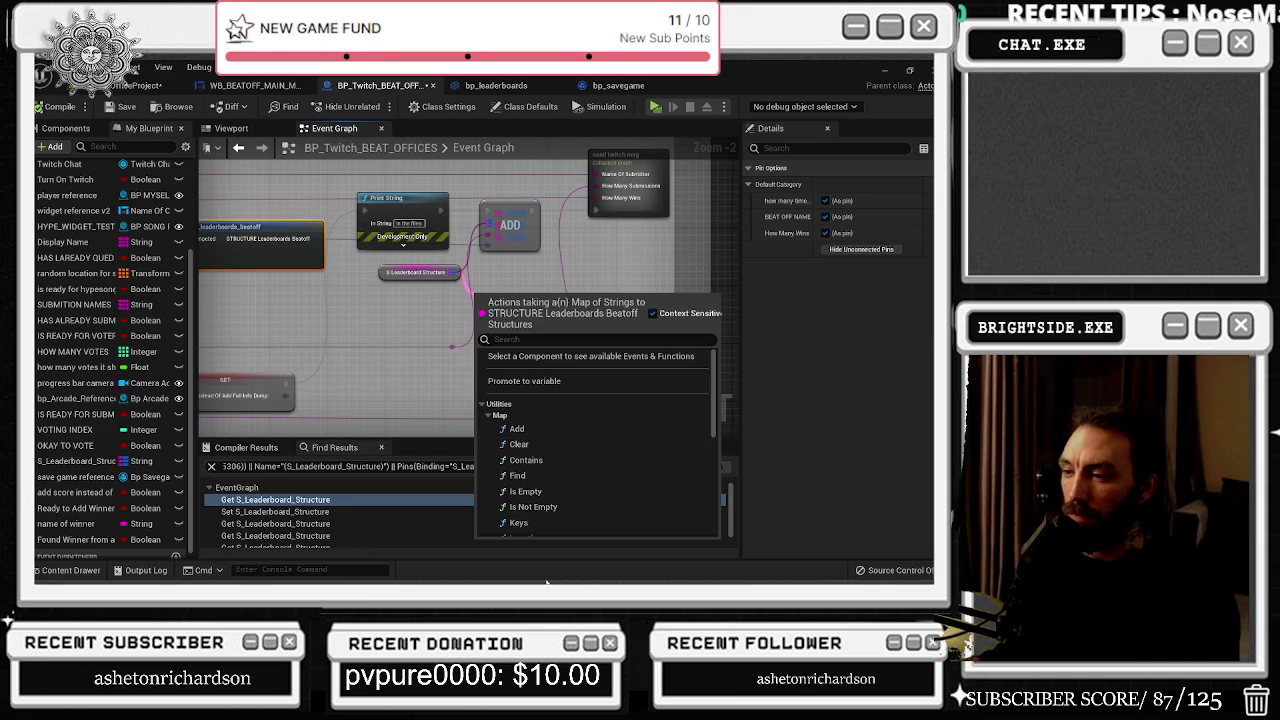
click(547, 583)
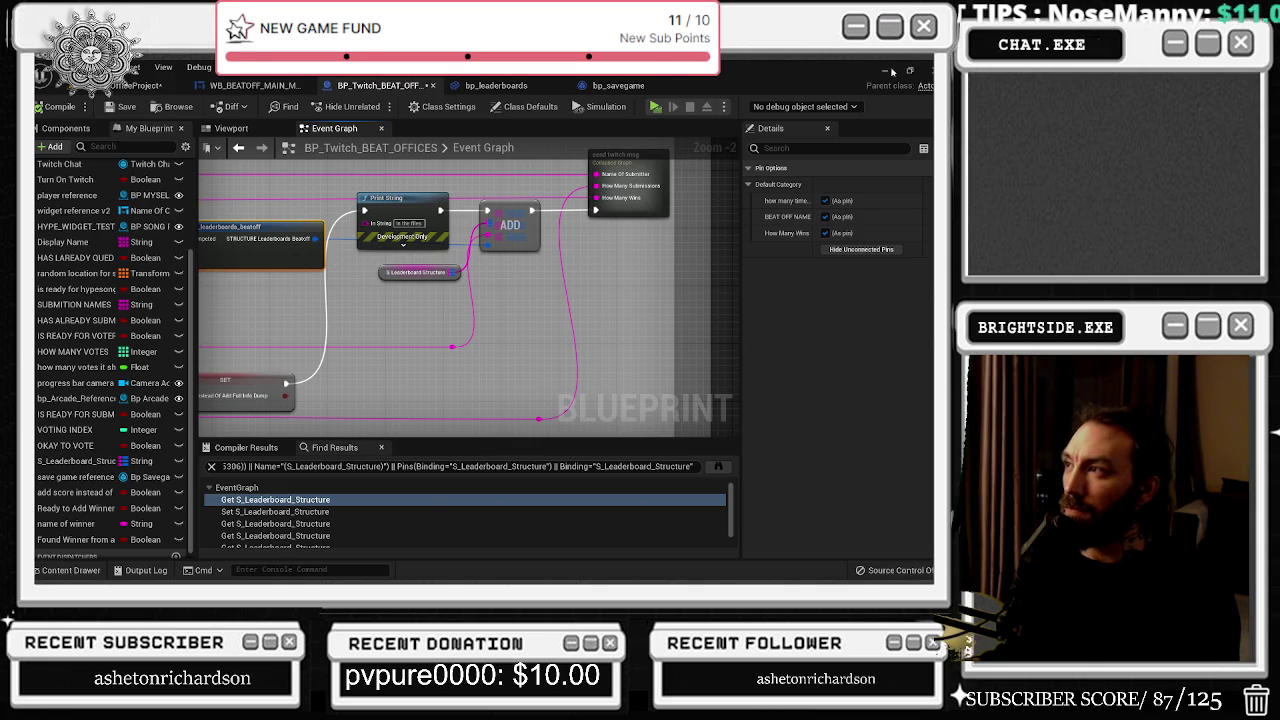
Step: Restore down the Unreal window, check The Sting playing on YouTube, and return to the blueprint
click(909, 70)
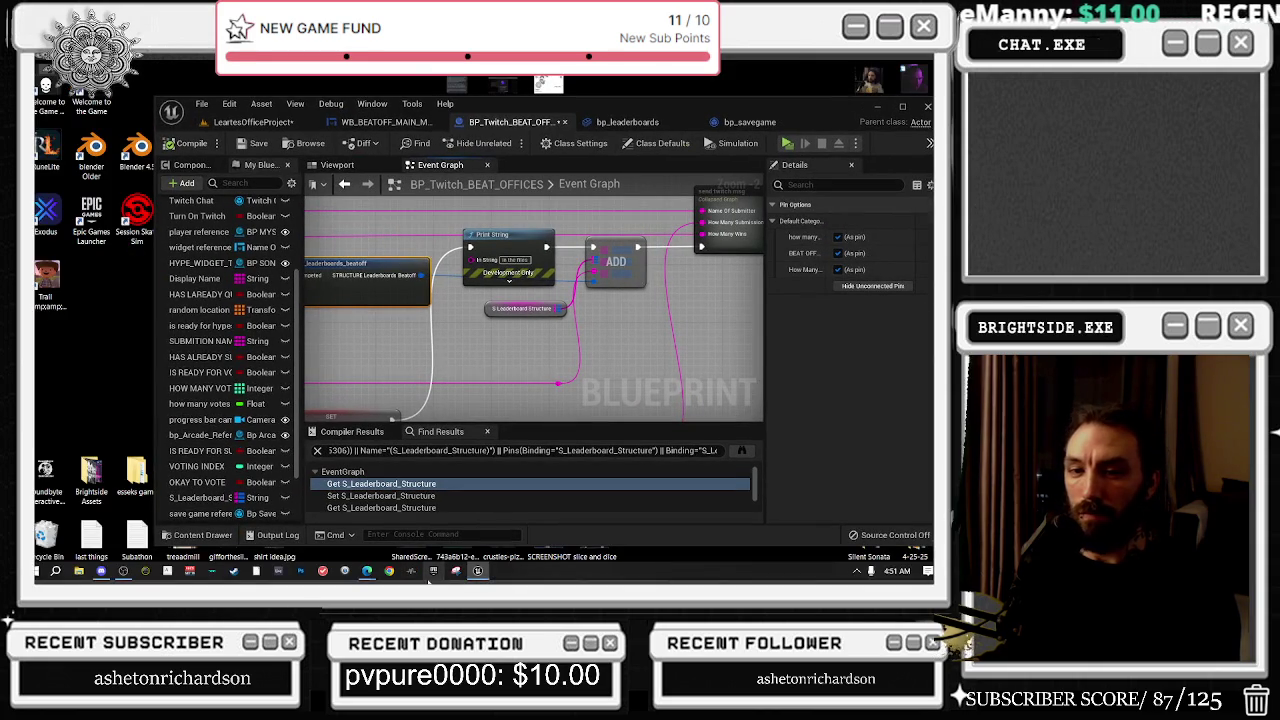
mouse_move(367, 573)
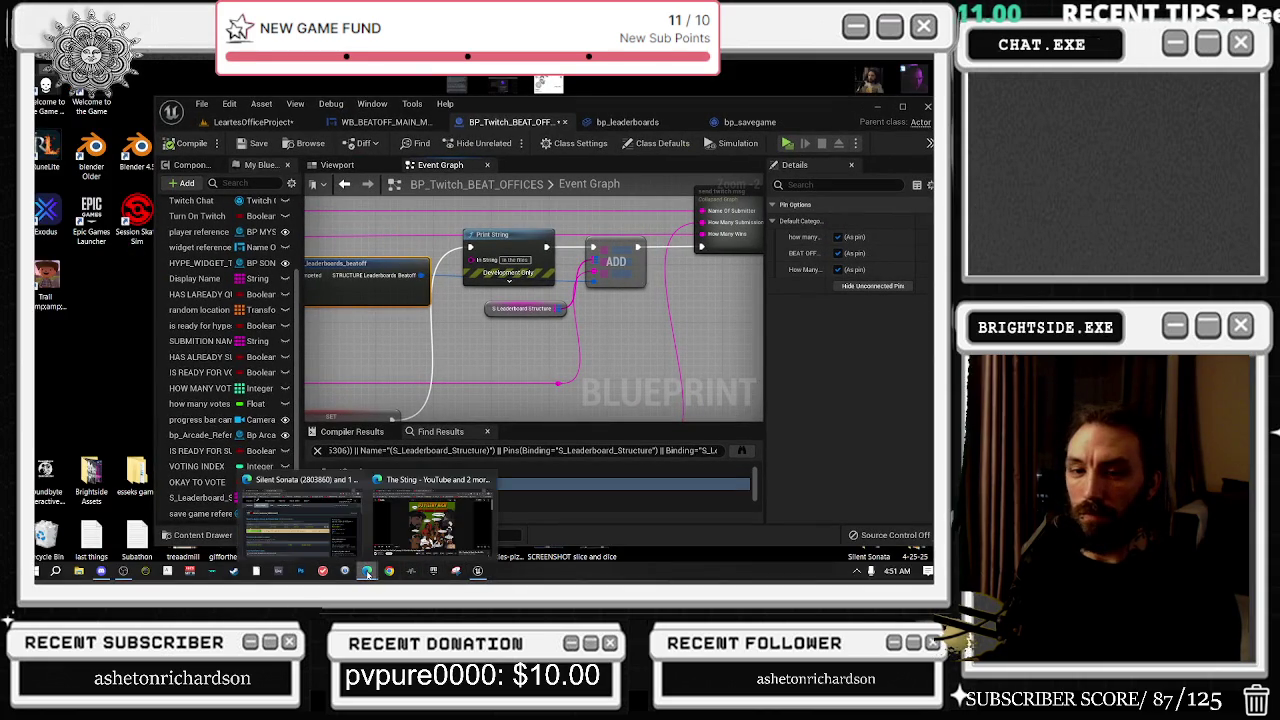
click(336, 528)
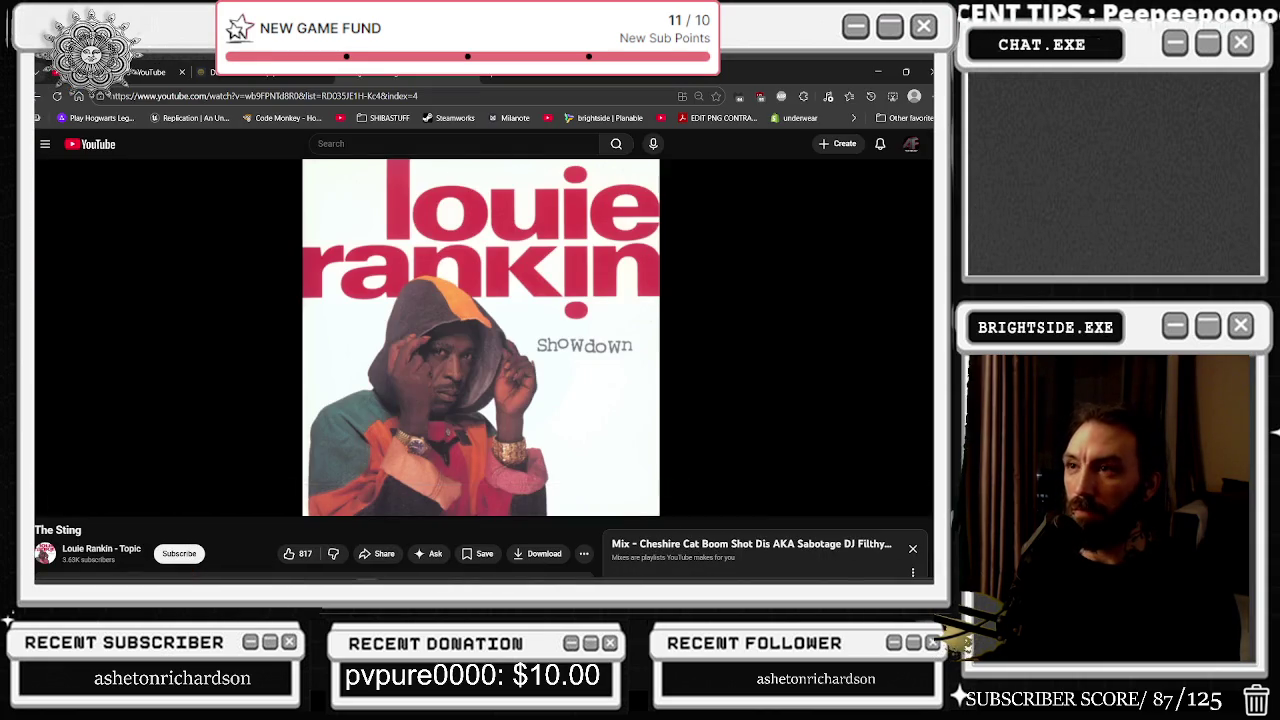
click(862, 500)
click(862, 500)
key(alt+Tab)
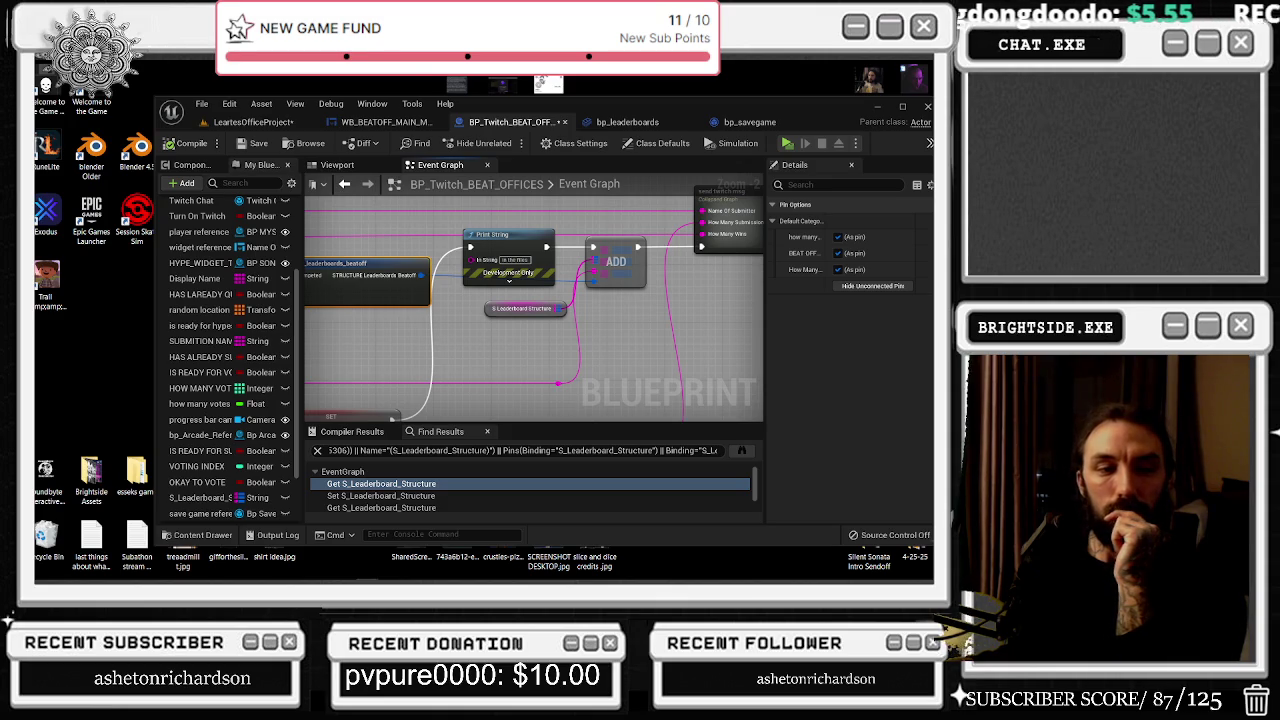
Step: Leave the Reddit thread and open the 'Reordering Maps (dictionary)' forum thread from Google results
key(alt+Tab)
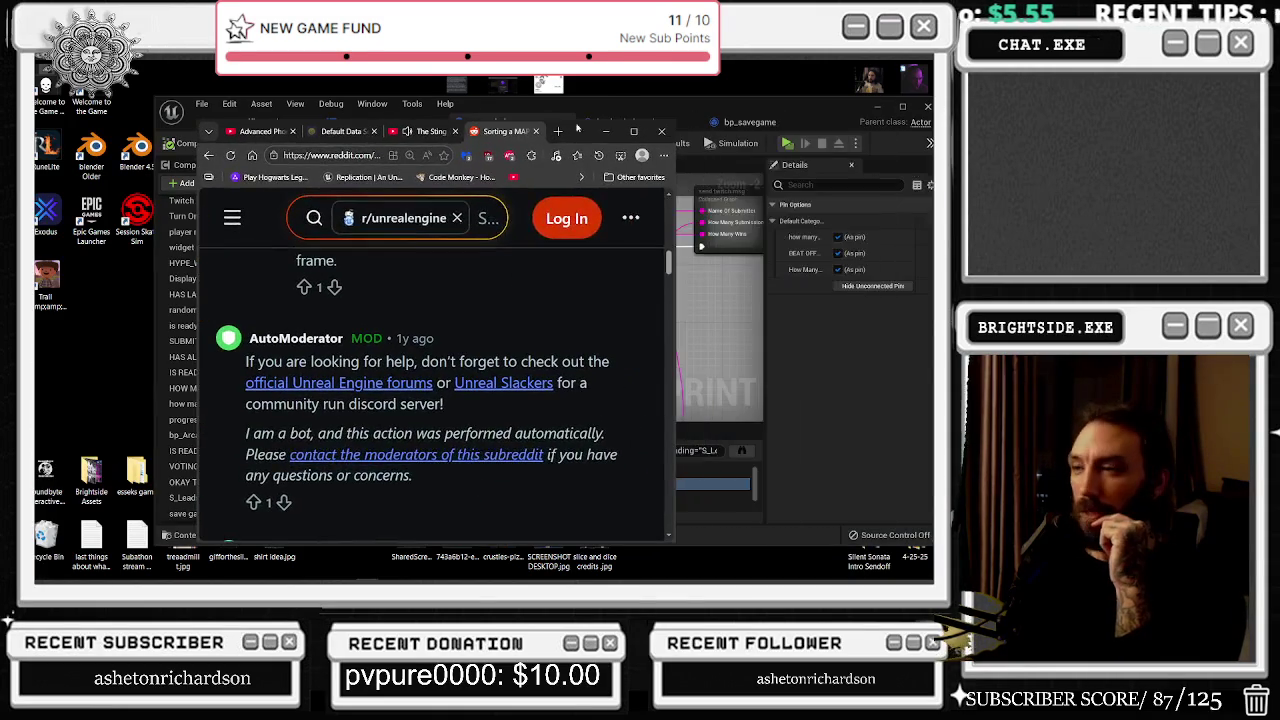
double_click(641, 126)
mouse_move(77, 424)
mouse_down()
mouse_move(355, 428)
mouse_move(317, 480)
mouse_up()
click(317, 480)
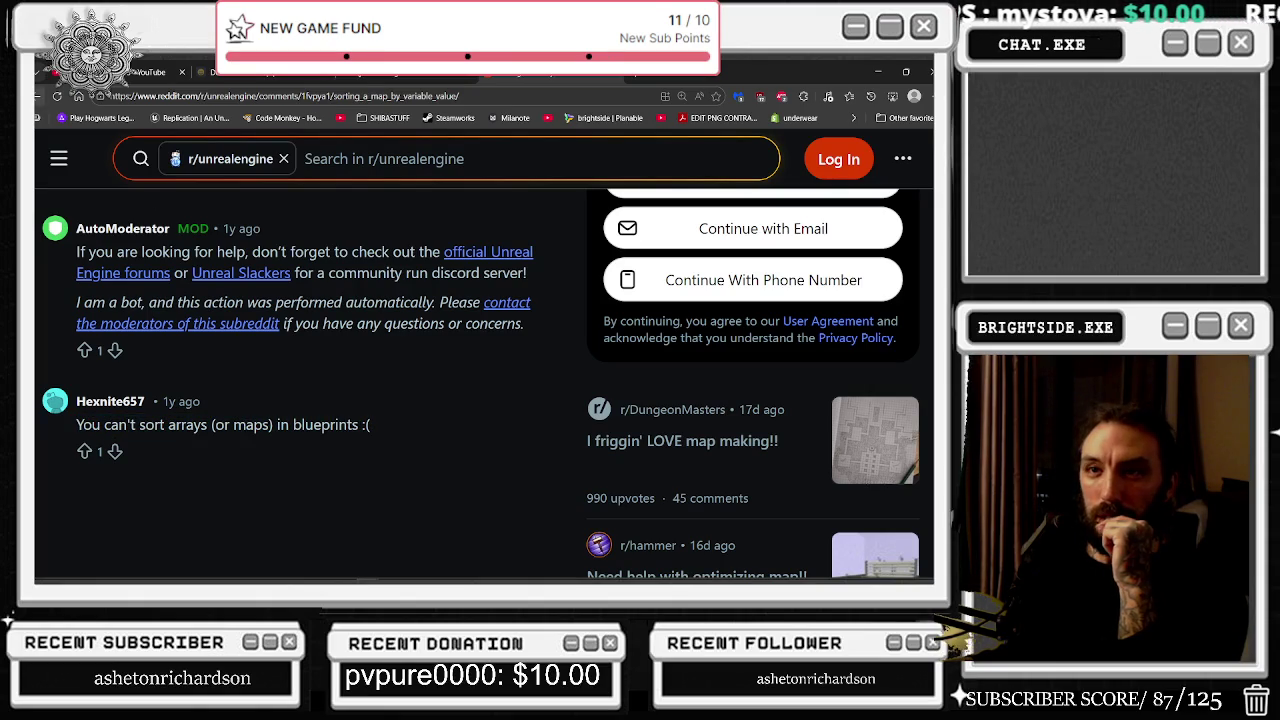
click(57, 96)
scroll(267, 338, down, 2)
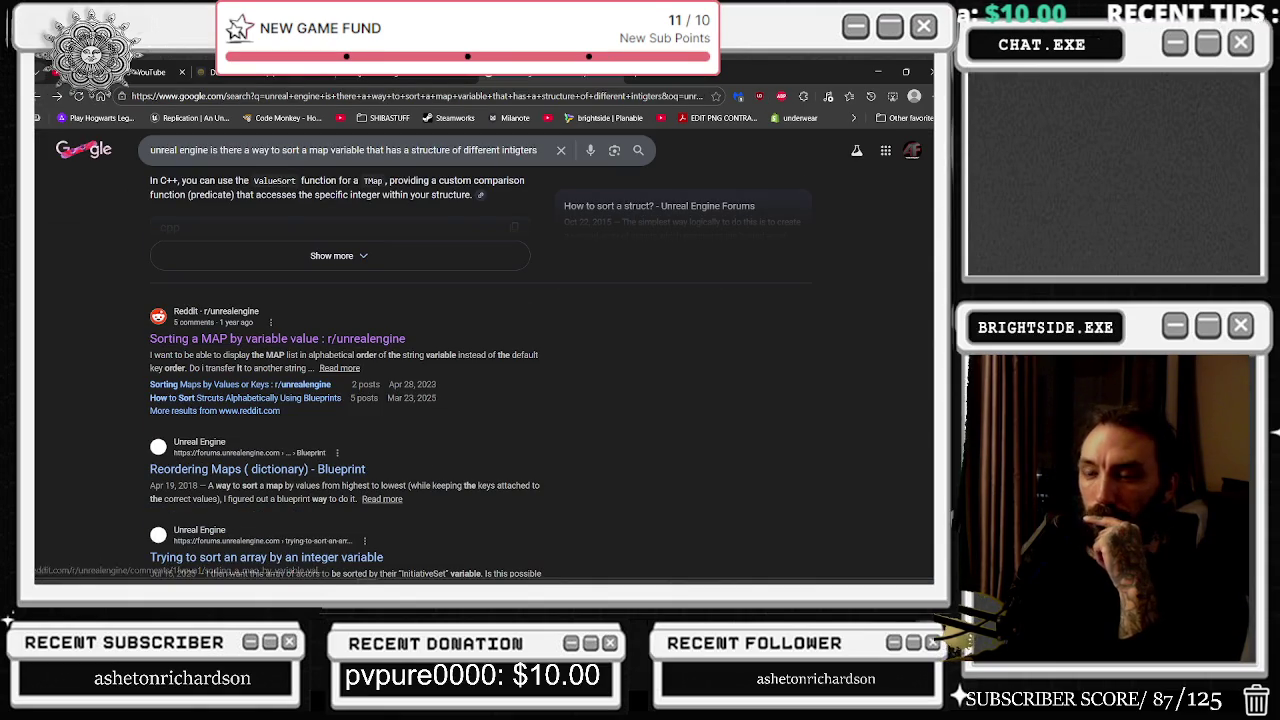
click(284, 470)
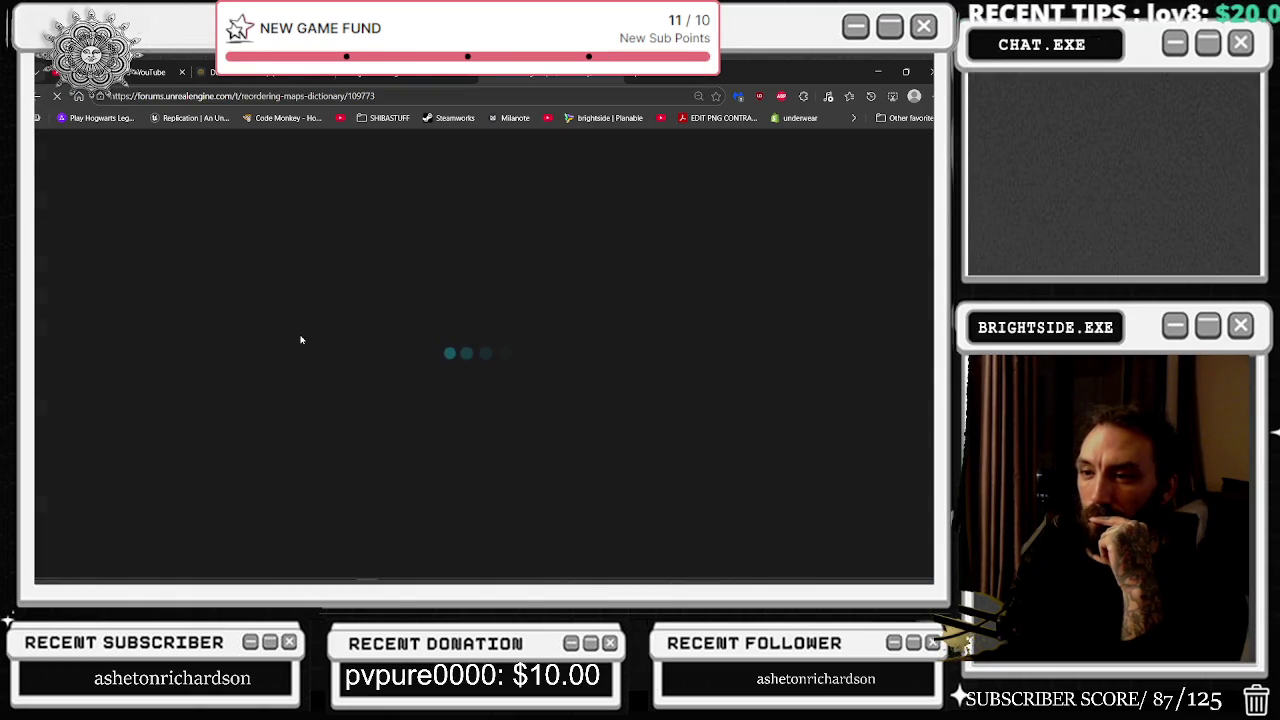
Step: Read the first post and the answer advising two arrays instead of a map
triple_click(390, 342)
mouse_move(541, 342)
mouse_down()
mouse_move(615, 337)
mouse_move(505, 358)
mouse_up()
scroll(490, 378, down, 1)
mouse_move(420, 423)
mouse_down()
mouse_move(457, 410)
mouse_move(520, 424)
mouse_move(765, 410)
mouse_move(725, 423)
mouse_up()
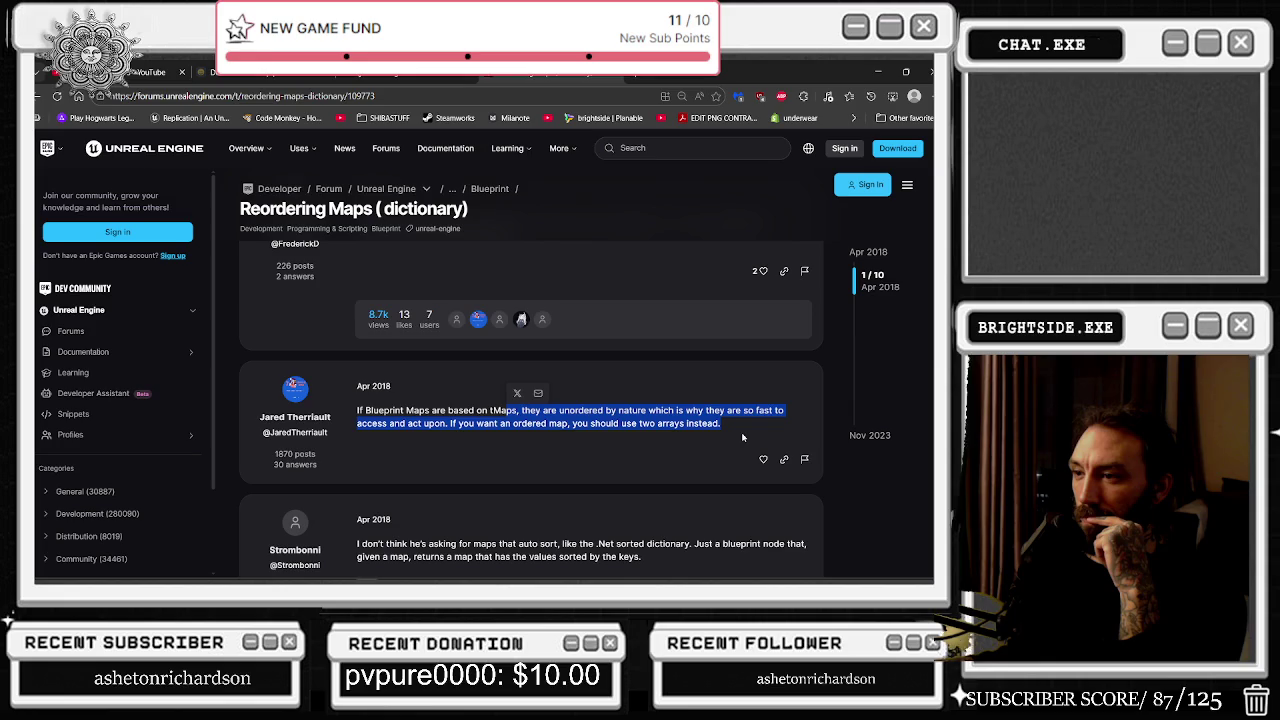
click(735, 441)
drag(570, 423, 720, 423)
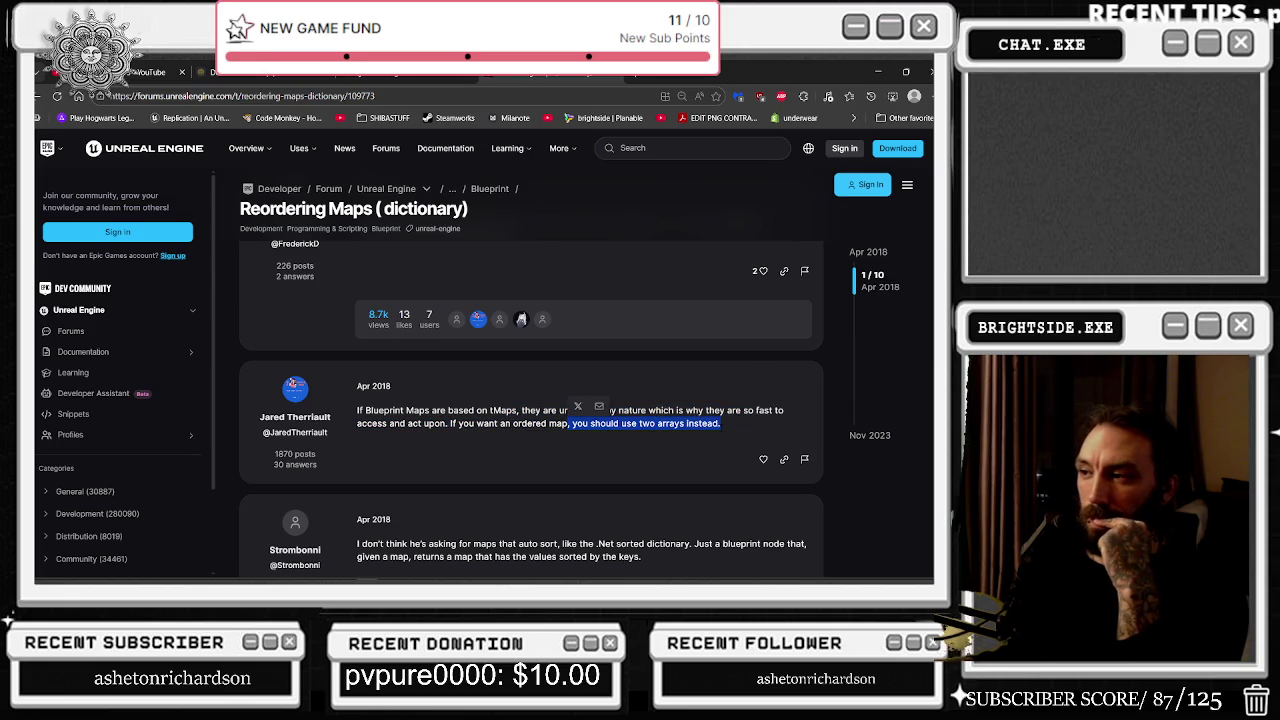
click(697, 450)
scroll(586, 465, down, 1)
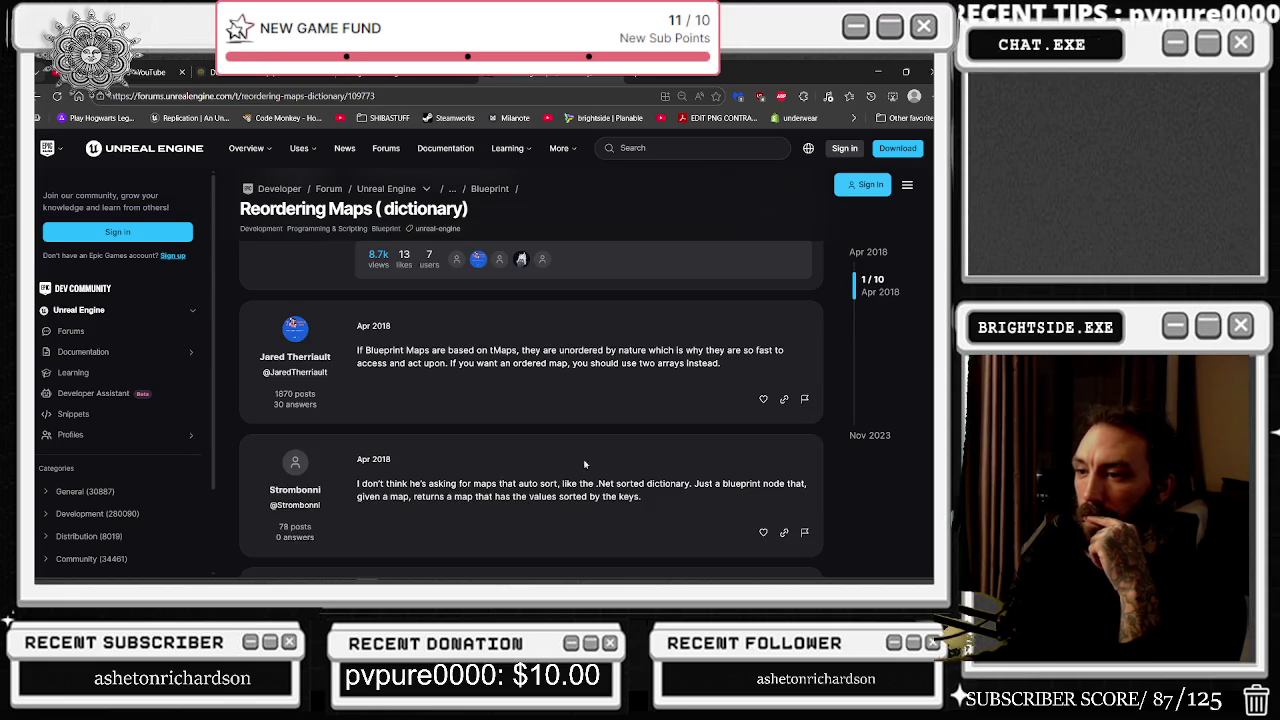
mouse_move(358, 483)
mouse_down()
mouse_move(546, 484)
mouse_move(606, 500)
mouse_move(601, 516)
mouse_up()
key(ctrl+c)
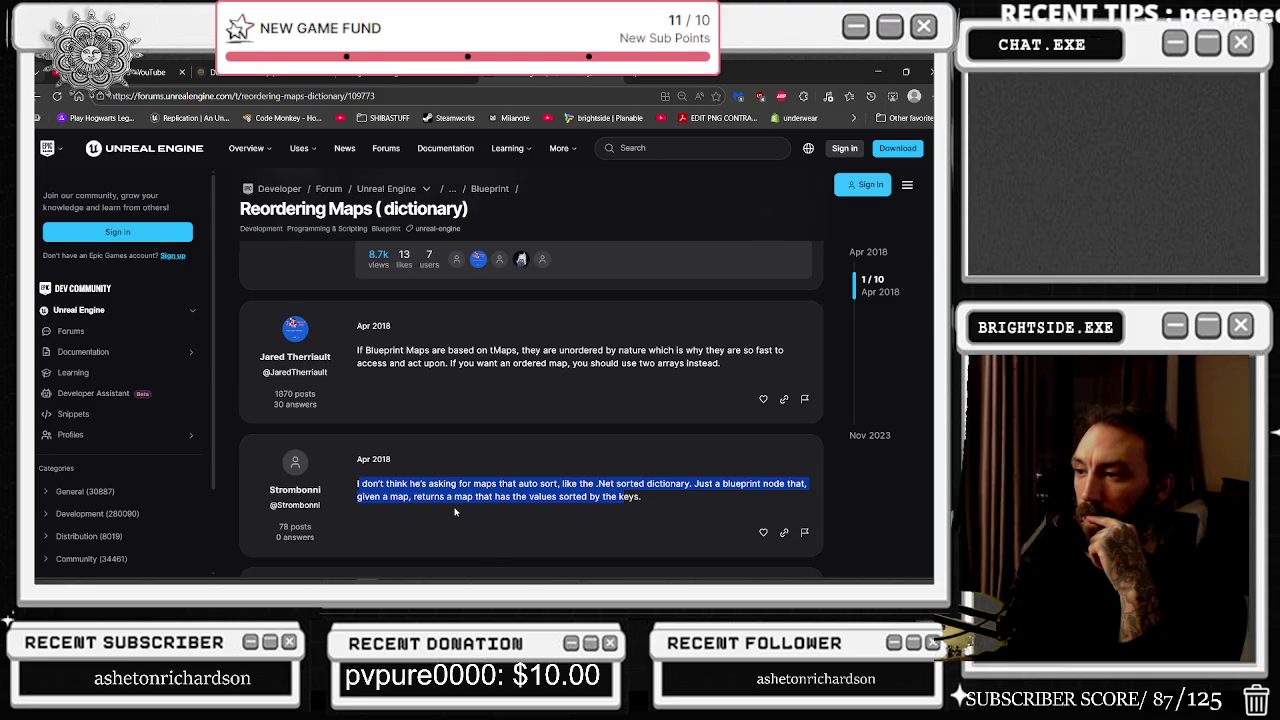
Step: Read the next reply on editor-added values, entry tracking, enums, datatables and the feature request
scroll(455, 512, down, 2)
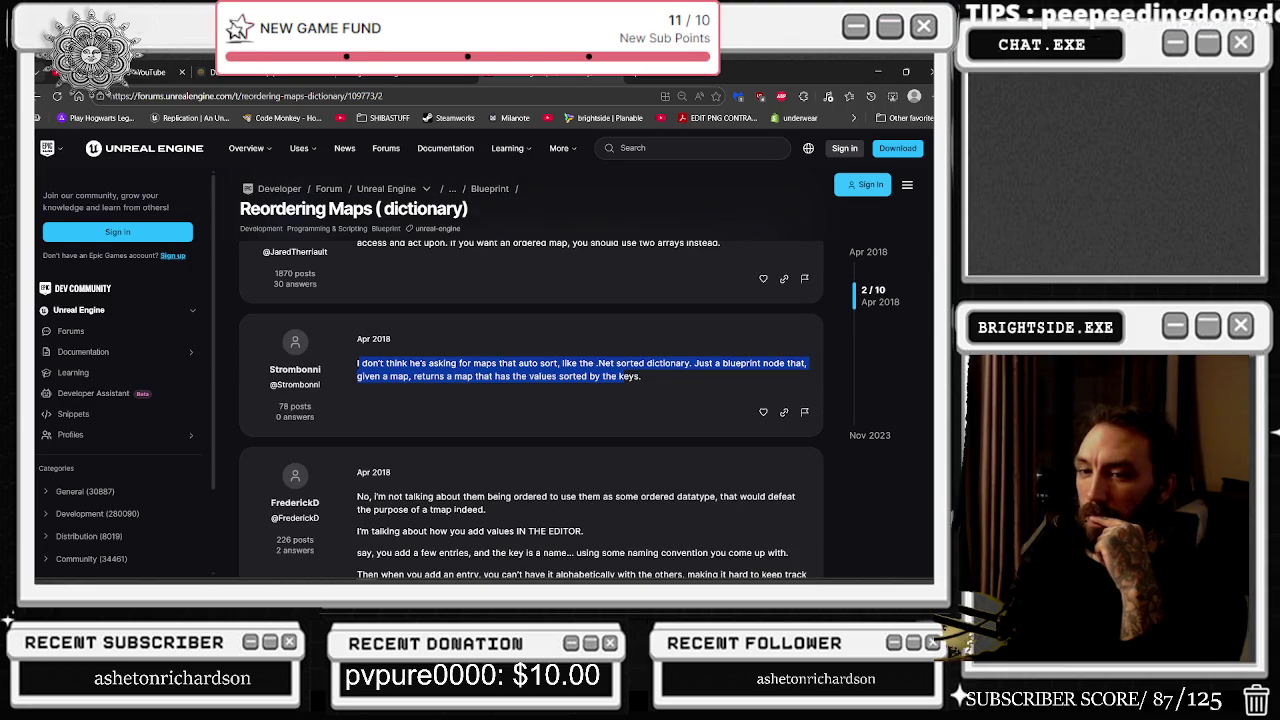
scroll(435, 467, down, 1)
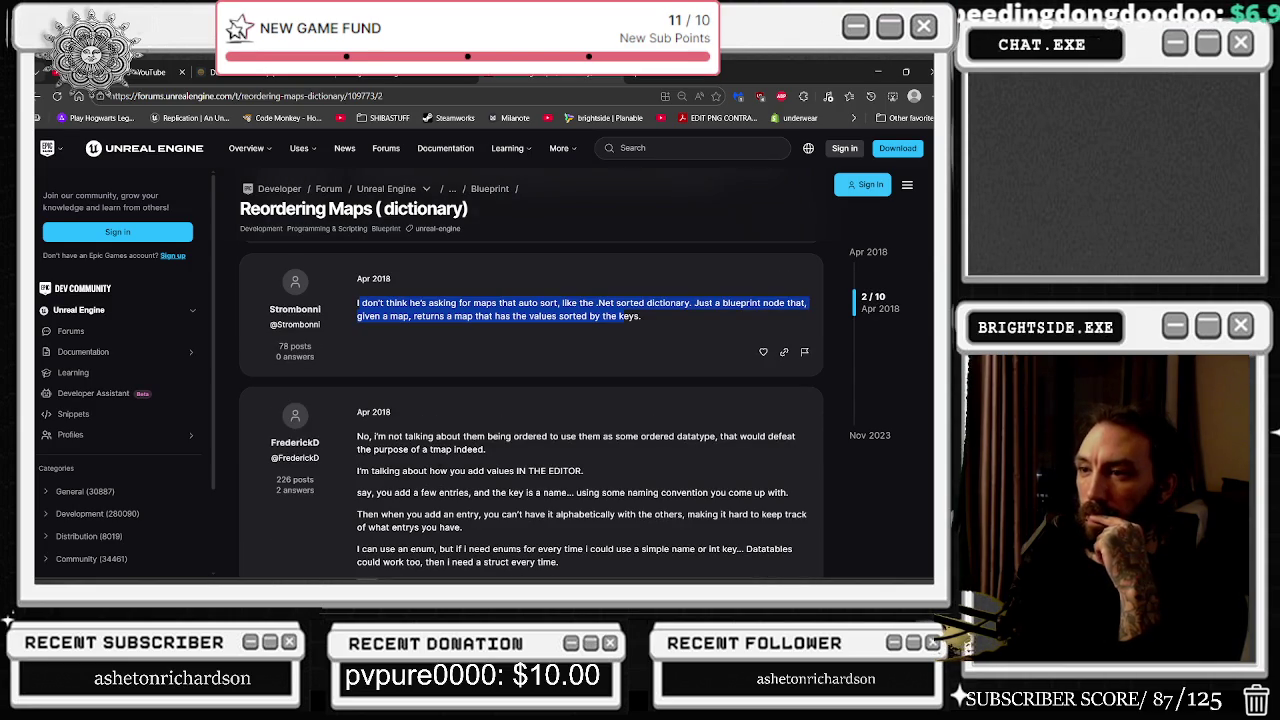
mouse_move(357, 437)
mouse_down()
mouse_move(470, 468)
mouse_move(487, 450)
mouse_up()
click(548, 487)
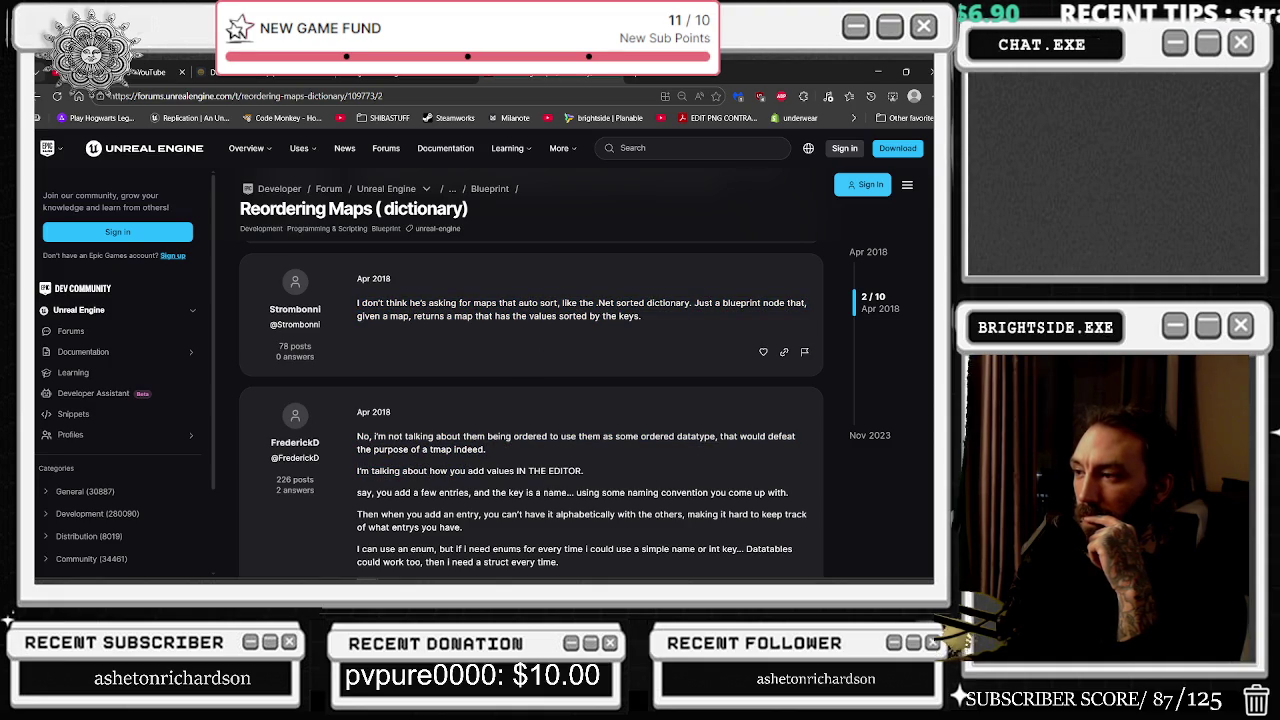
drag(358, 472, 584, 476)
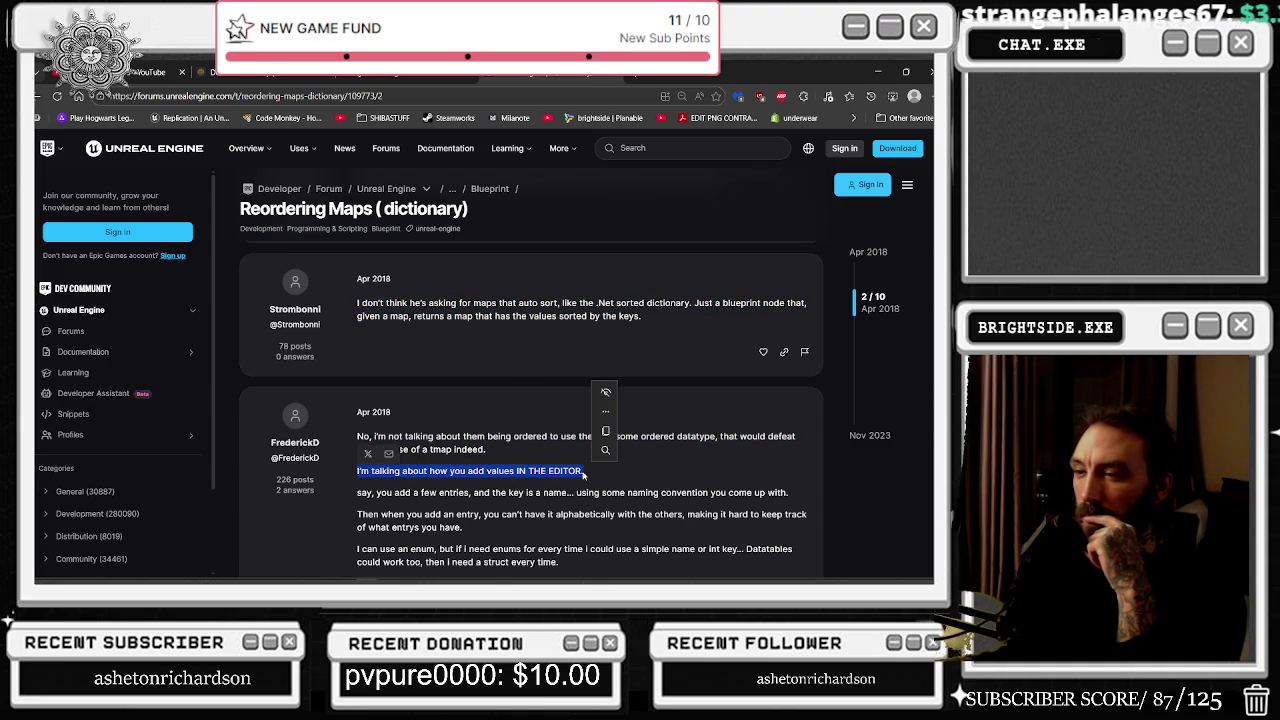
scroll(565, 488, down, 2)
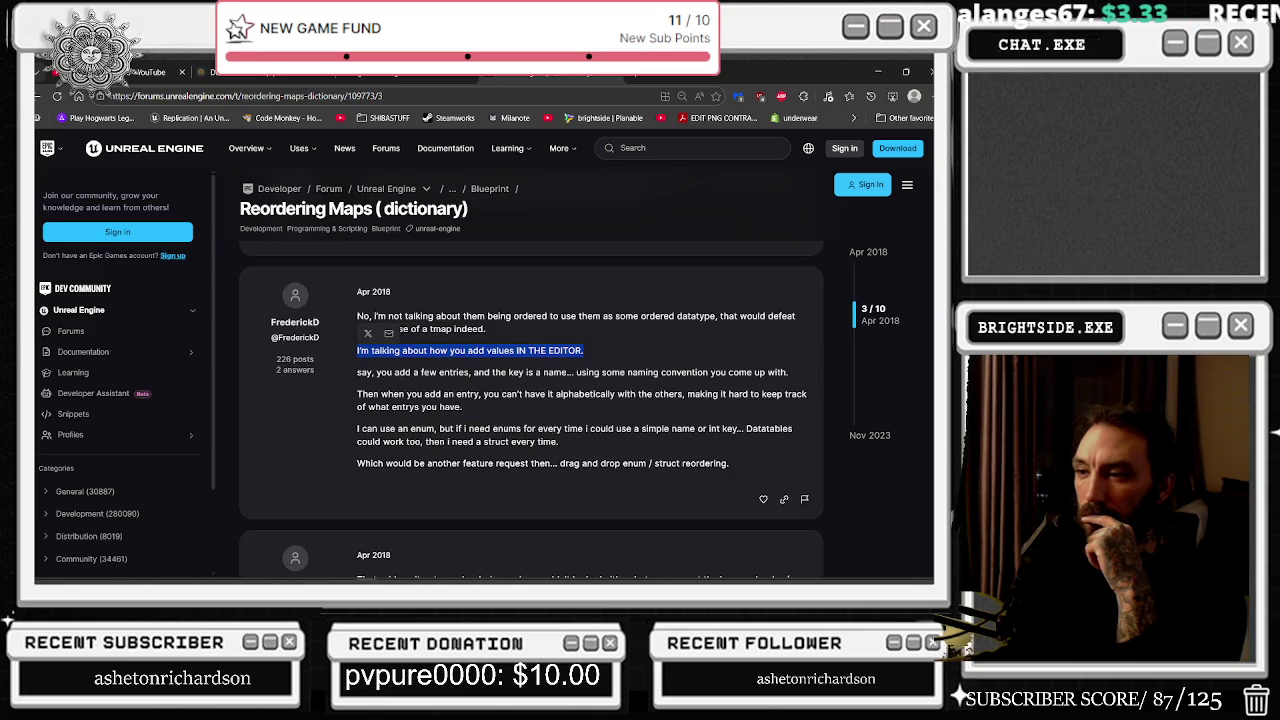
mouse_move(356, 397)
mouse_down()
mouse_move(481, 402)
mouse_move(463, 408)
mouse_up()
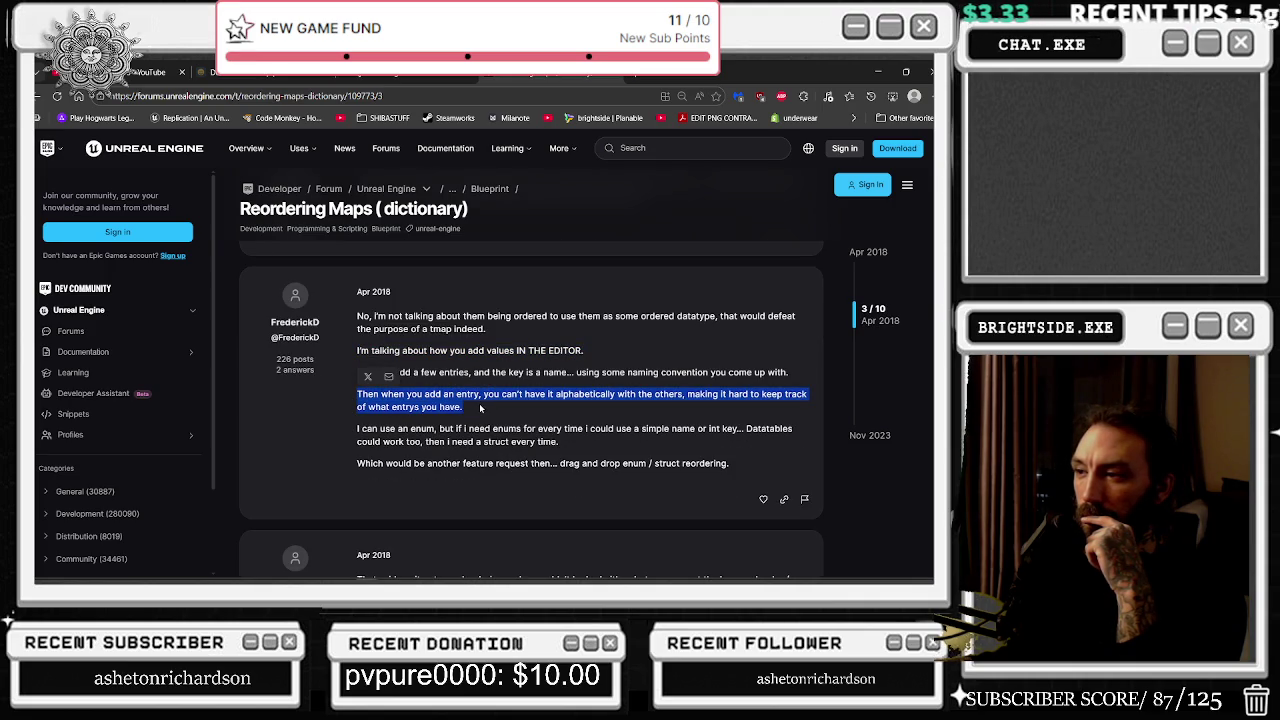
mouse_move(682, 395)
mouse_down()
mouse_move(748, 398)
mouse_move(463, 408)
mouse_up()
click(548, 421)
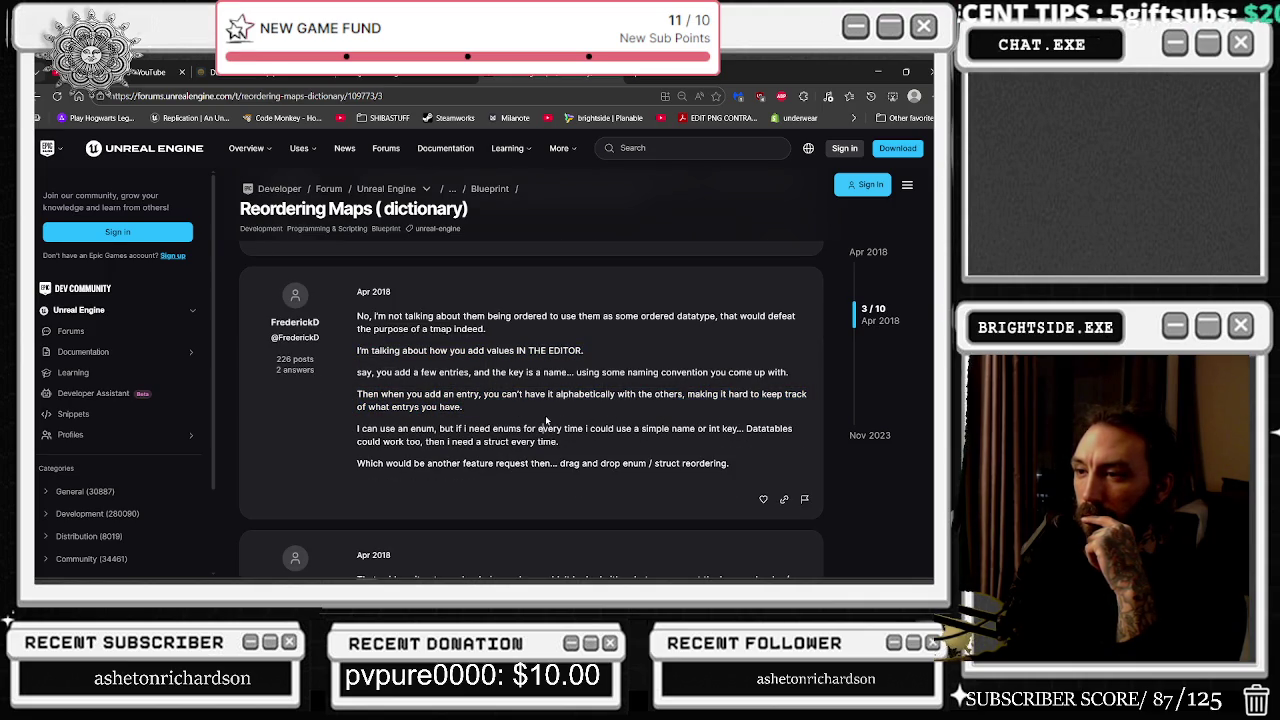
drag(357, 428, 563, 440)
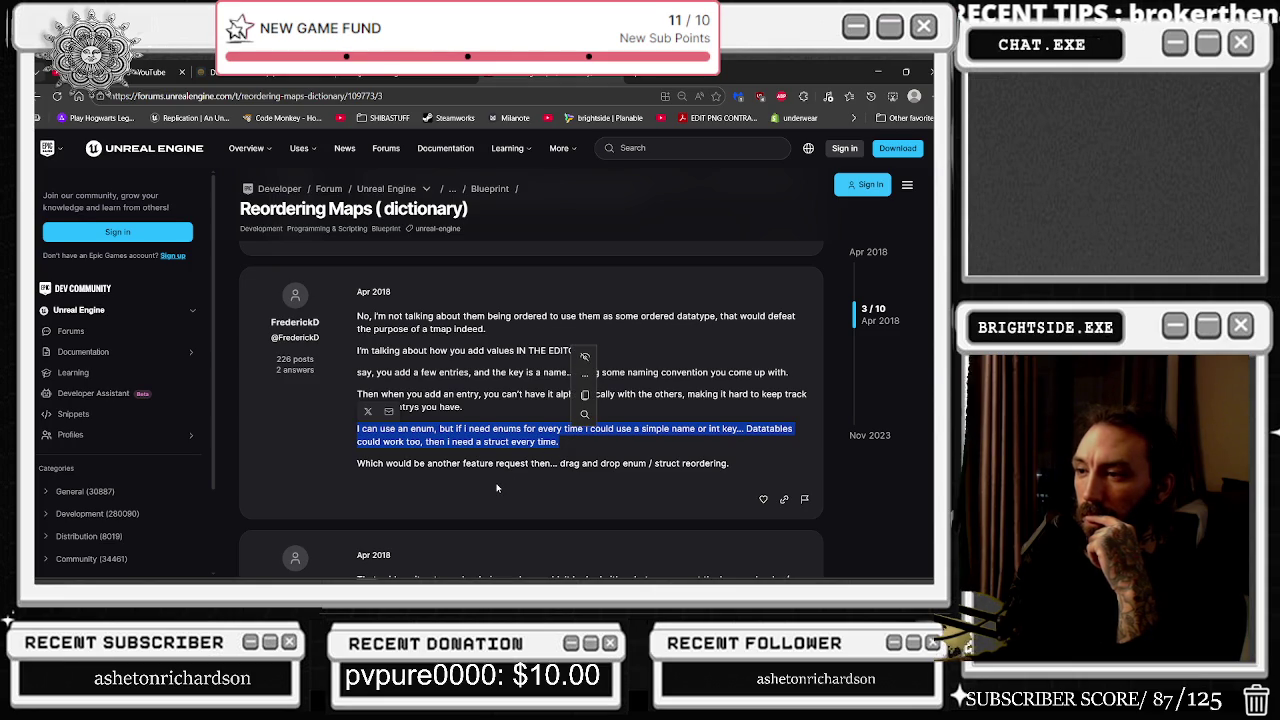
drag(366, 463, 562, 464)
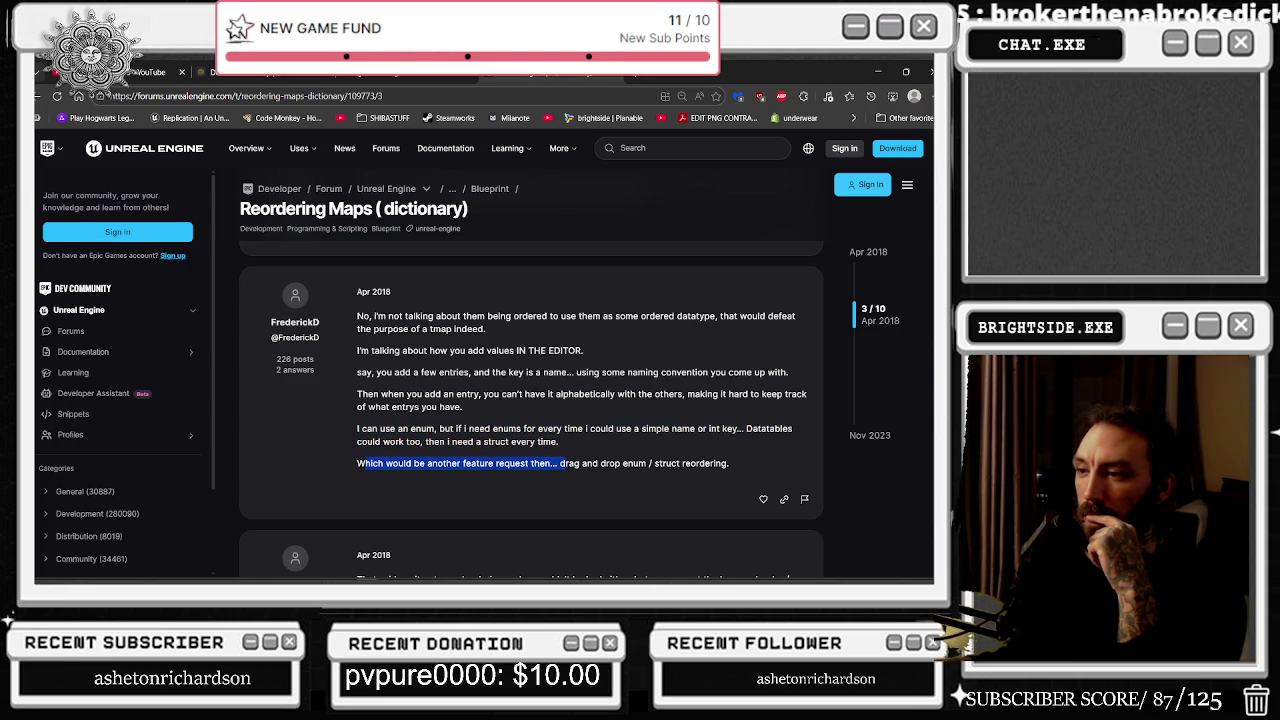
Step: Scroll further down the thread to the Sep 2022 map-sorting reply
scroll(547, 506, down, 2)
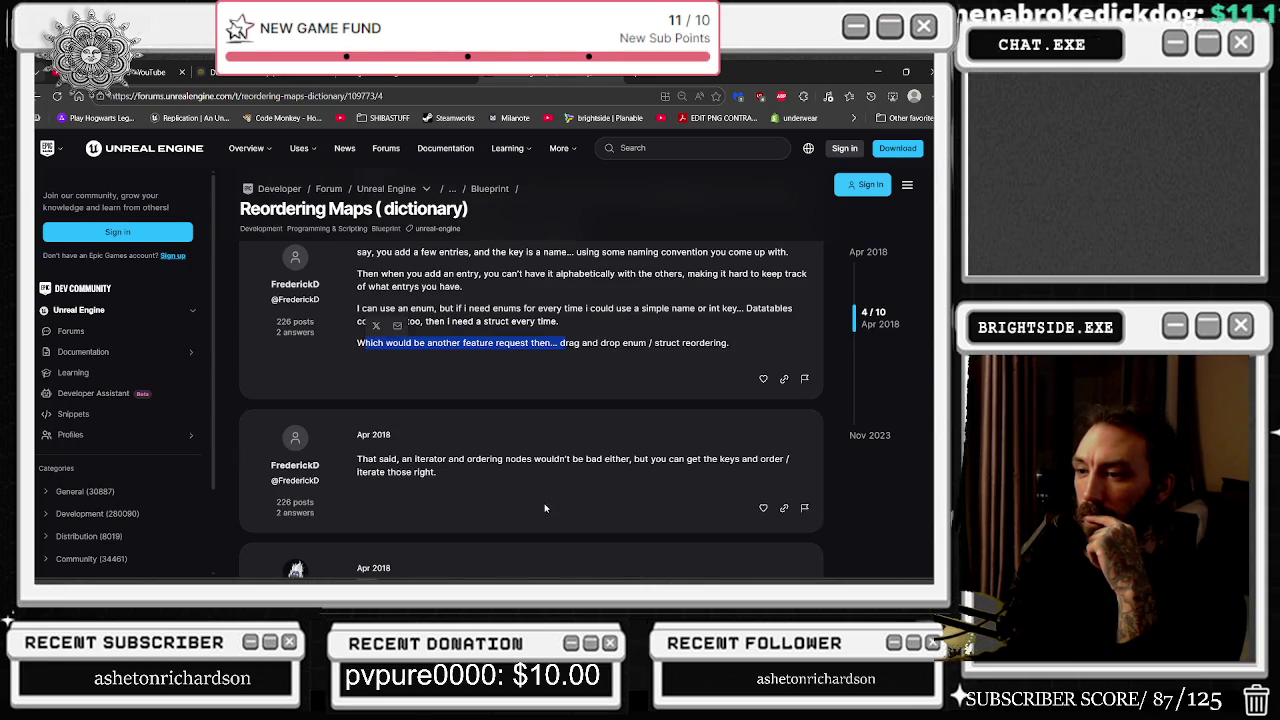
drag(401, 459, 502, 459)
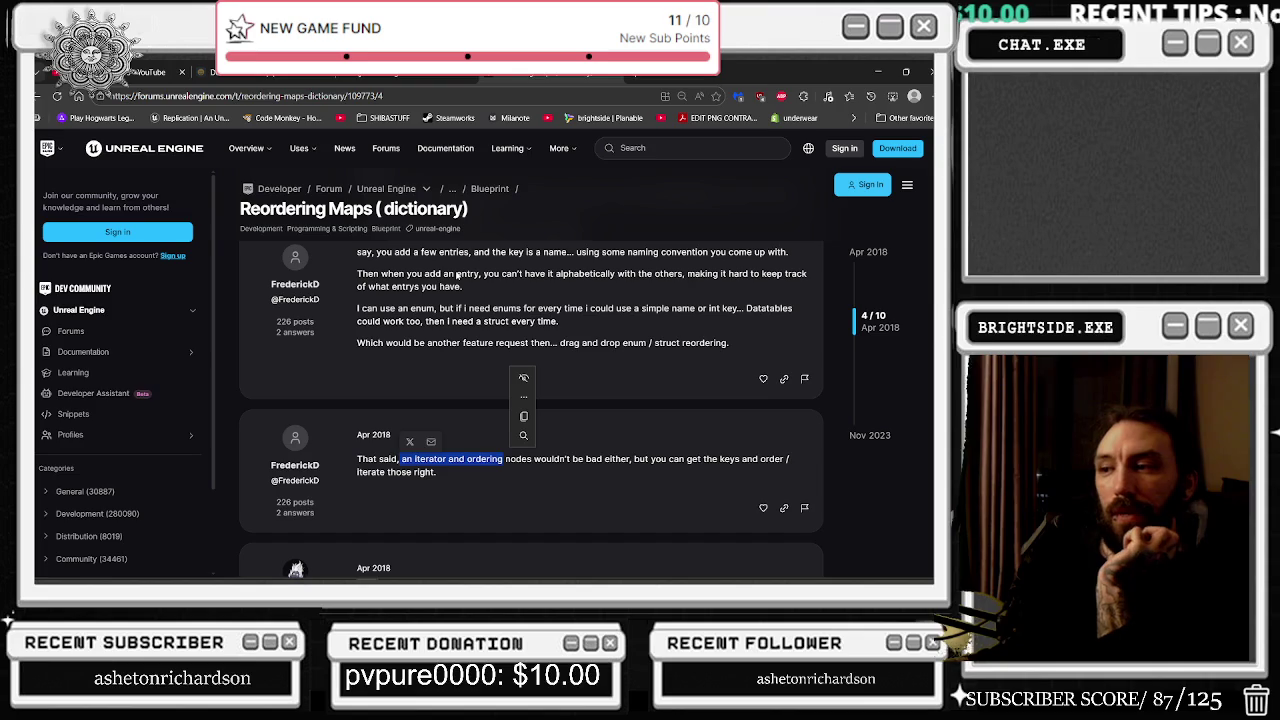
scroll(515, 396, down, 2)
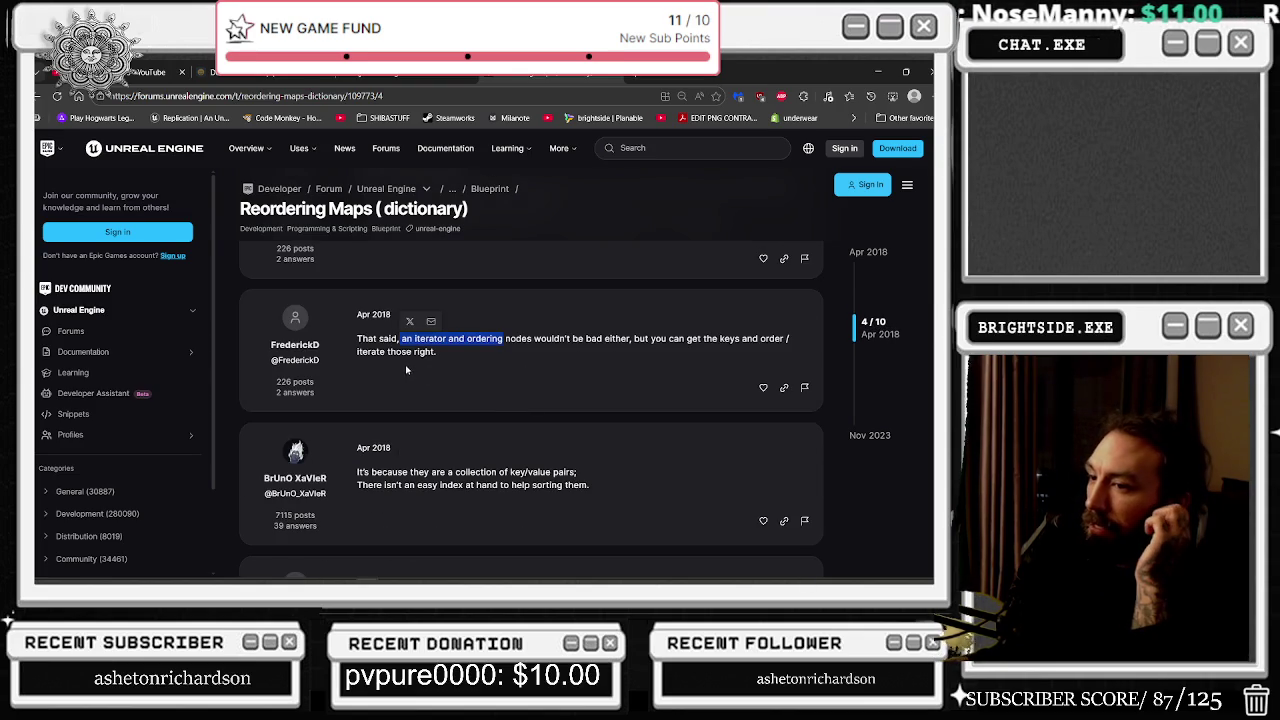
scroll(401, 370, down, 1)
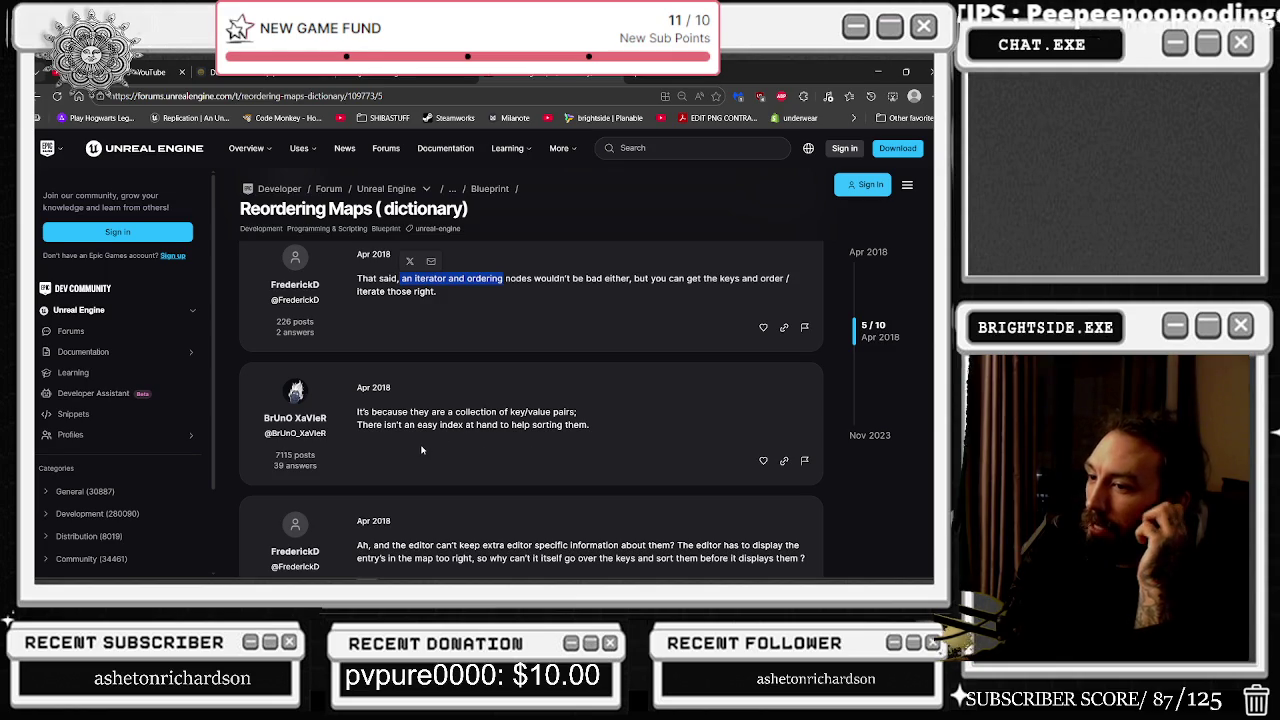
scroll(533, 465, down, 5)
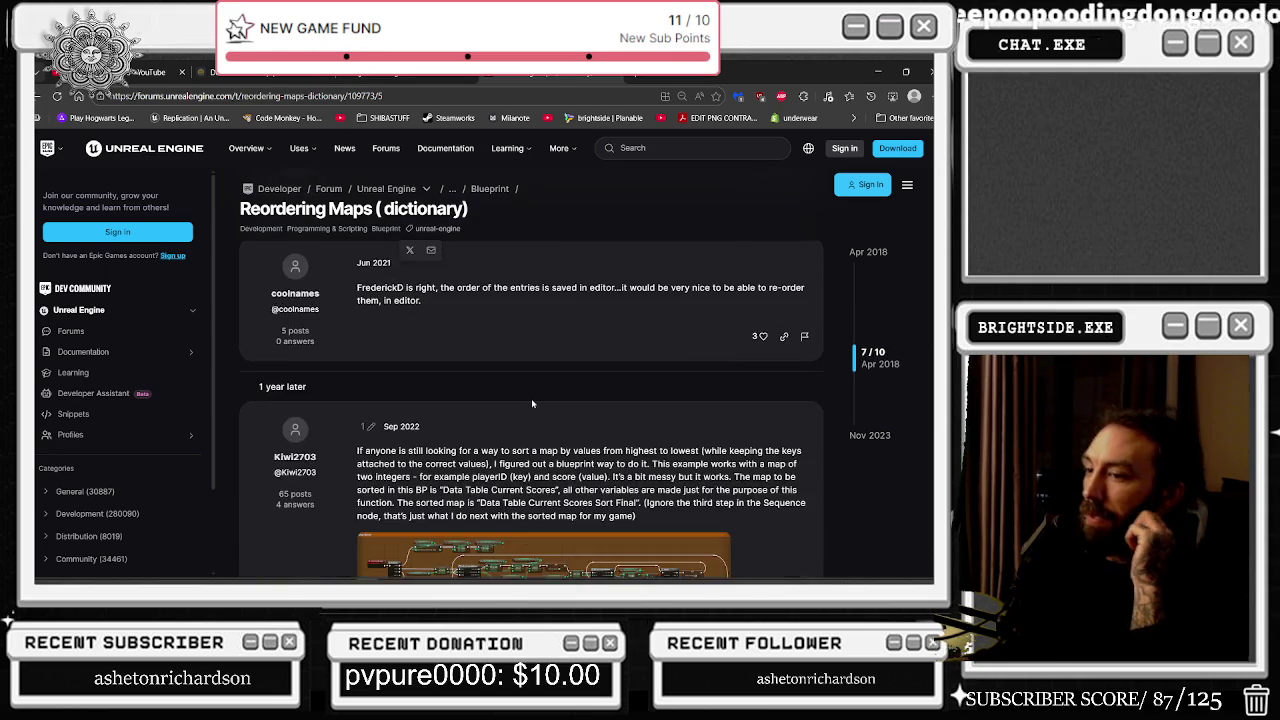
scroll(473, 440, down, 2)
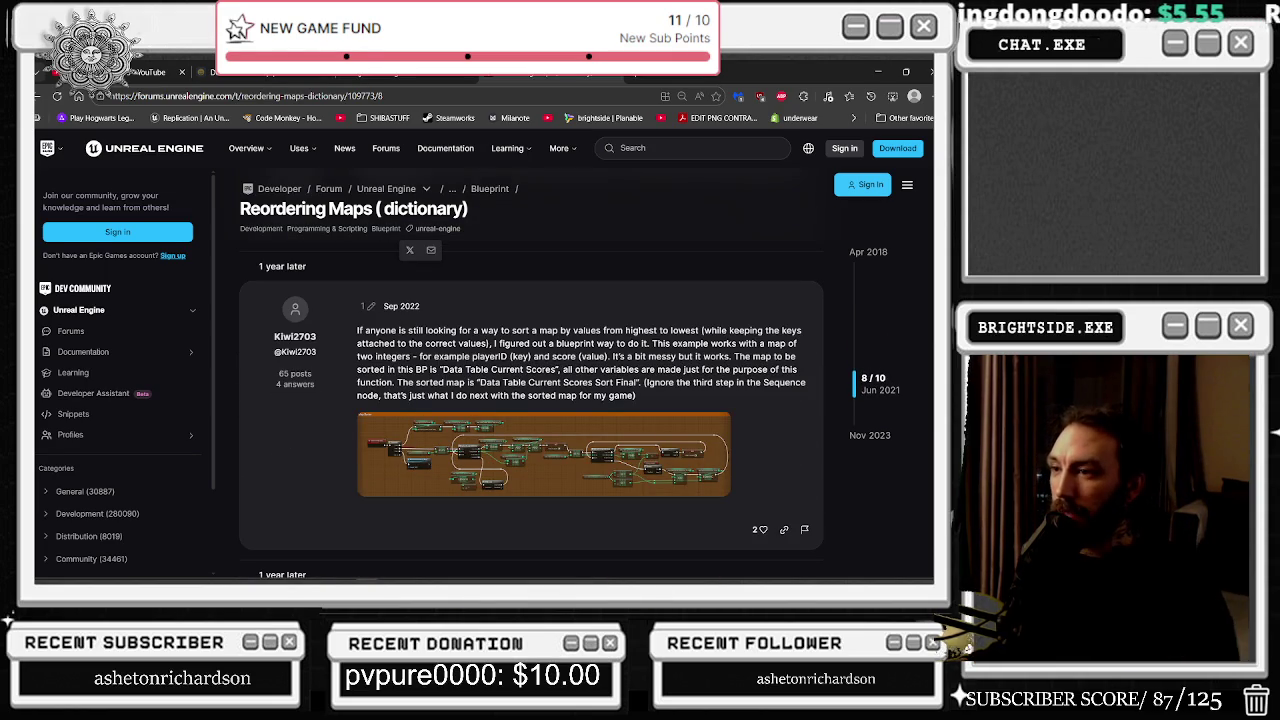
Step: Open the Sep 2022 reply's UE-map-sorter screenshot full-size and zoom in, then return to Unreal
mouse_move(591, 330)
mouse_down()
mouse_move(724, 343)
mouse_move(740, 330)
mouse_move(395, 343)
mouse_move(586, 330)
mouse_move(580, 343)
mouse_move(648, 343)
mouse_move(682, 330)
mouse_move(680, 383)
mouse_move(665, 369)
mouse_move(464, 383)
mouse_move(480, 343)
mouse_move(606, 358)
mouse_move(600, 369)
mouse_move(790, 356)
mouse_move(504, 369)
mouse_move(448, 382)
mouse_move(450, 400)
mouse_up()
click(450, 440)
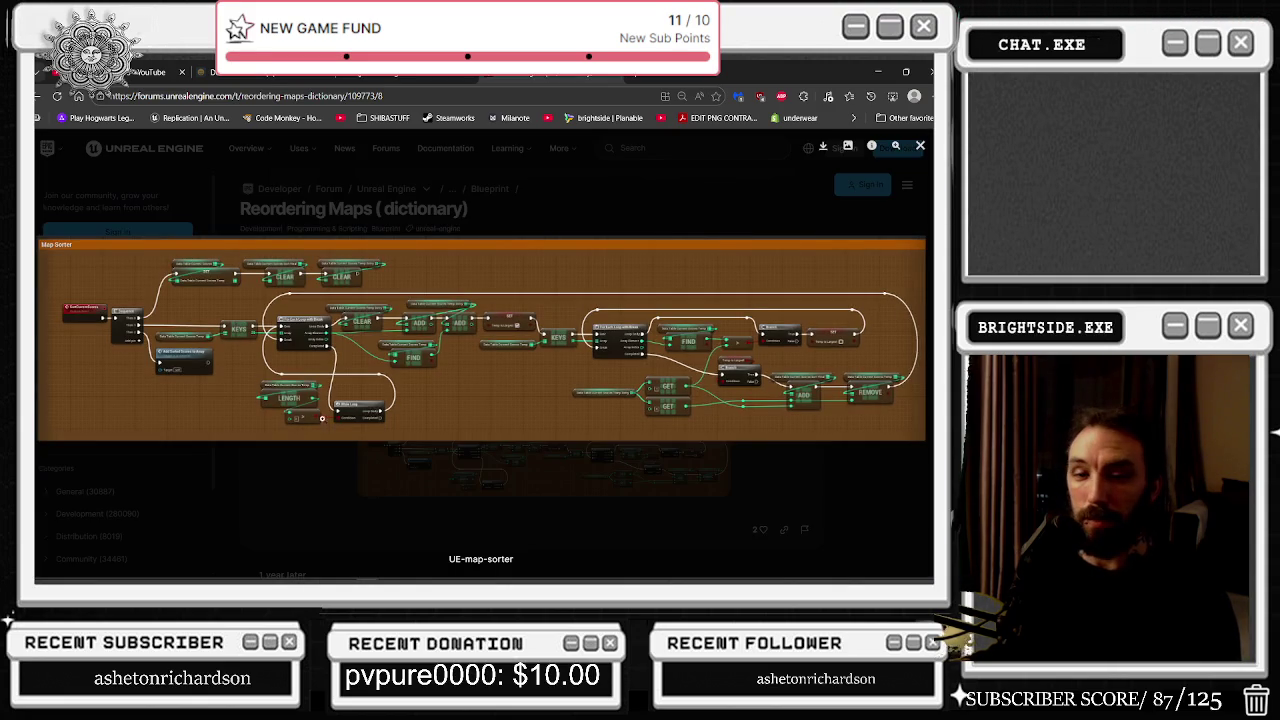
click(100, 307)
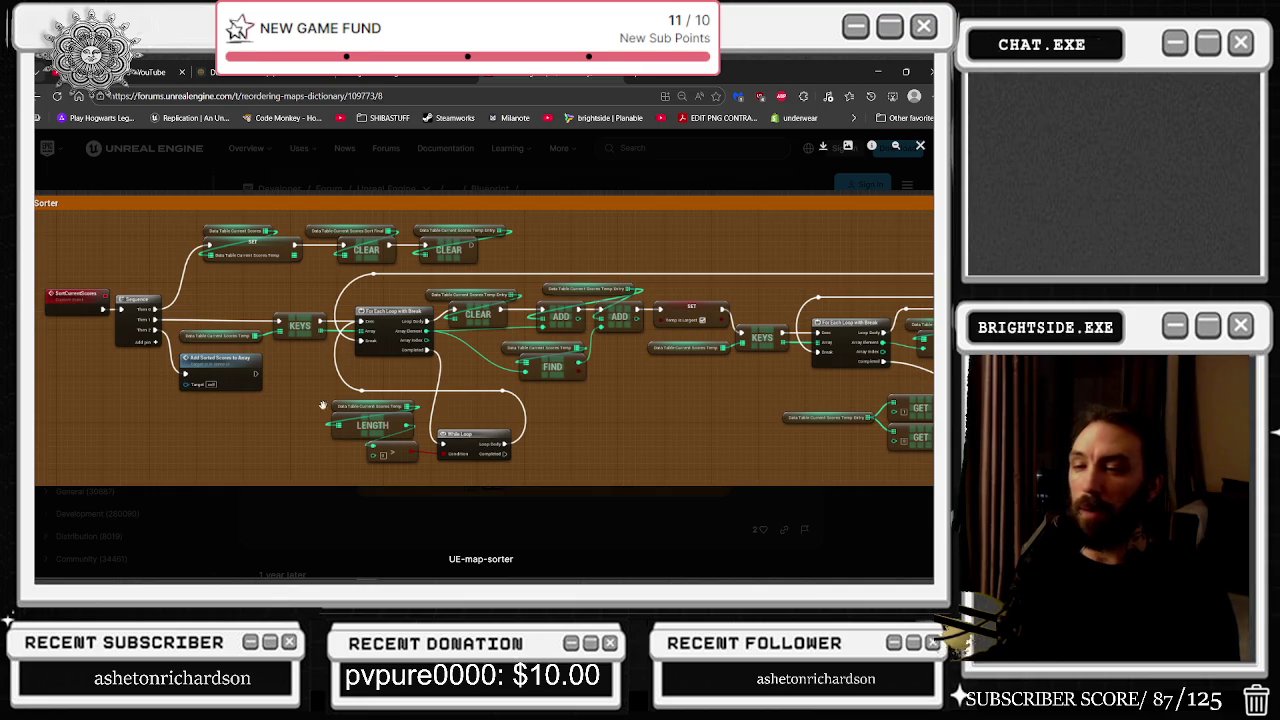
mouse_move(330, 579)
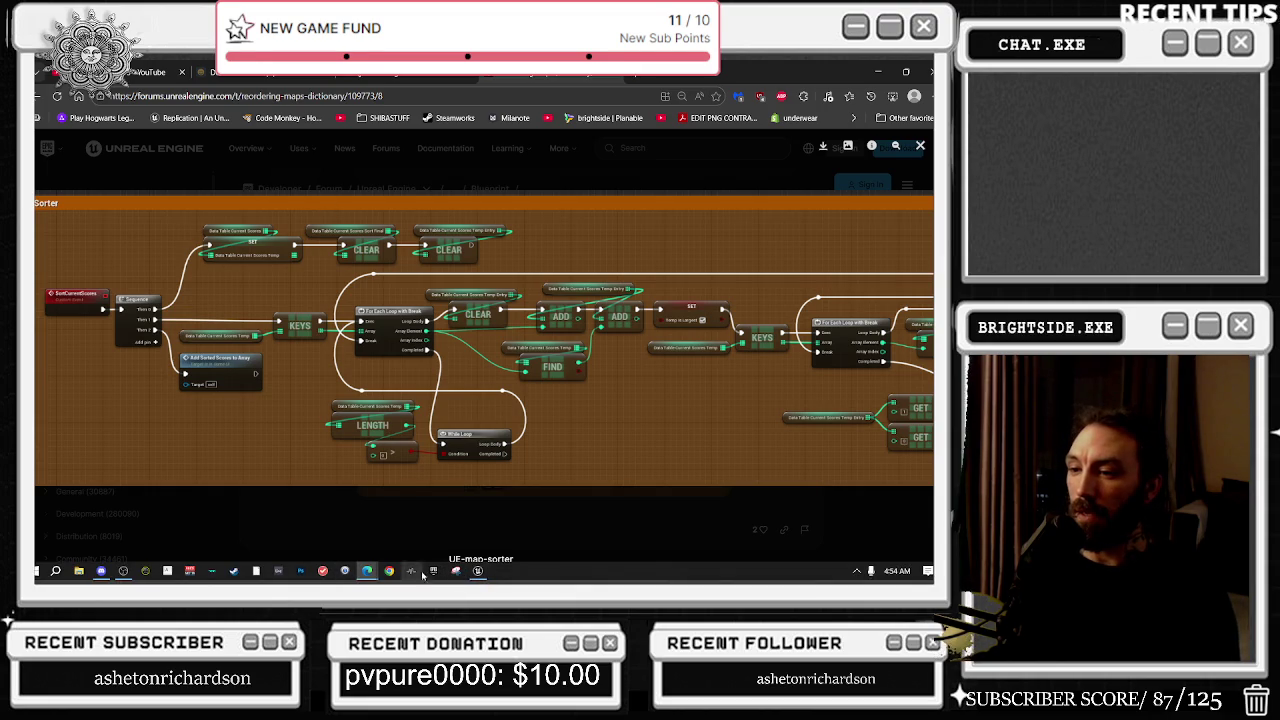
click(477, 571)
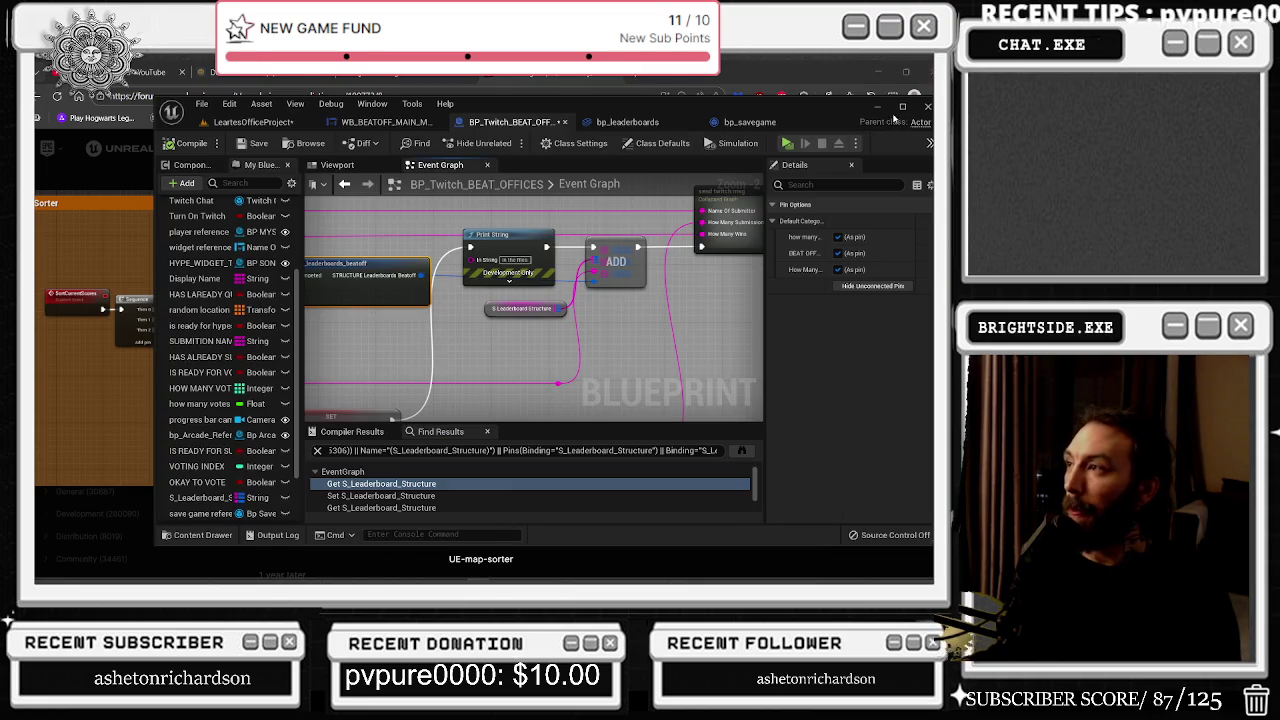
Step: Maximize the editor and select the Make STRUCTURE_leaderboards_beatoff node
click(900, 107)
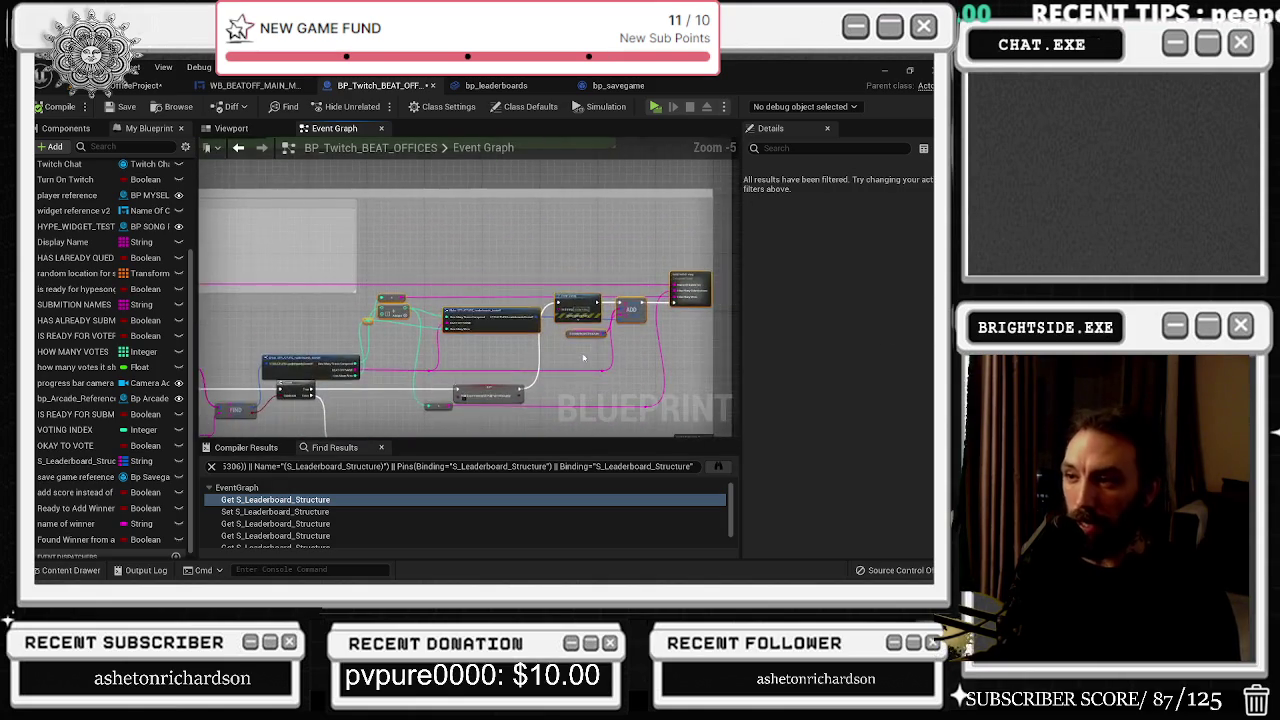
mouse_move(316, 259)
mouse_down()
mouse_move(380, 285)
mouse_move(680, 340)
mouse_up()
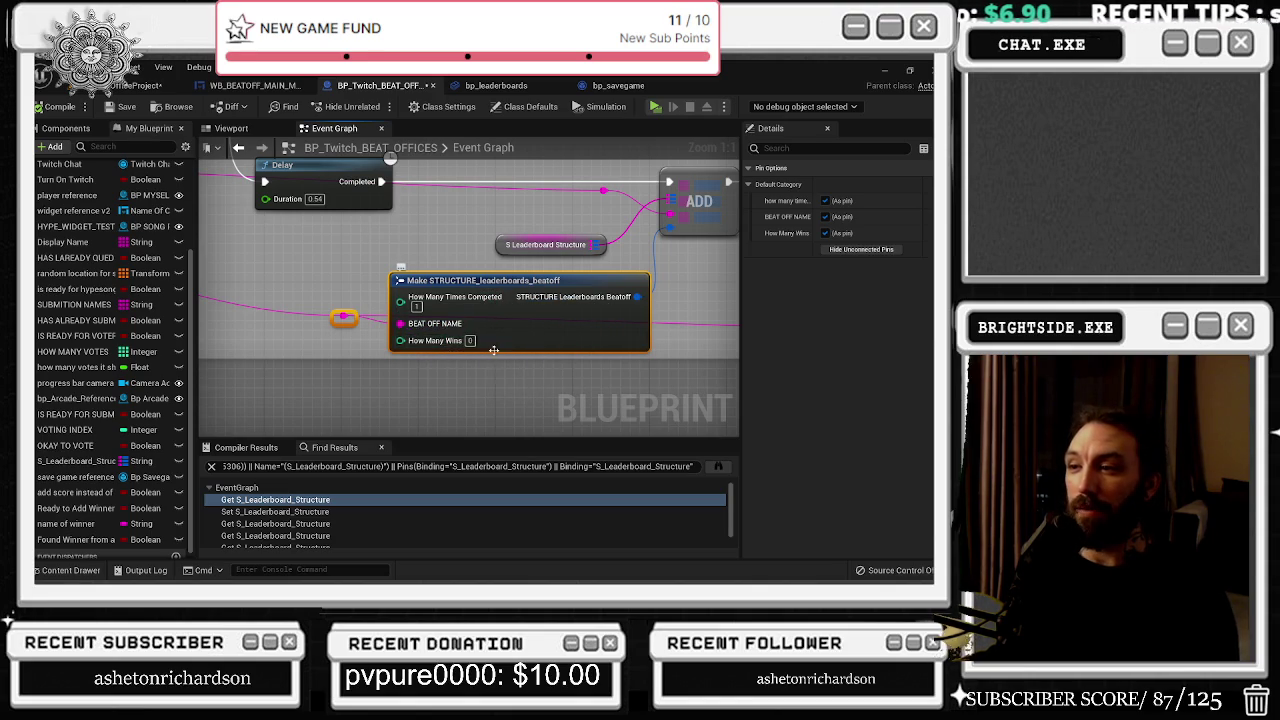
scroll(527, 277, down, 2)
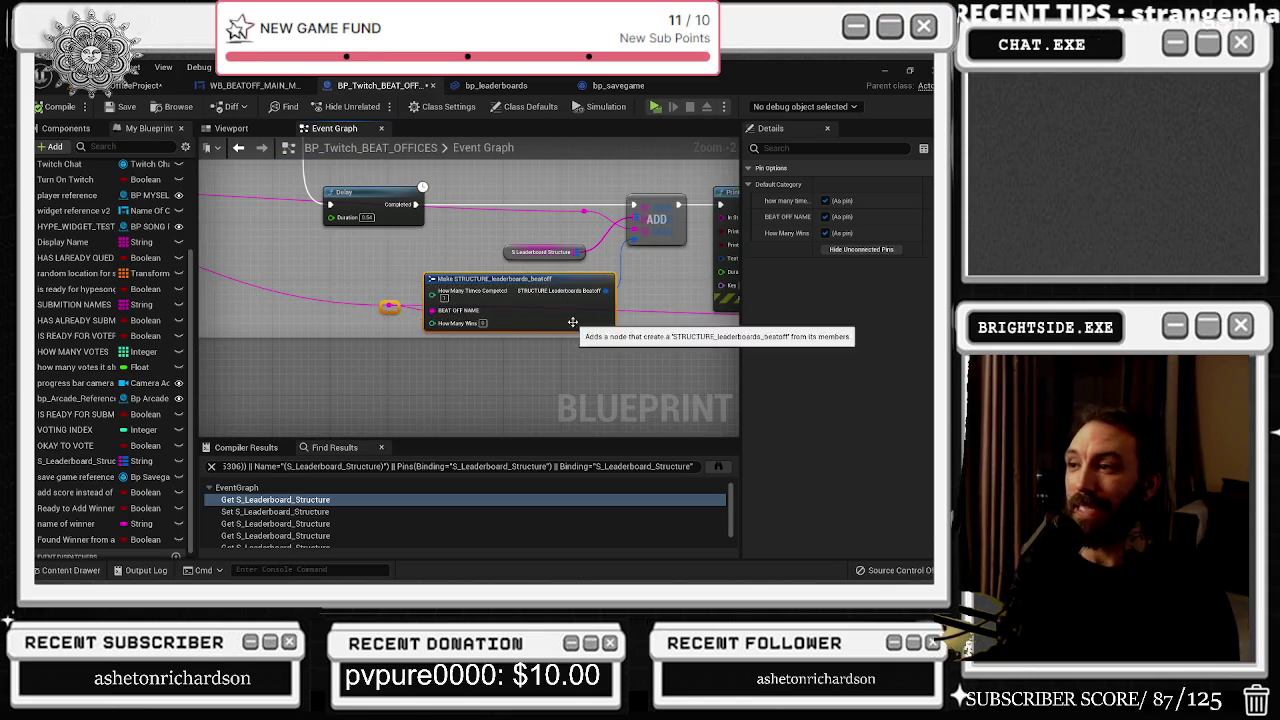
scroll(415, 304, down, 2)
scroll(415, 304, up, 1)
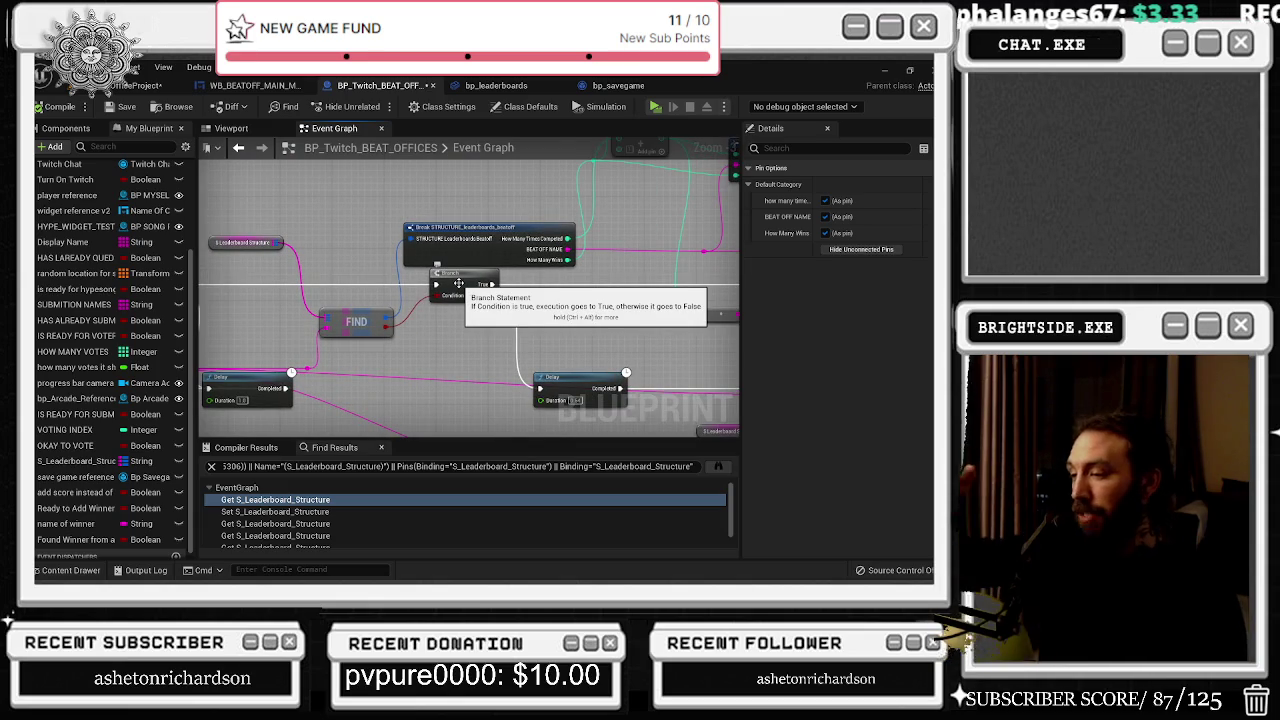
Step: Inspect the Branch, FIND, Break STRUCTURE and Add nodes, ending on Print String and ADD
drag(470, 298, 340, 346)
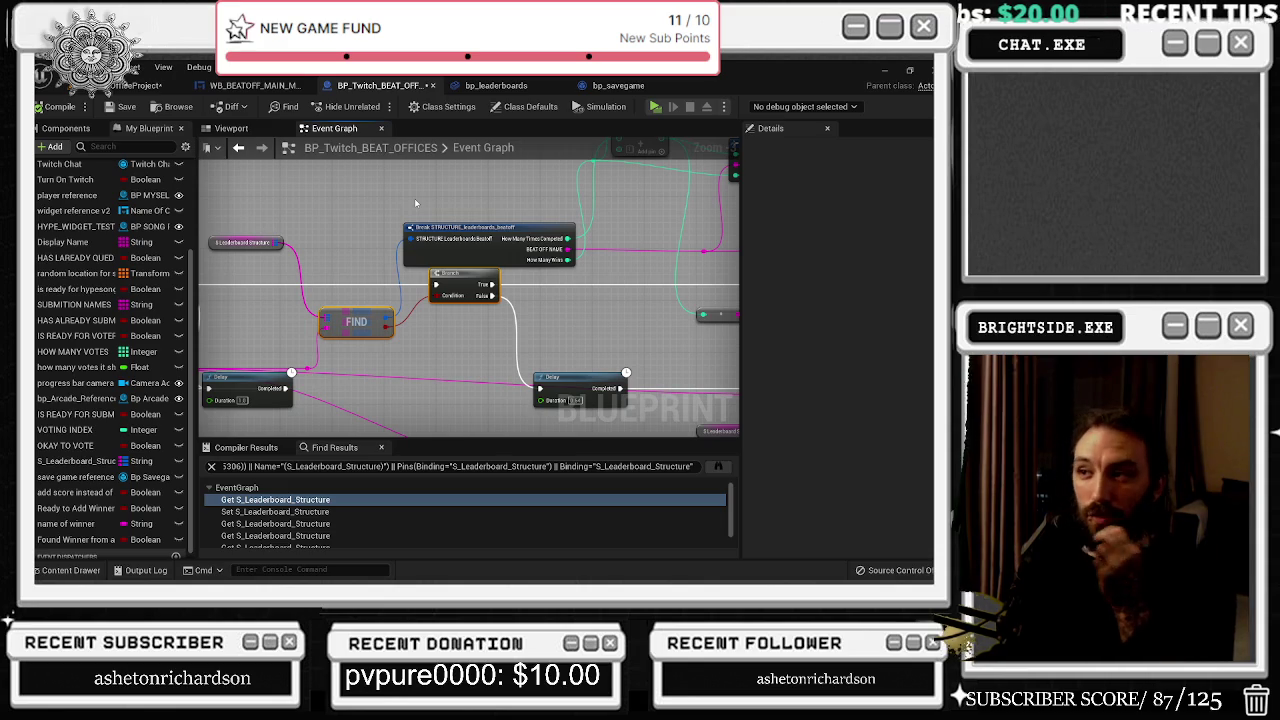
scroll(505, 287, up, 2)
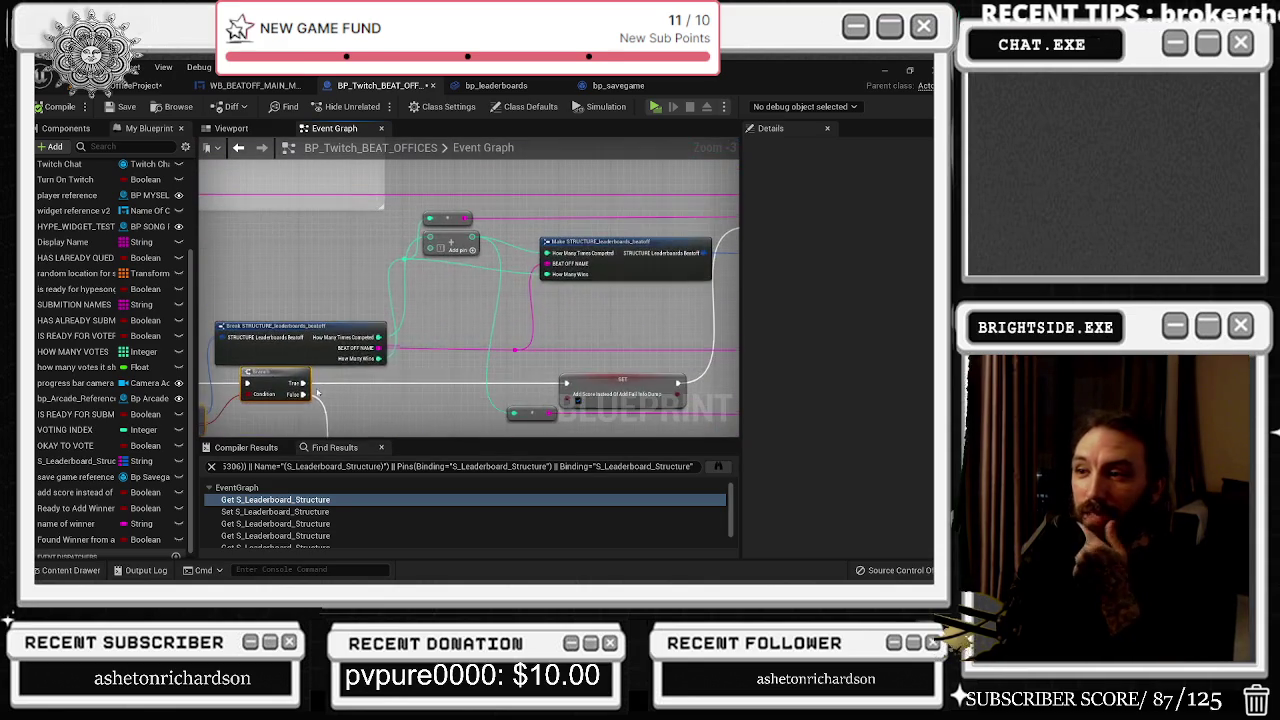
click(380, 330)
click(413, 335)
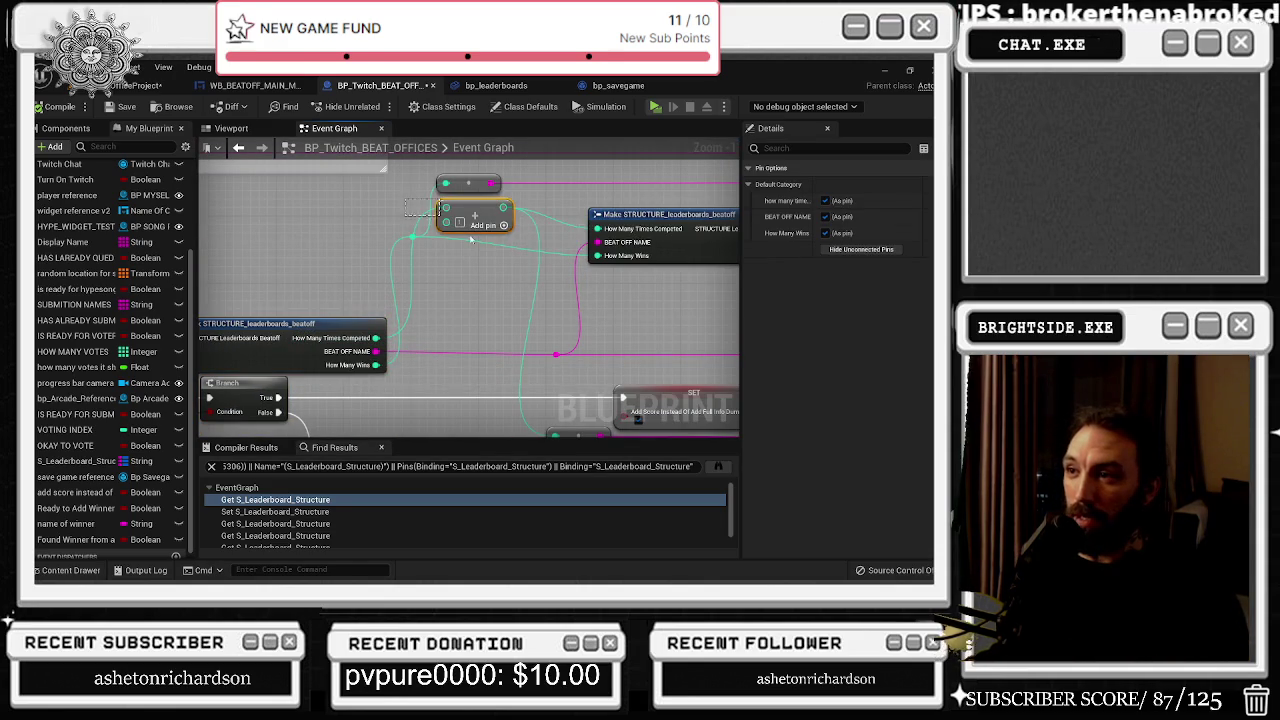
scroll(413, 335, down, 2)
scroll(320, 262, up, 2)
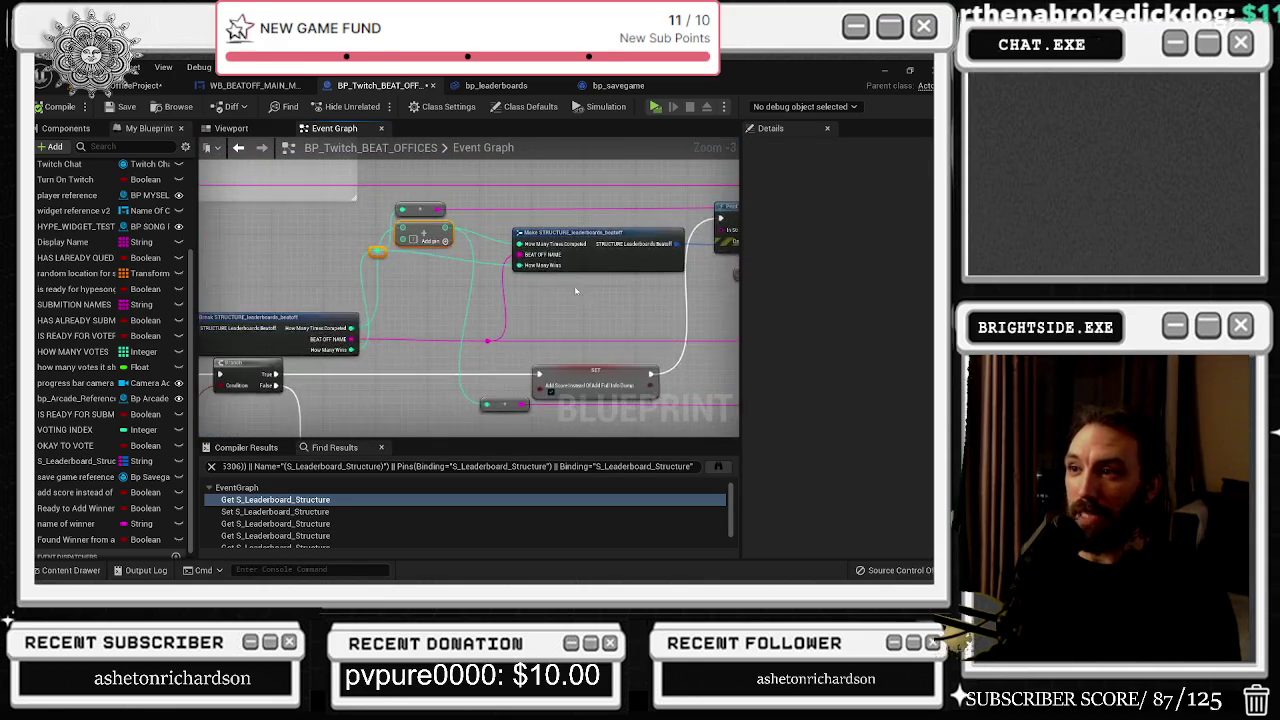
click(406, 245)
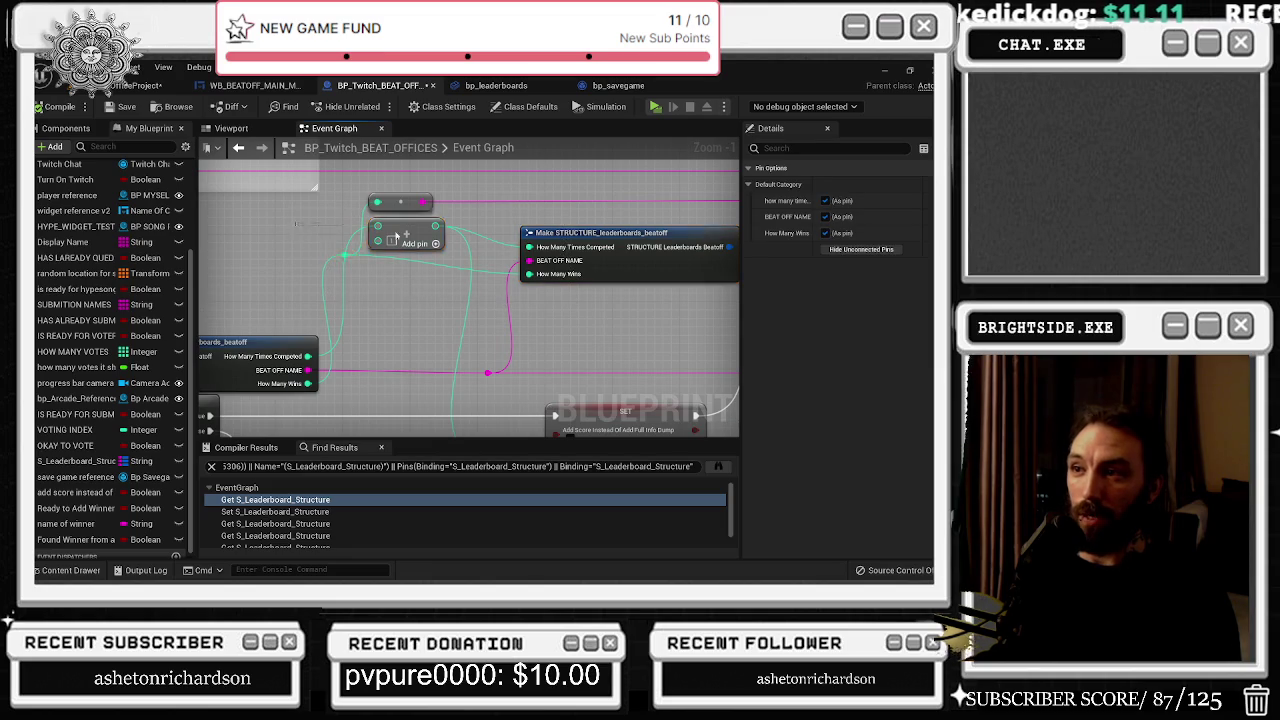
scroll(463, 297, down, 1)
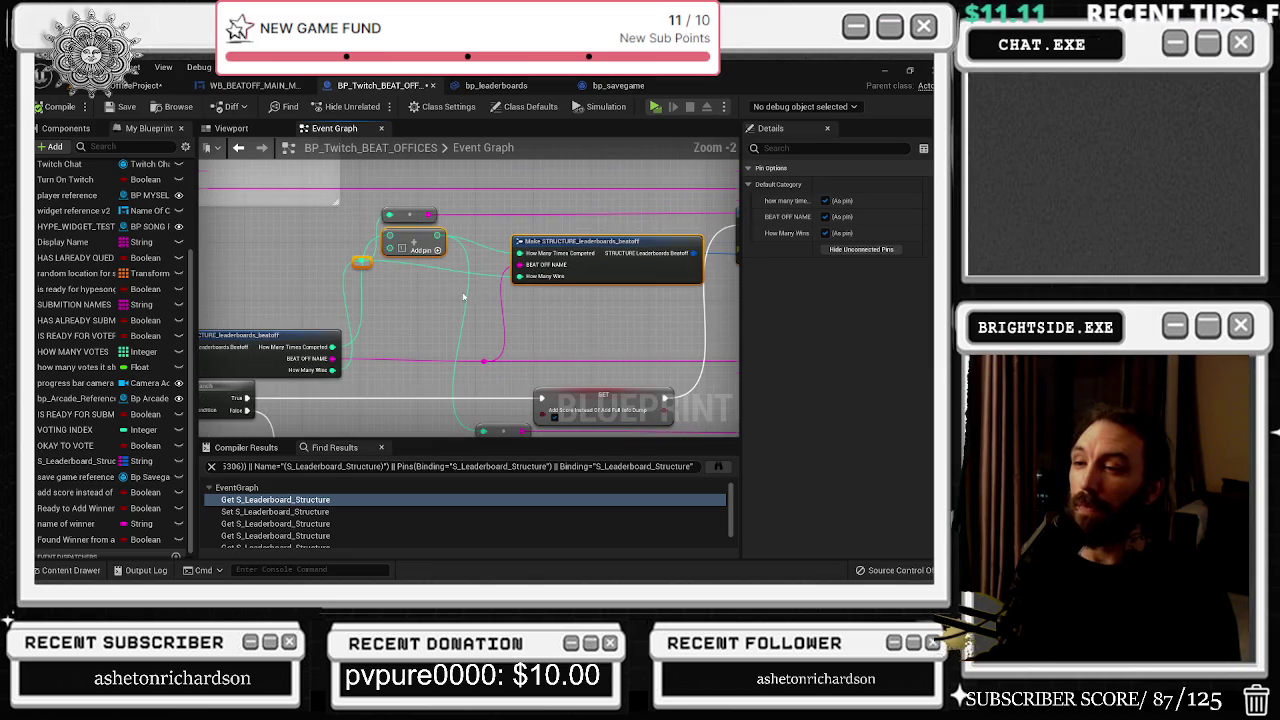
drag(660, 290, 350, 332)
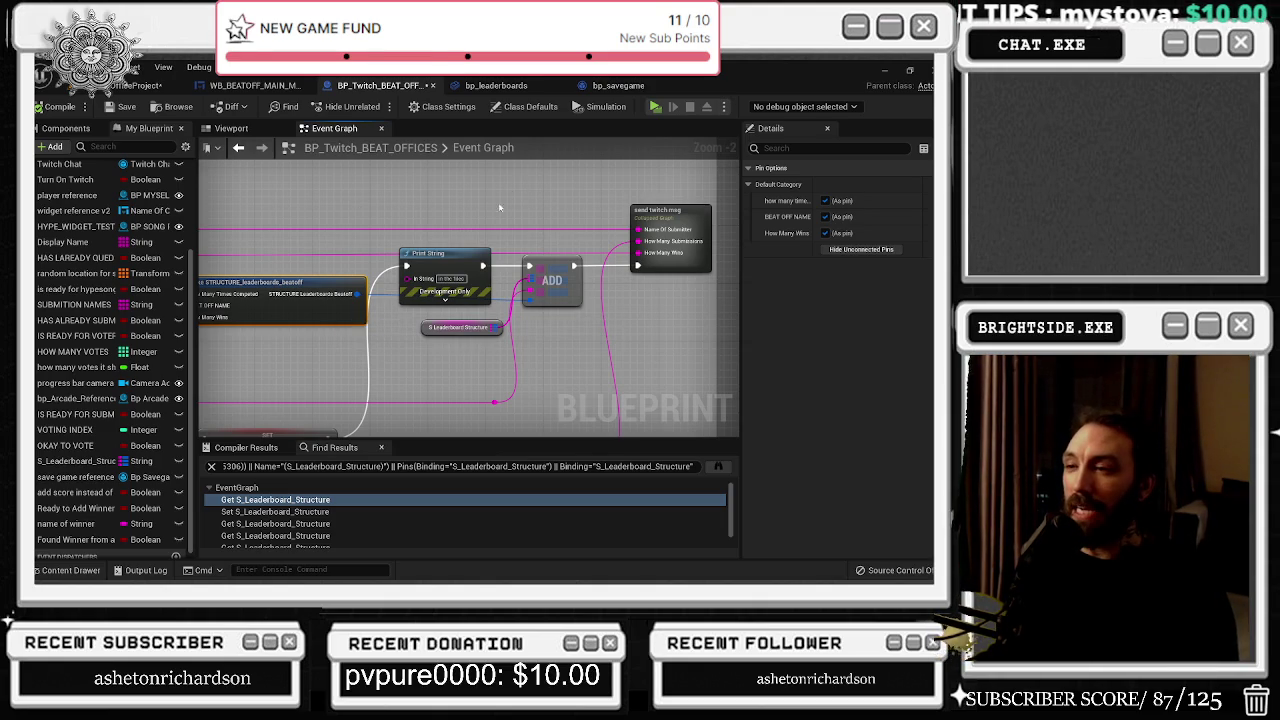
Step: Select the S_Leaderboard_Structure getter to see its 0-element map default, then minimize the editor
scroll(300, 222, down, 2)
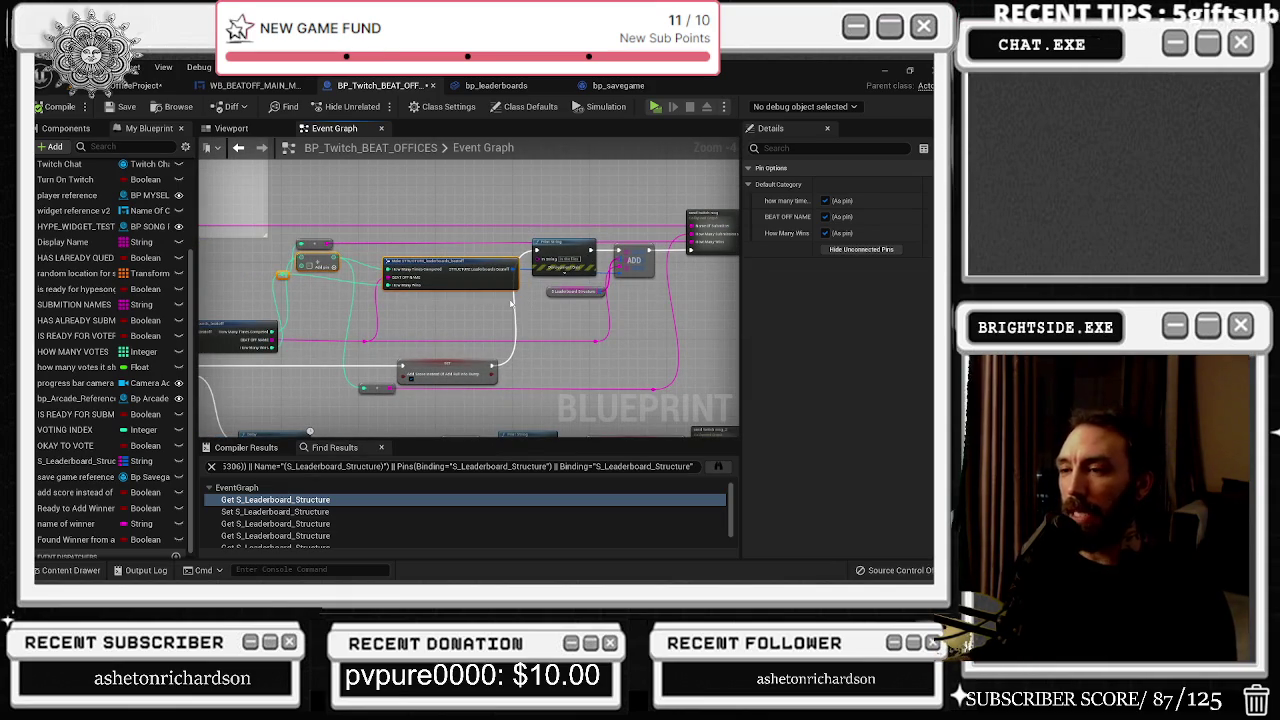
scroll(507, 313, up, 3)
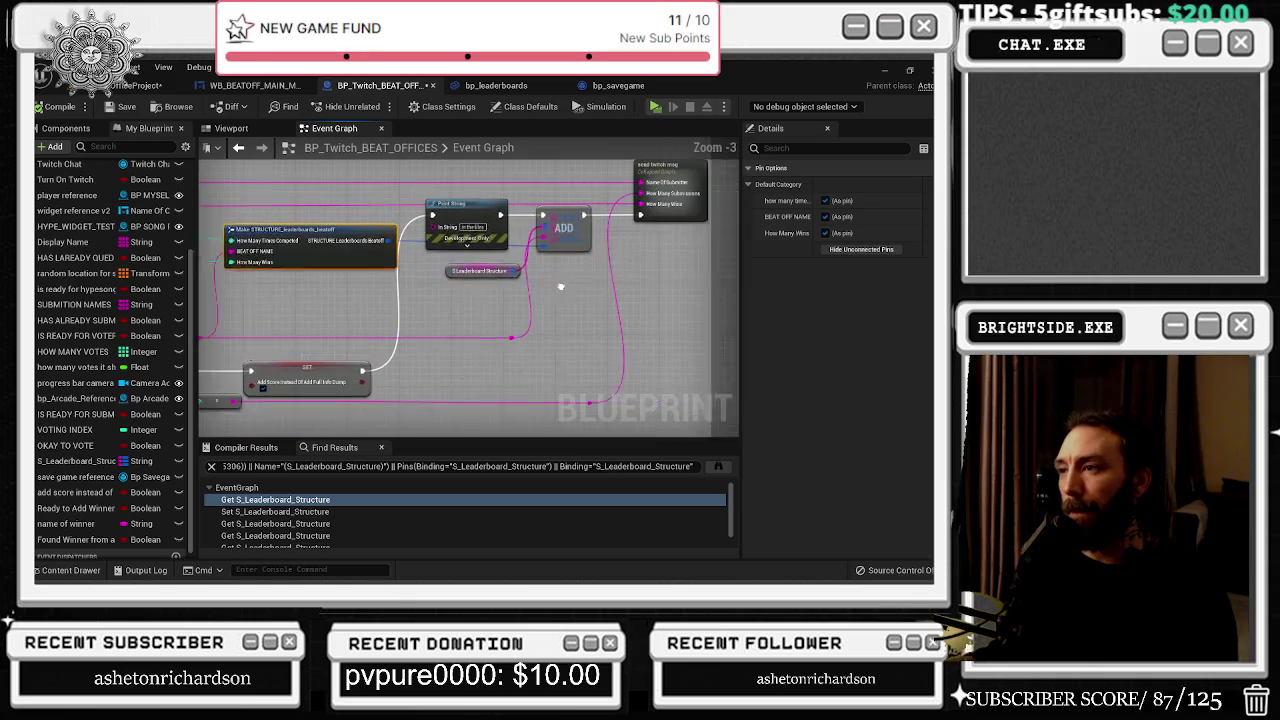
click(428, 267)
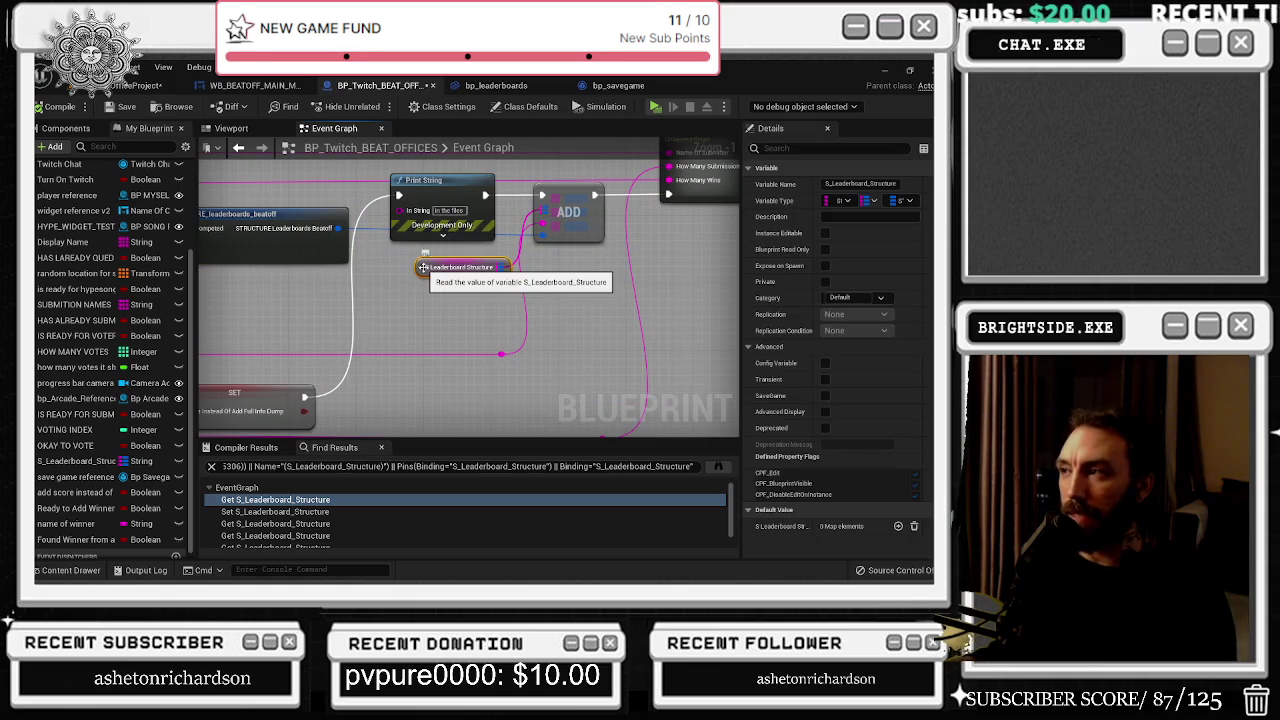
drag(401, 258, 483, 289)
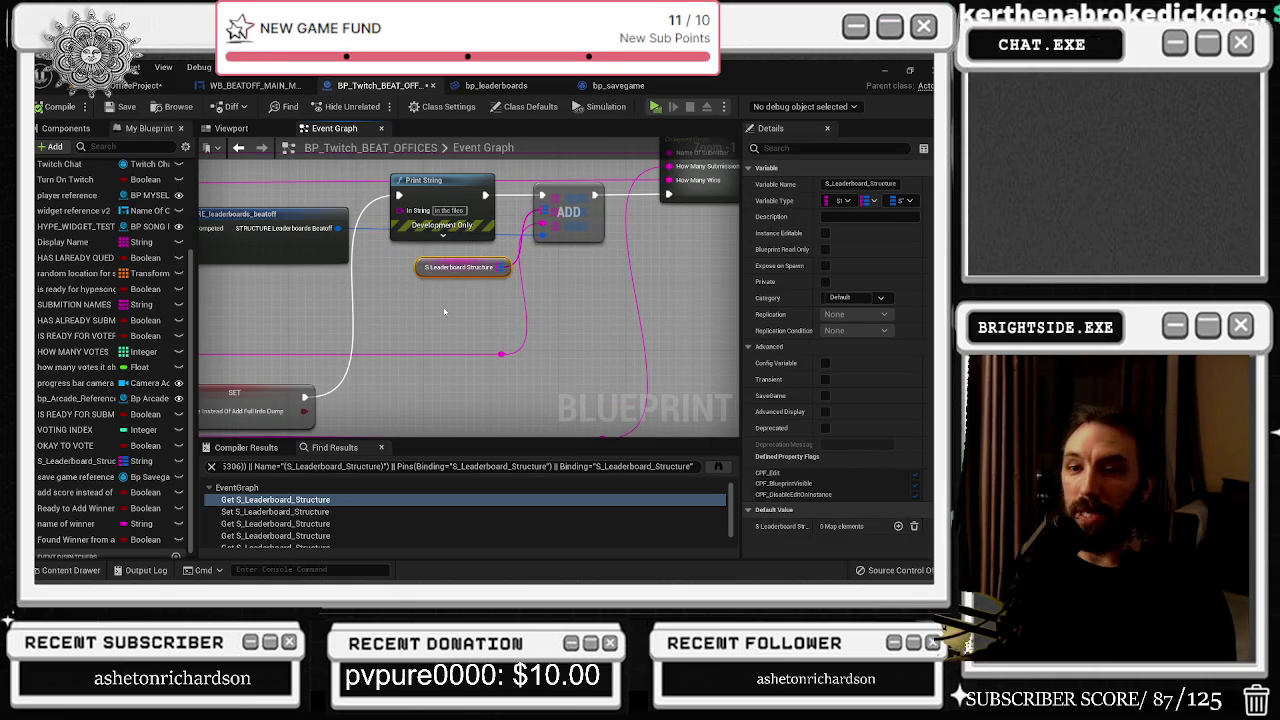
mouse_move(397, 259)
mouse_down()
mouse_move(482, 298)
mouse_move(477, 278)
mouse_up()
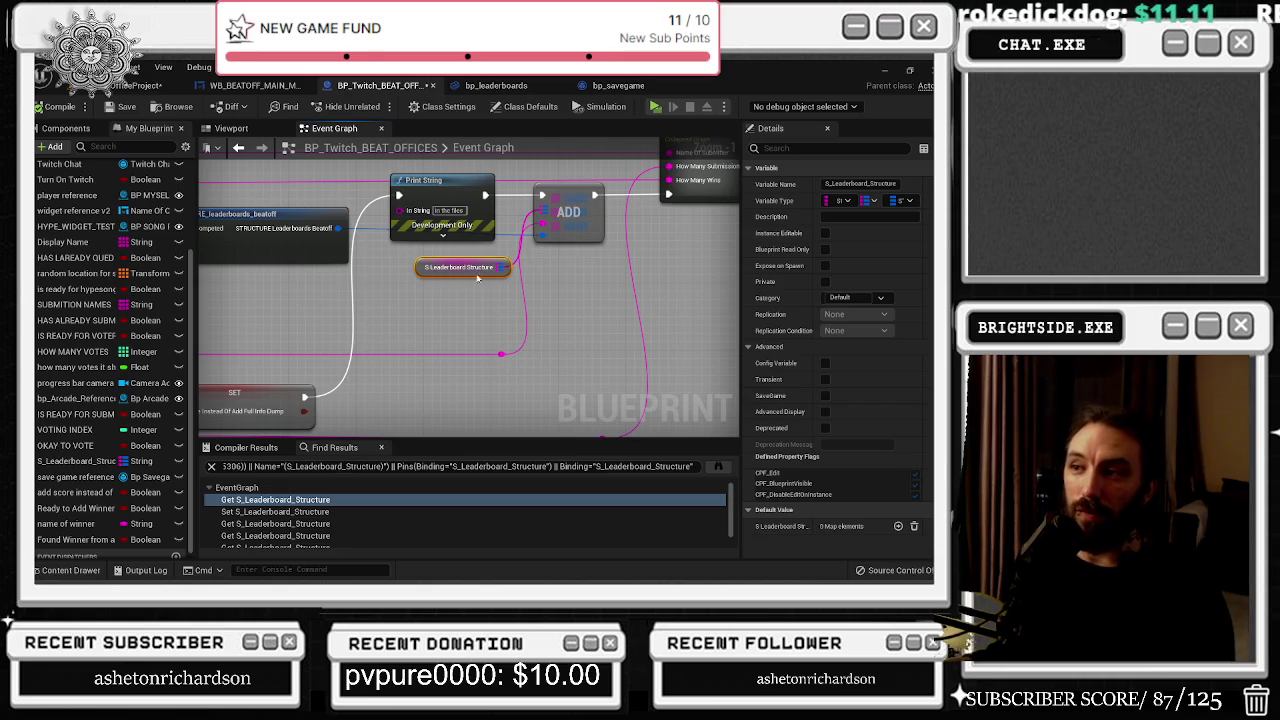
click(883, 65)
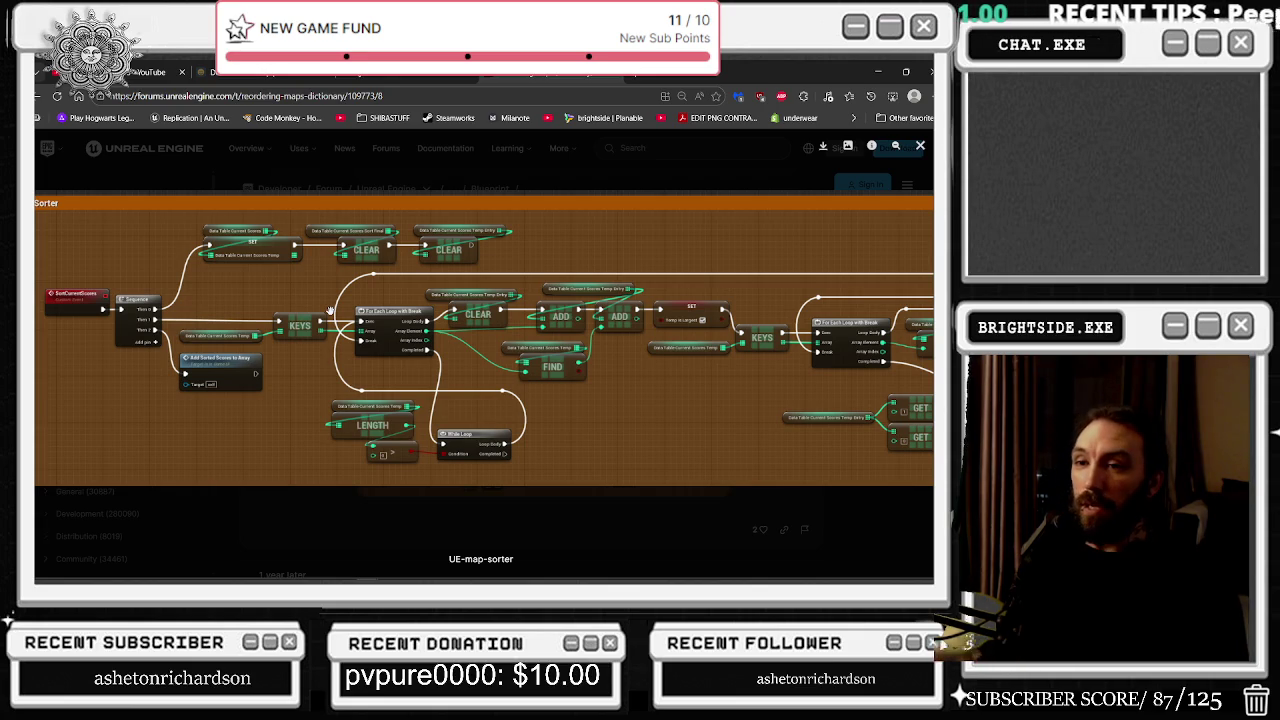
Step: Toggle the UE-map-sorter image between fitted and zoomed views to study its nodes
click(104, 297)
click(104, 297)
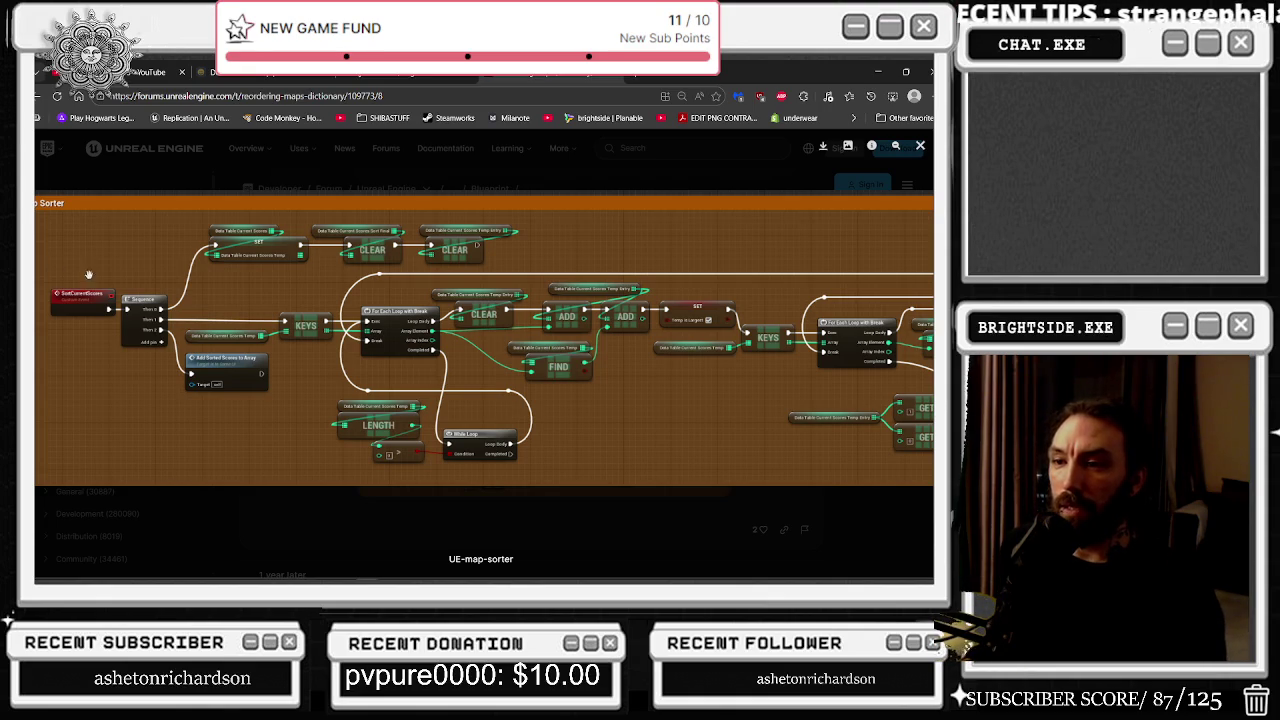
click(206, 367)
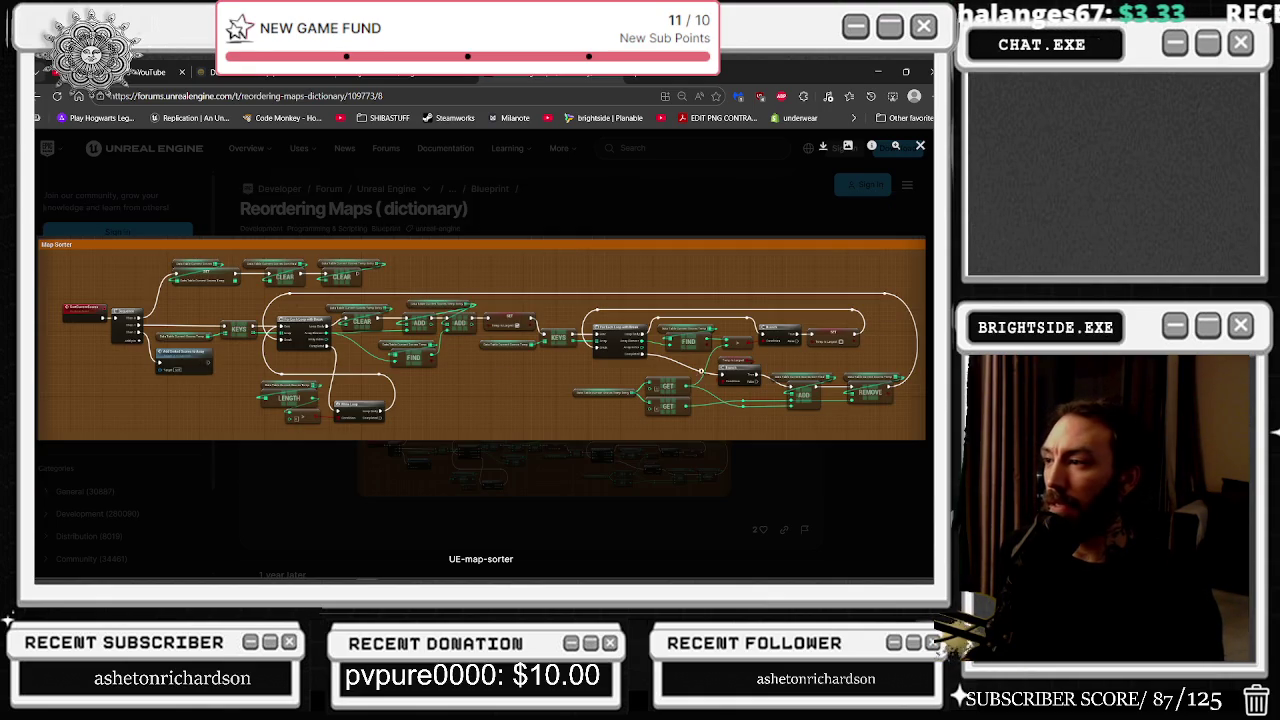
Step: Zoom into the graph's right side, pan left, zoom around the While Loop node, then refit
click(808, 338)
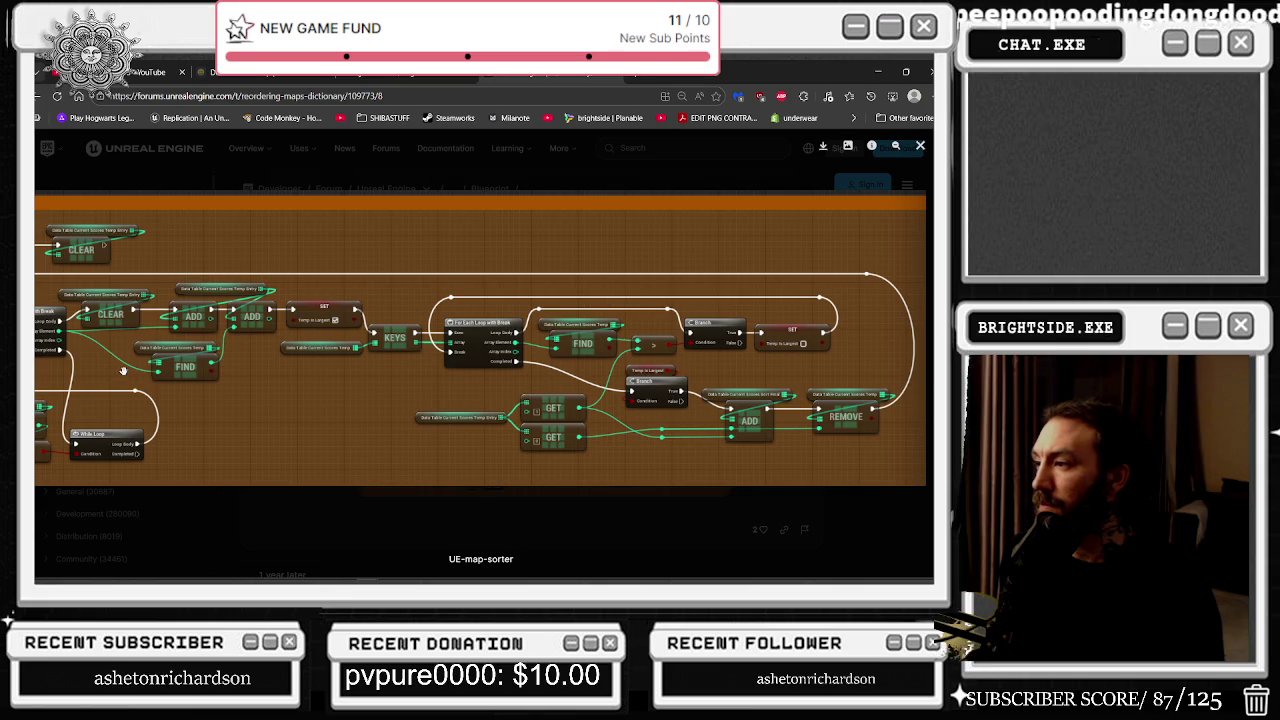
drag(196, 365, 580, 380)
click(552, 424)
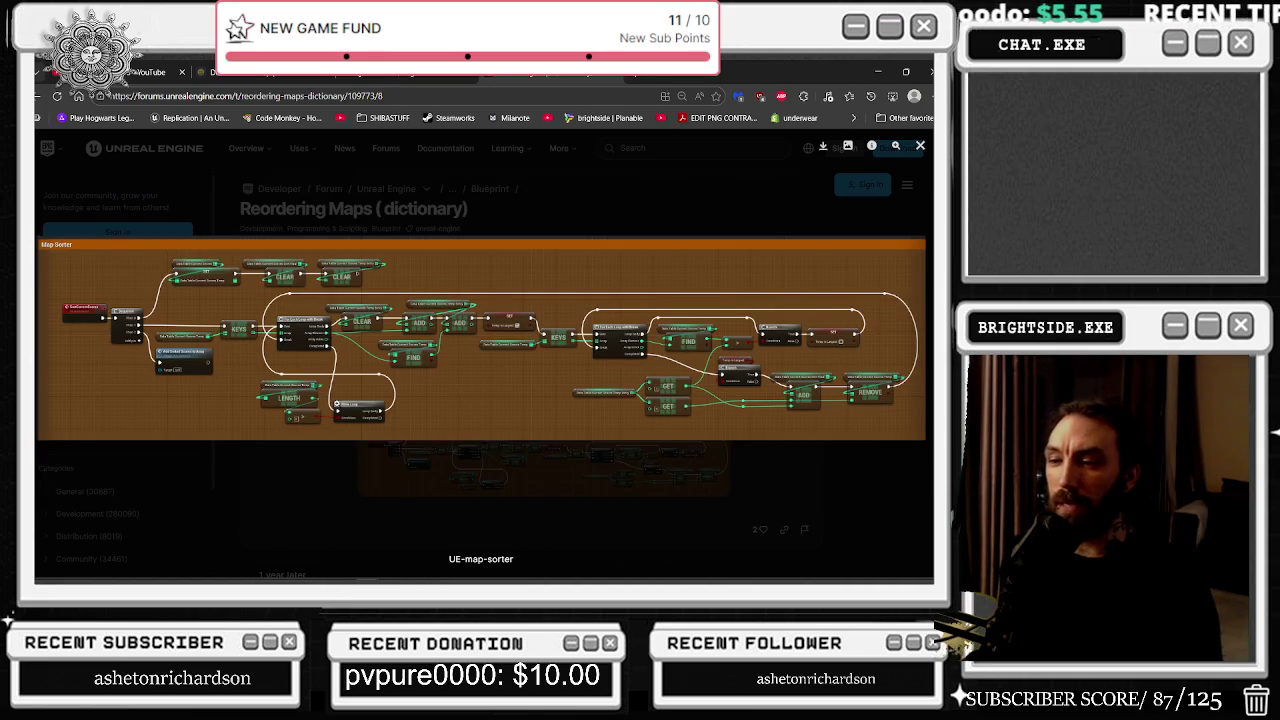
click(341, 413)
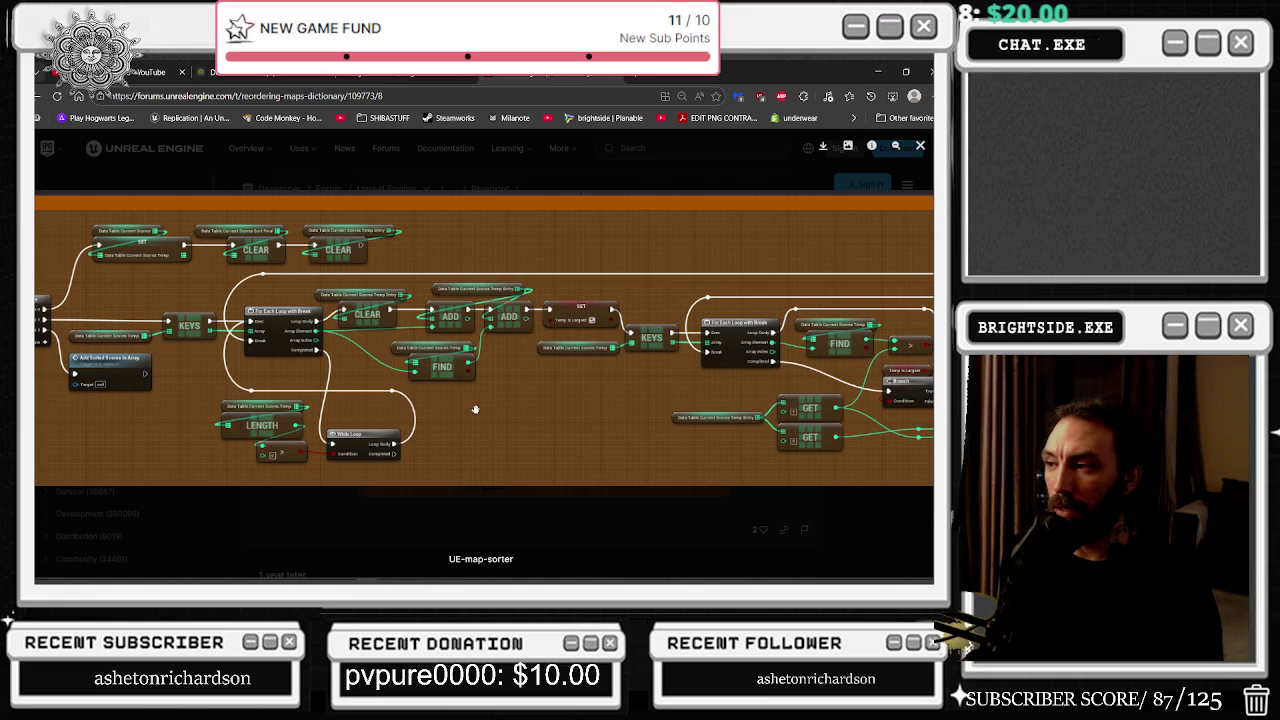
click(300, 391)
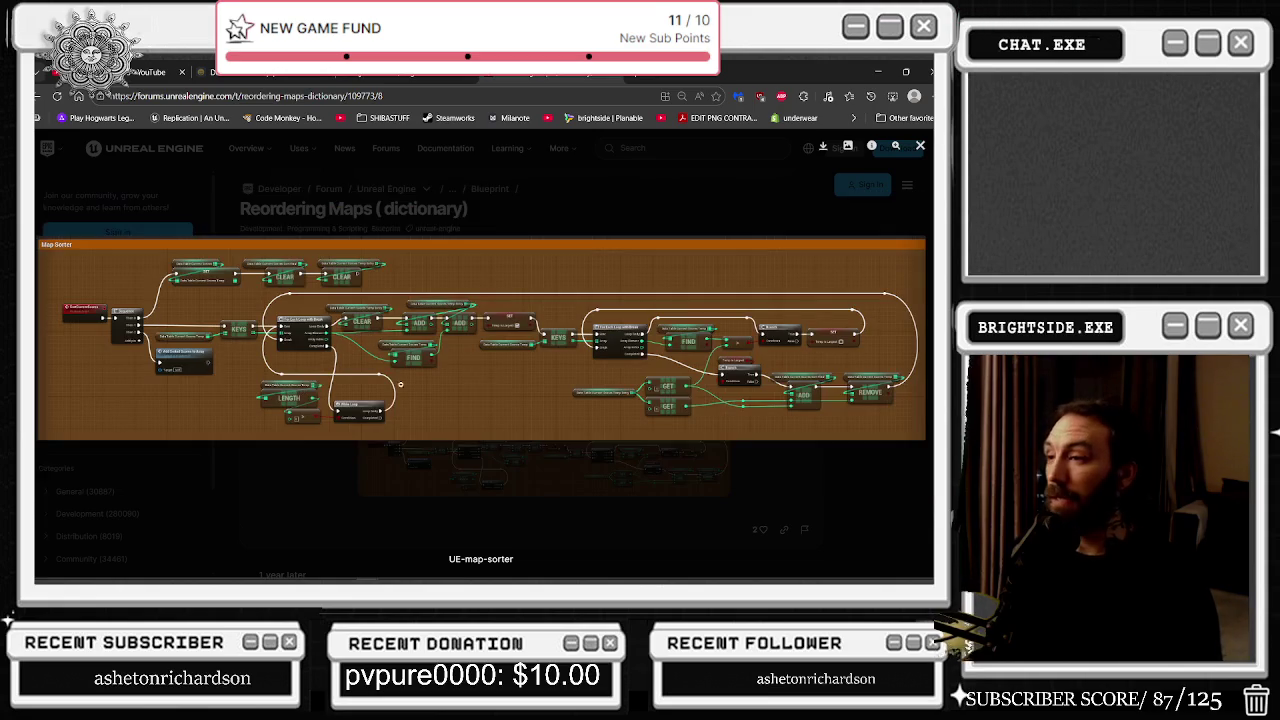
click(391, 413)
Step: Close the previous image and enlarge the UE4_sortMap screenshot in the Reordering Maps (dictionary) post
key(Escape)
scroll(420, 293, down, 3)
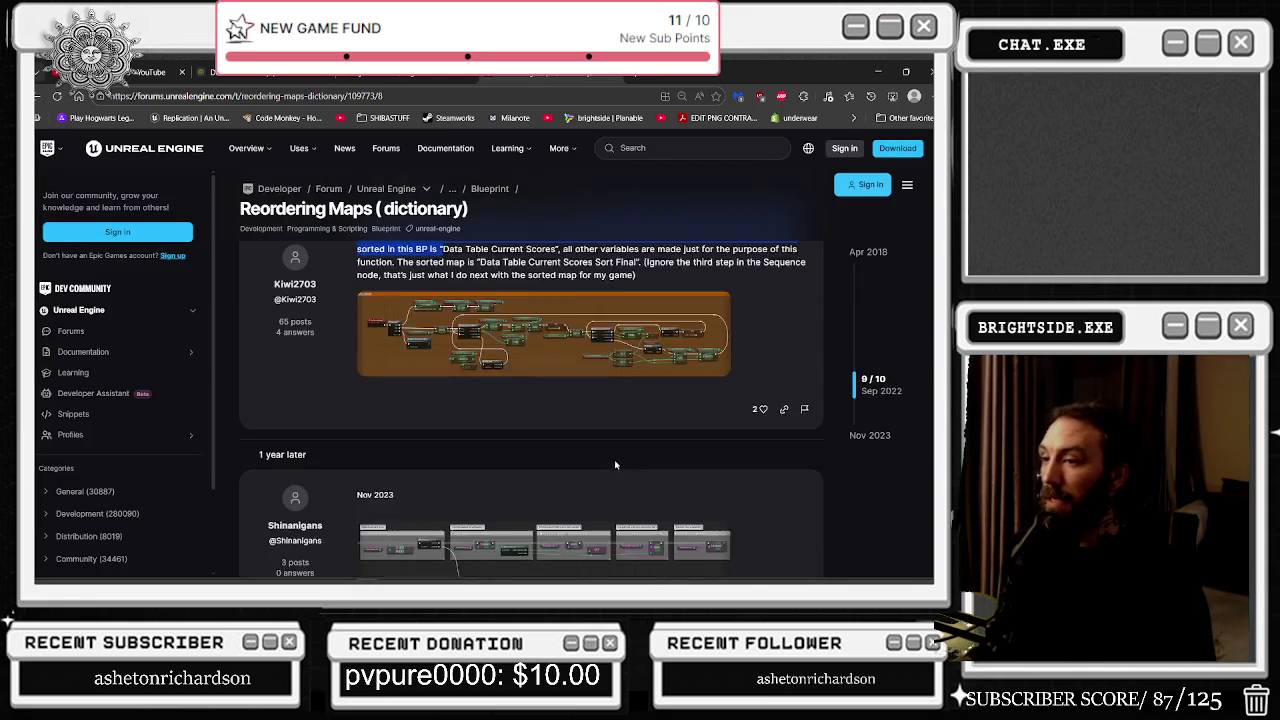
scroll(420, 293, down, 2)
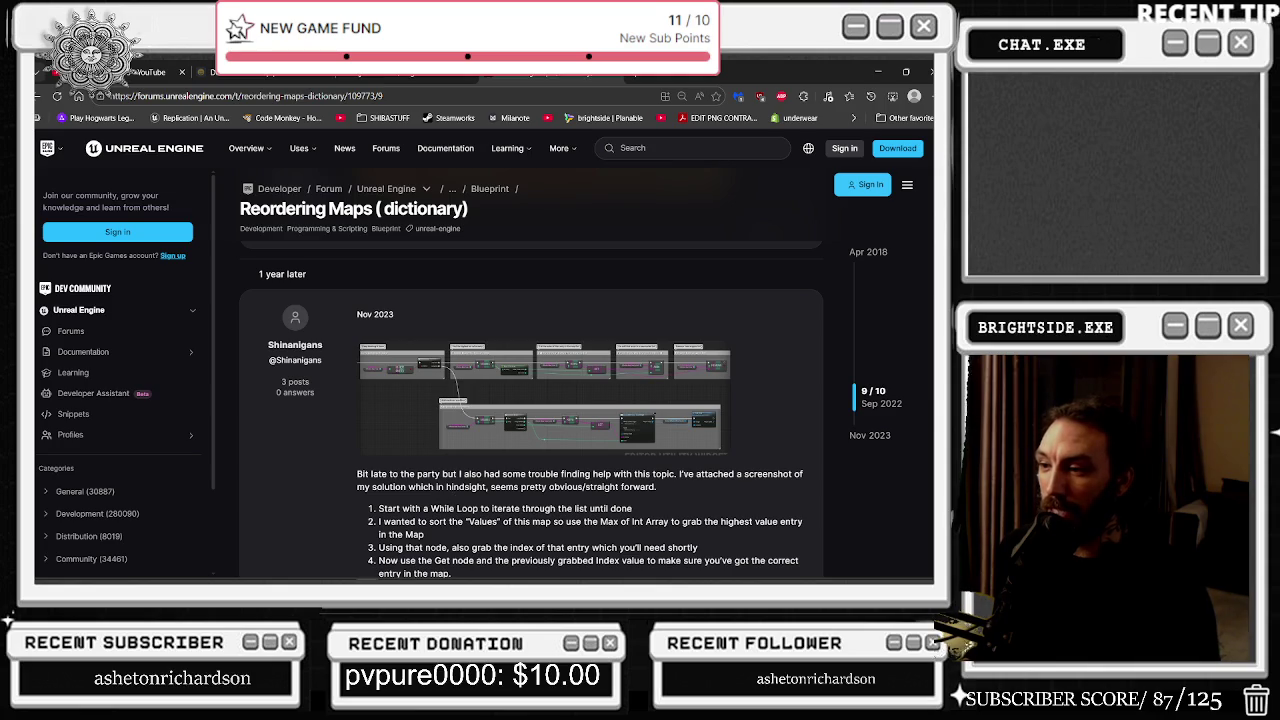
click(430, 417)
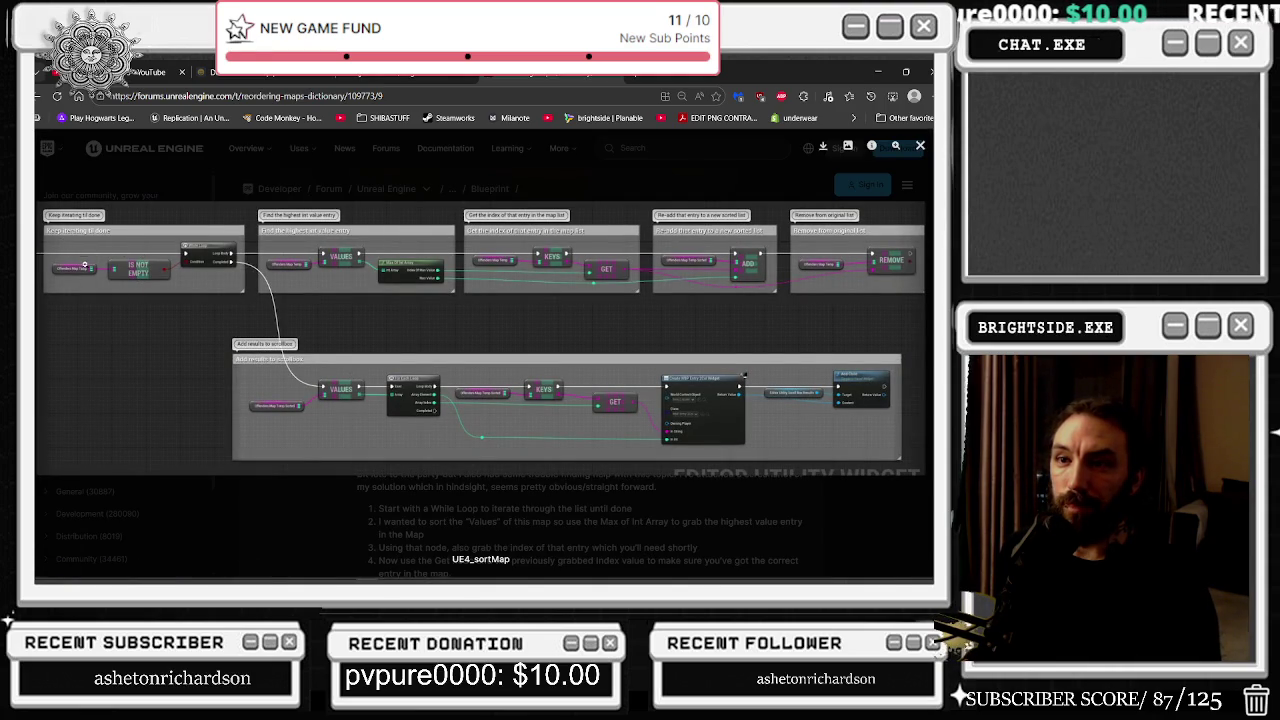
Step: Pan across the enlarged sortMap screenshot, close it, and open the 'Sorting algorithms in Blueprints' thread
scroll(73, 277, up, 1)
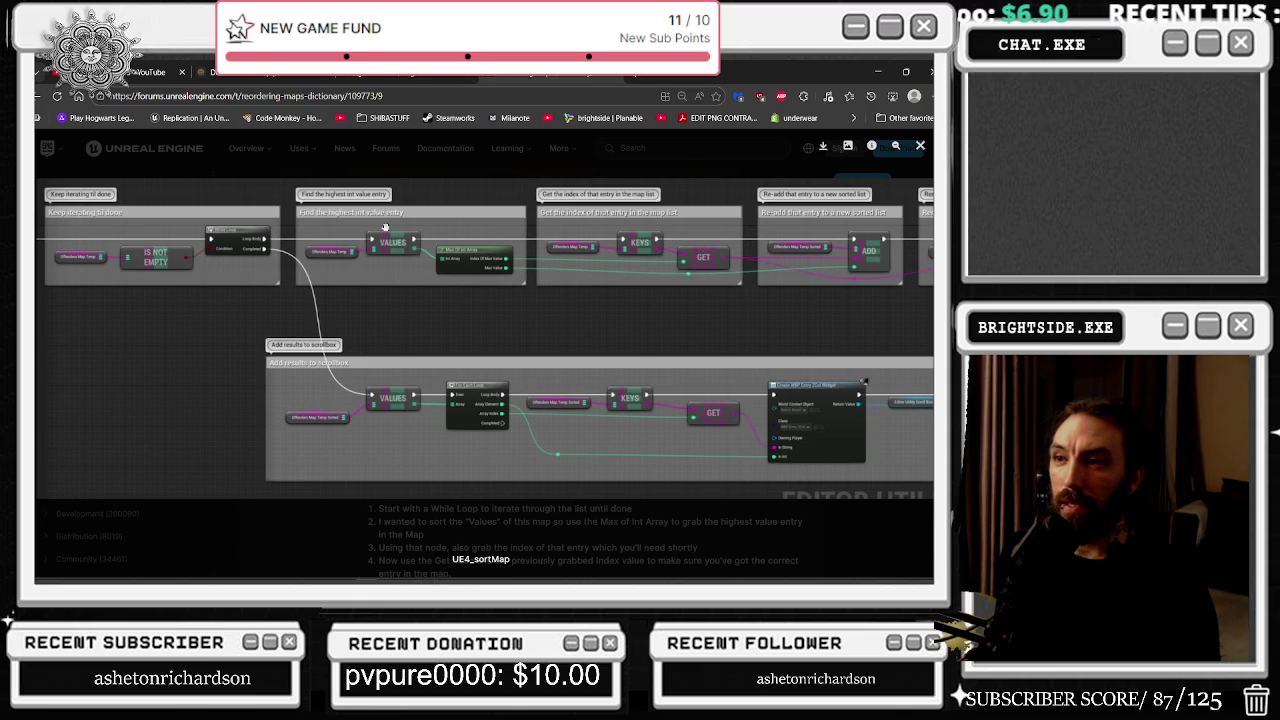
mouse_move(819, 275)
mouse_down()
mouse_move(655, 283)
mouse_move(665, 286)
mouse_up()
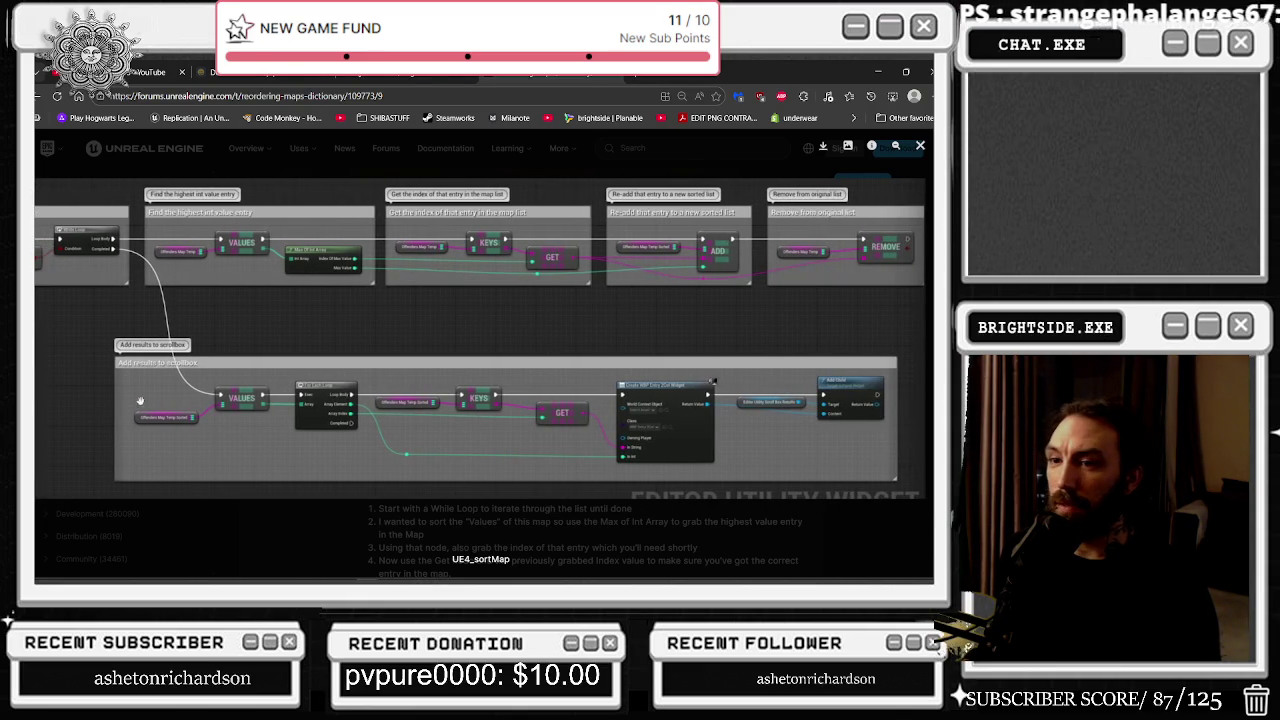
click(320, 375)
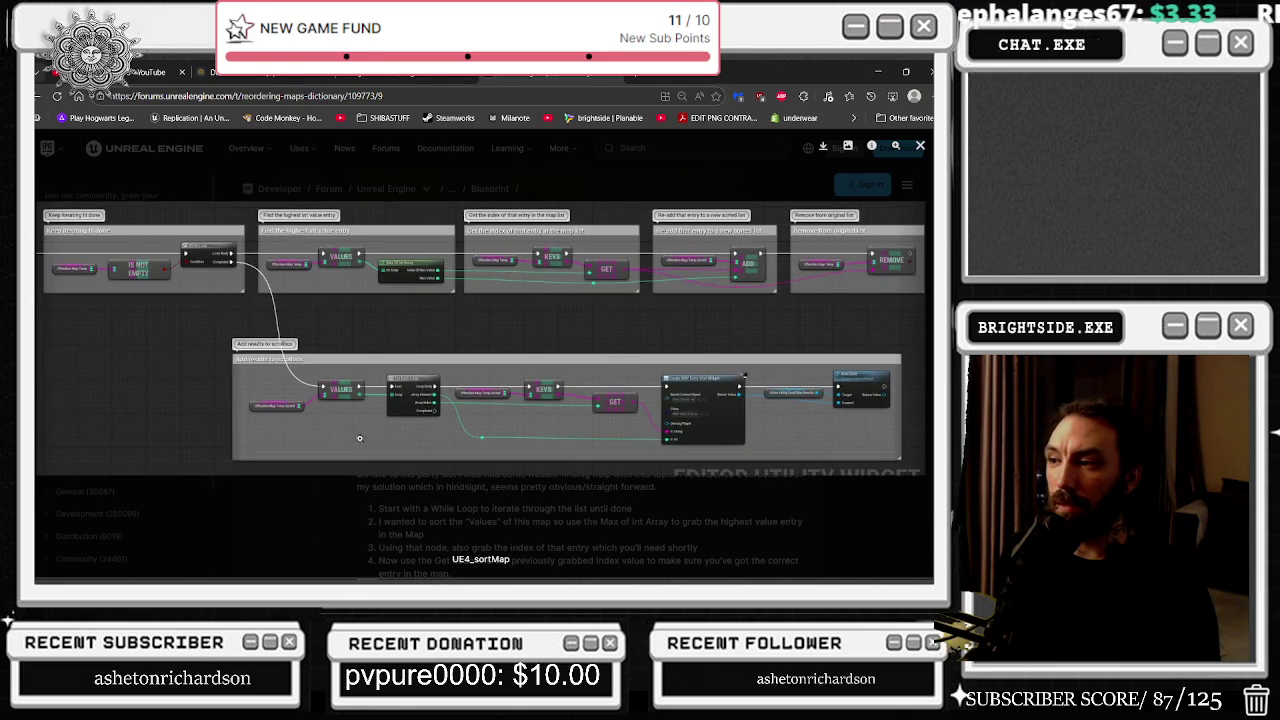
click(394, 536)
scroll(368, 425, down, 5)
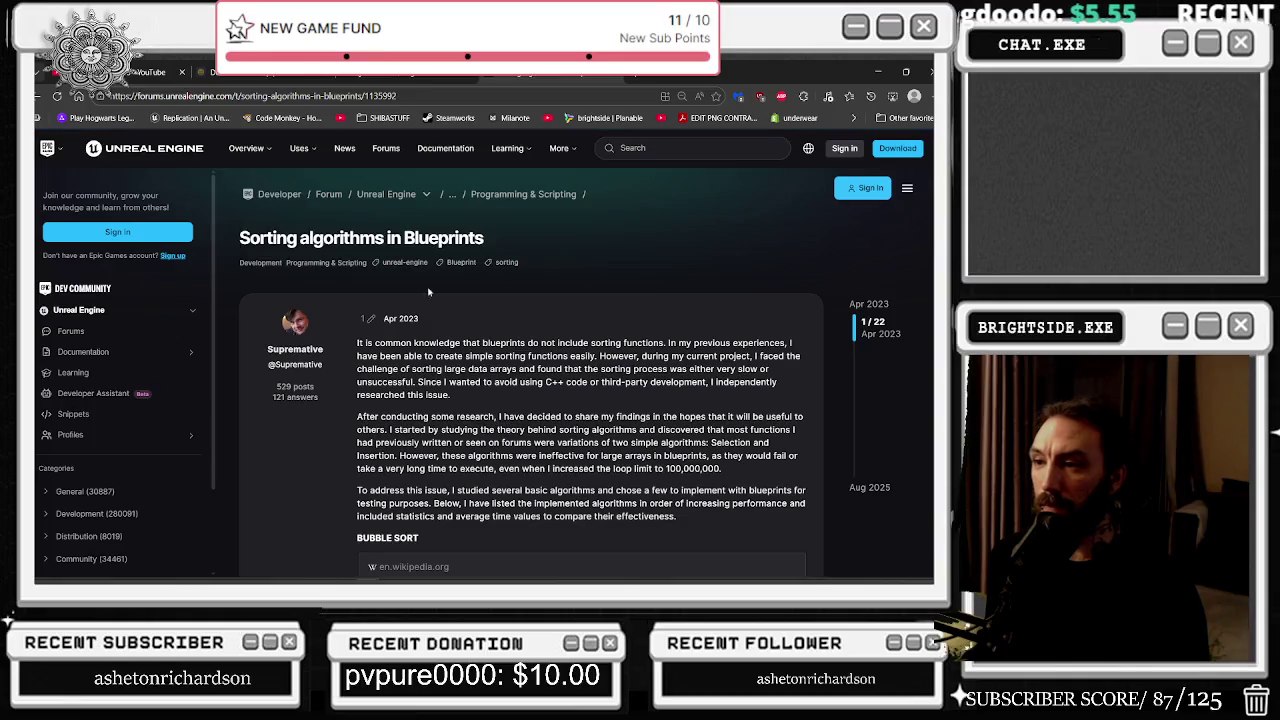
drag(366, 343, 687, 355)
Step: Read the thread's introduction, then enlarge the Bubblesort image with its LENGTH, GET and SWAP nodes
click(710, 305)
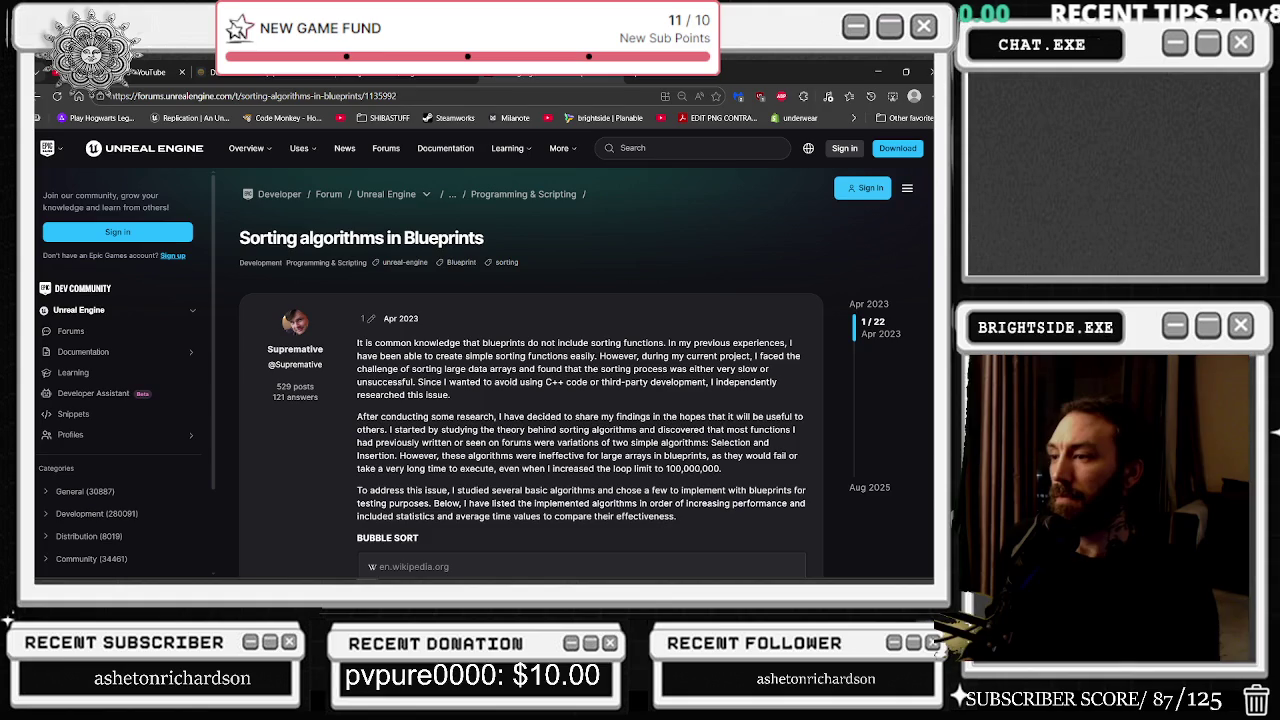
drag(532, 415, 660, 441)
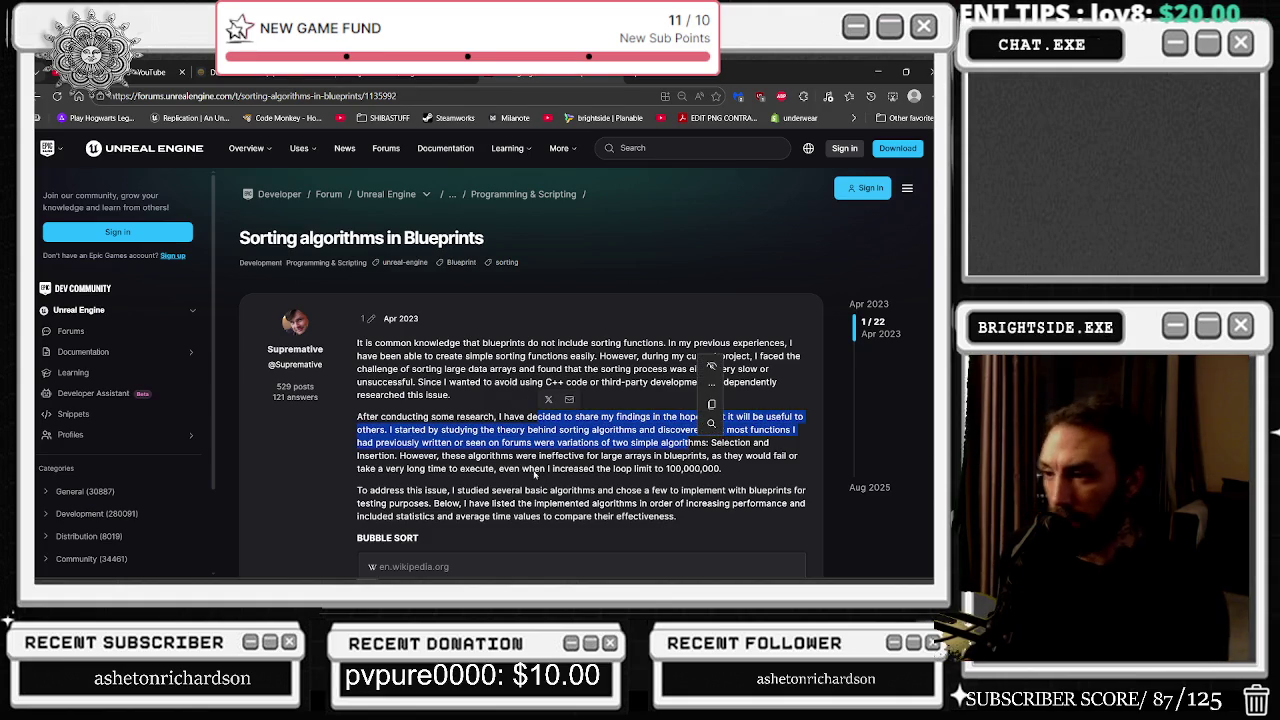
click(534, 348)
scroll(534, 348, down, 2)
scroll(520, 440, down, 1)
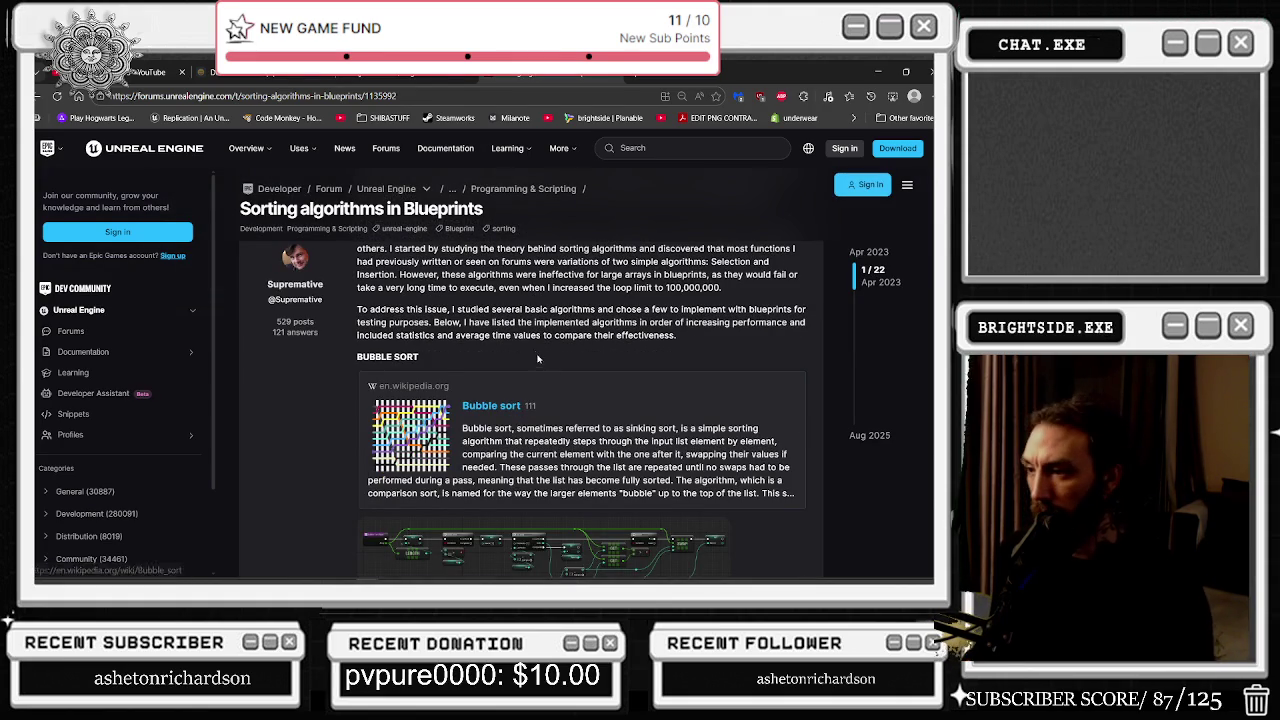
scroll(534, 348, down, 2)
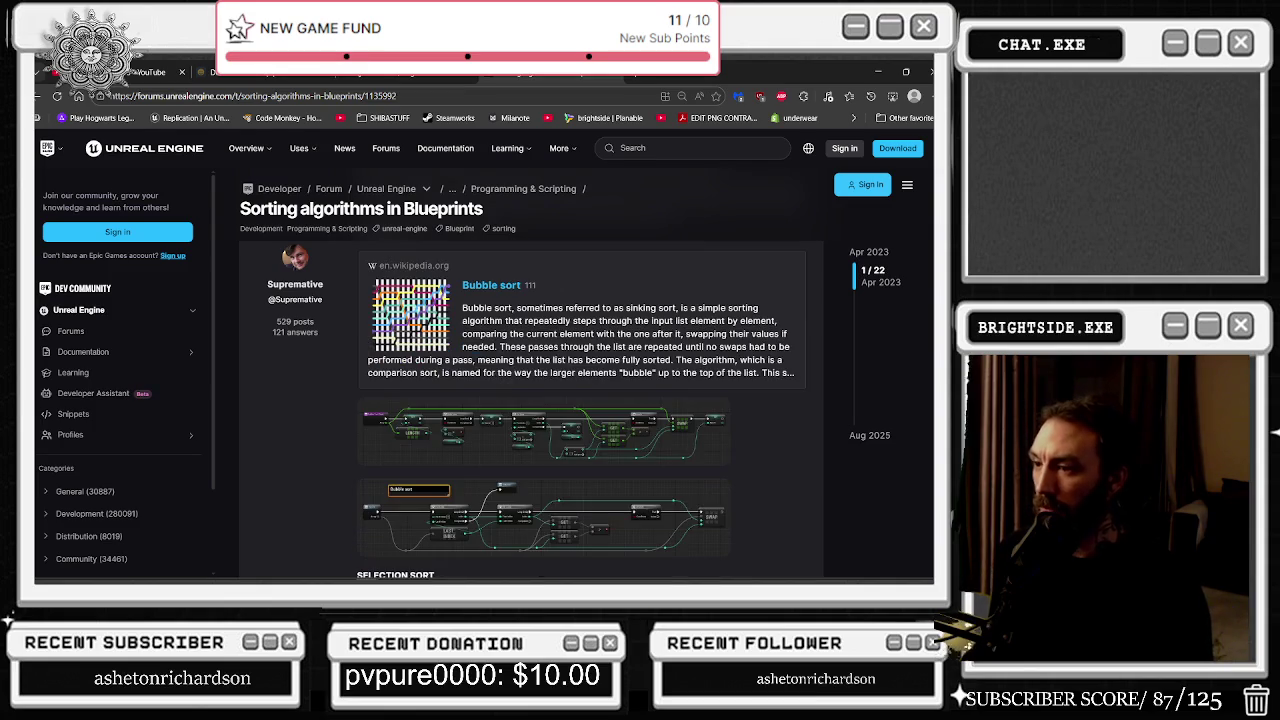
click(537, 425)
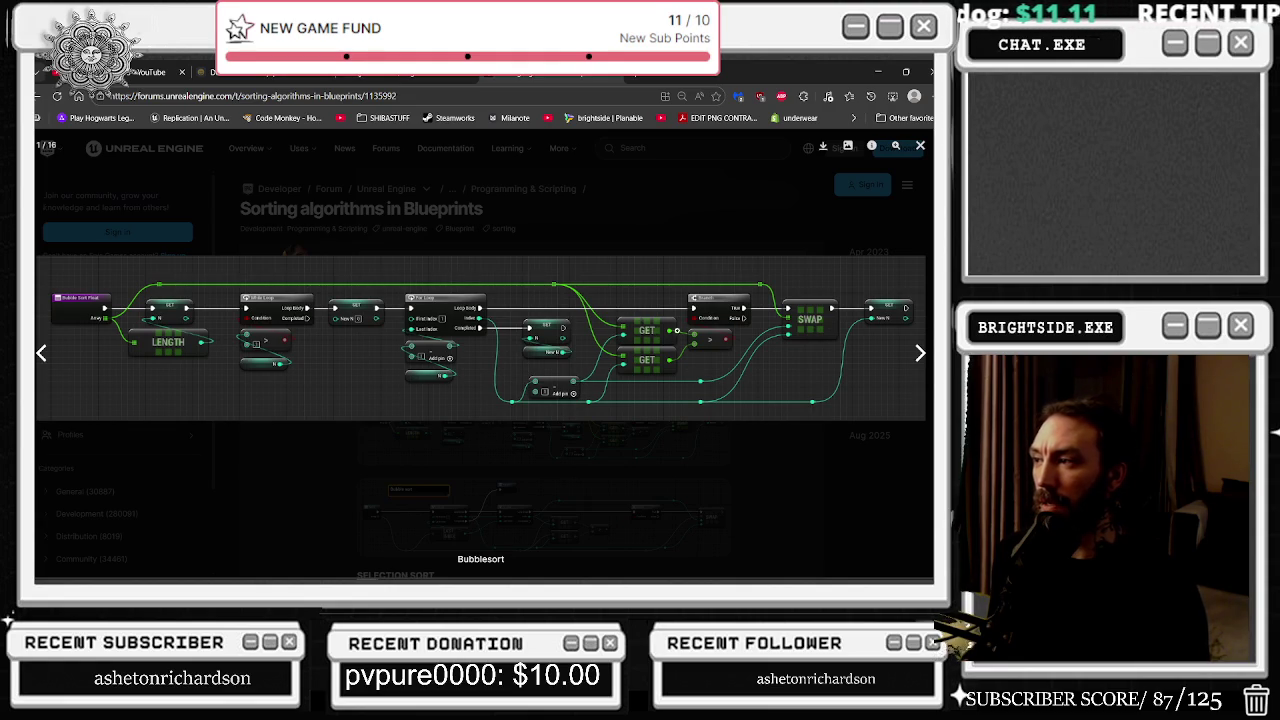
Step: Advance the lightbox to the BubbleMacro image, close it, and scroll to Selection Sort
click(914, 358)
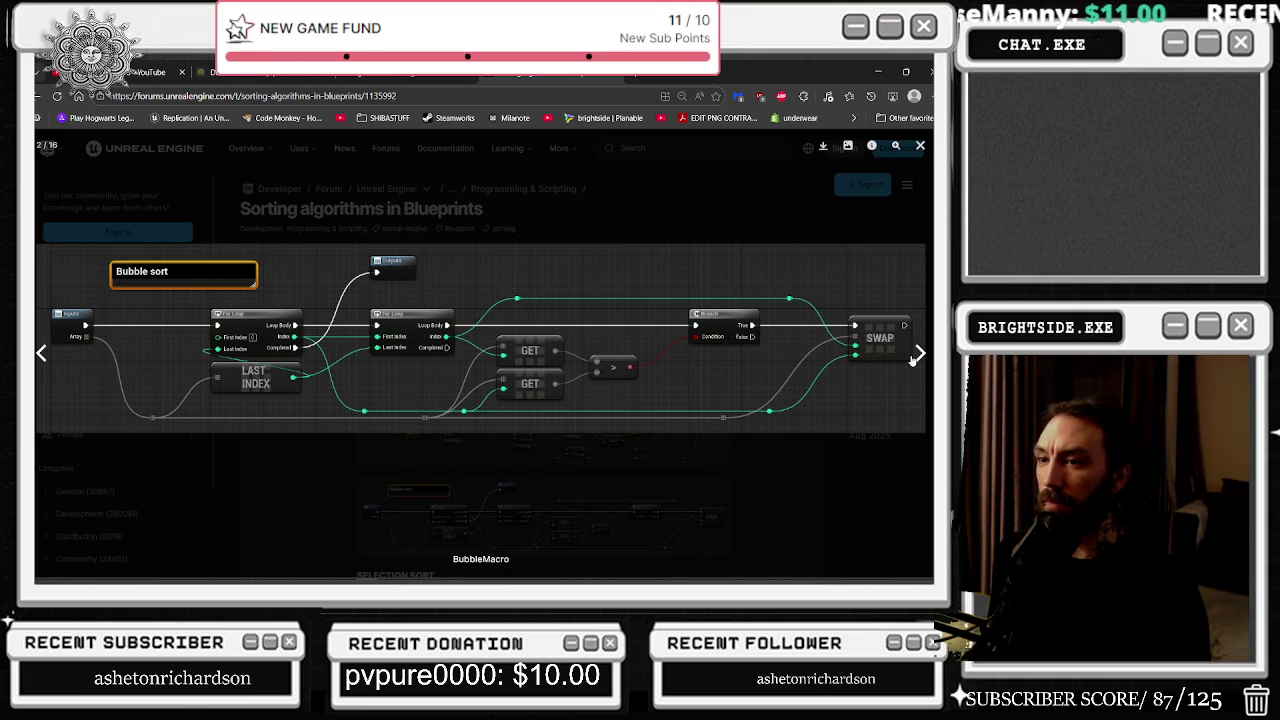
click(666, 210)
scroll(668, 235, down, 2)
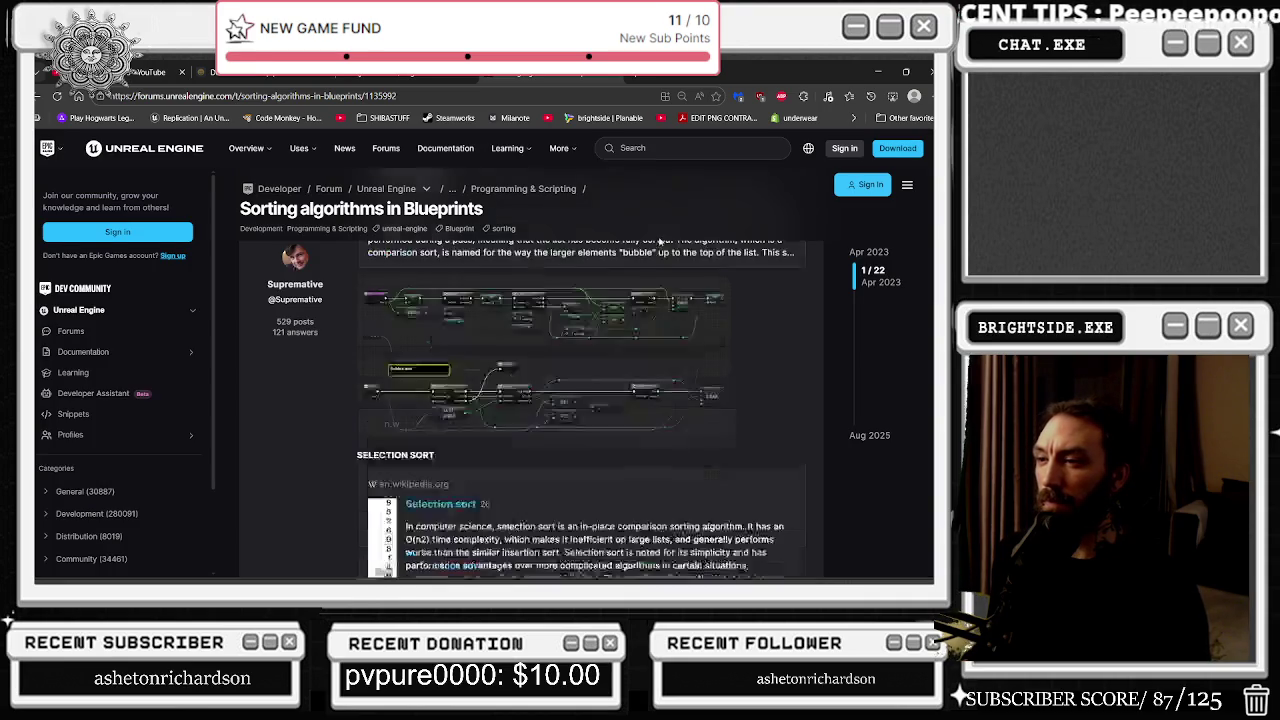
Step: Enlarge the Selsort selection-sort Blueprint image, then minimize the browser
scroll(657, 250, down, 2)
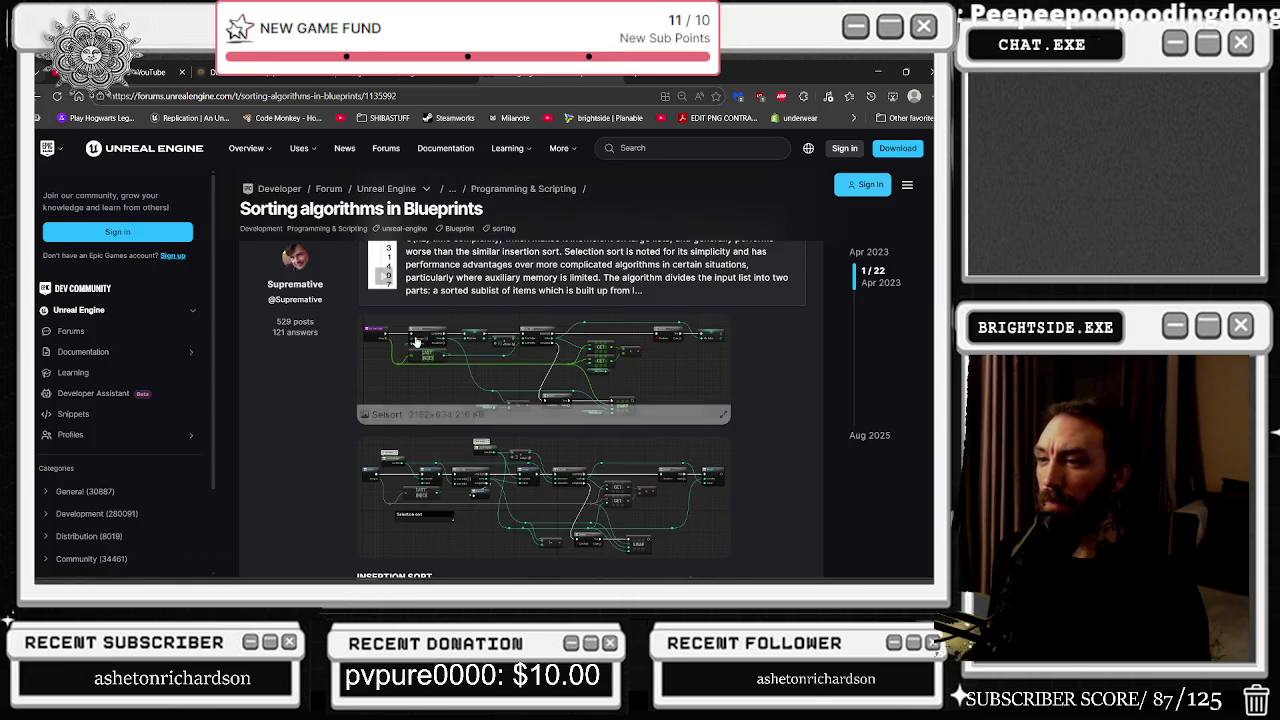
click(414, 340)
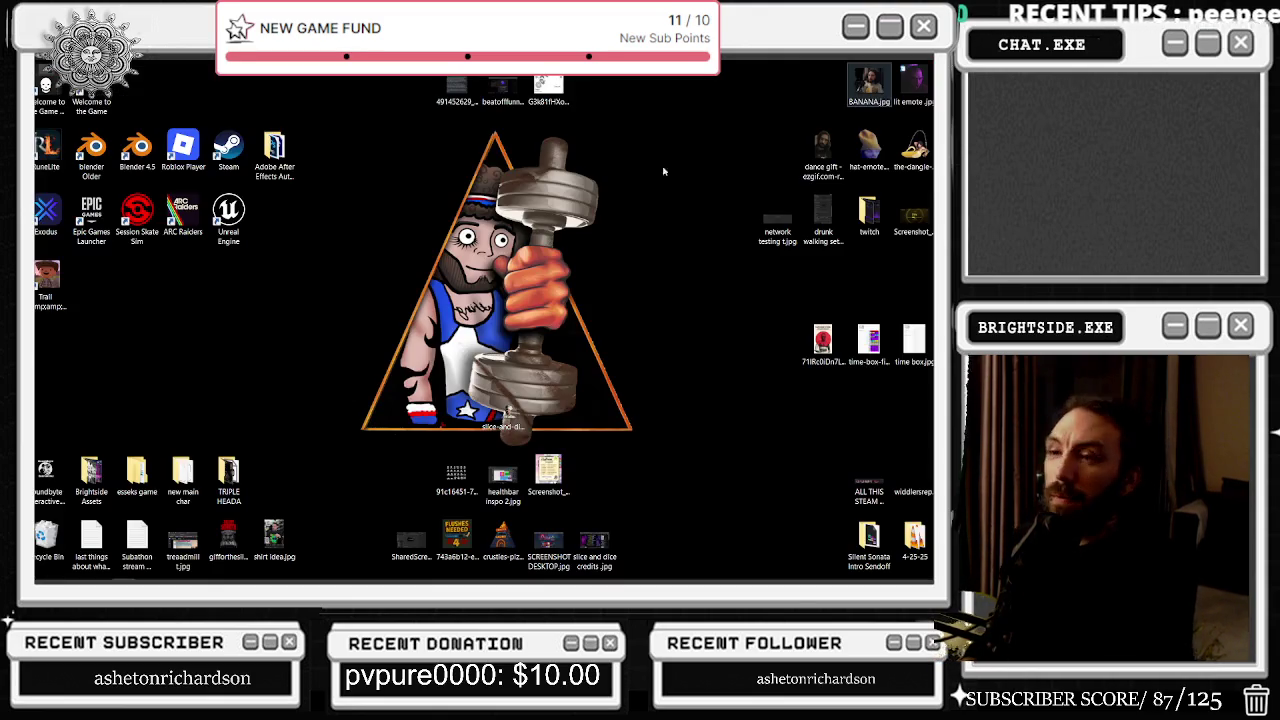
click(878, 71)
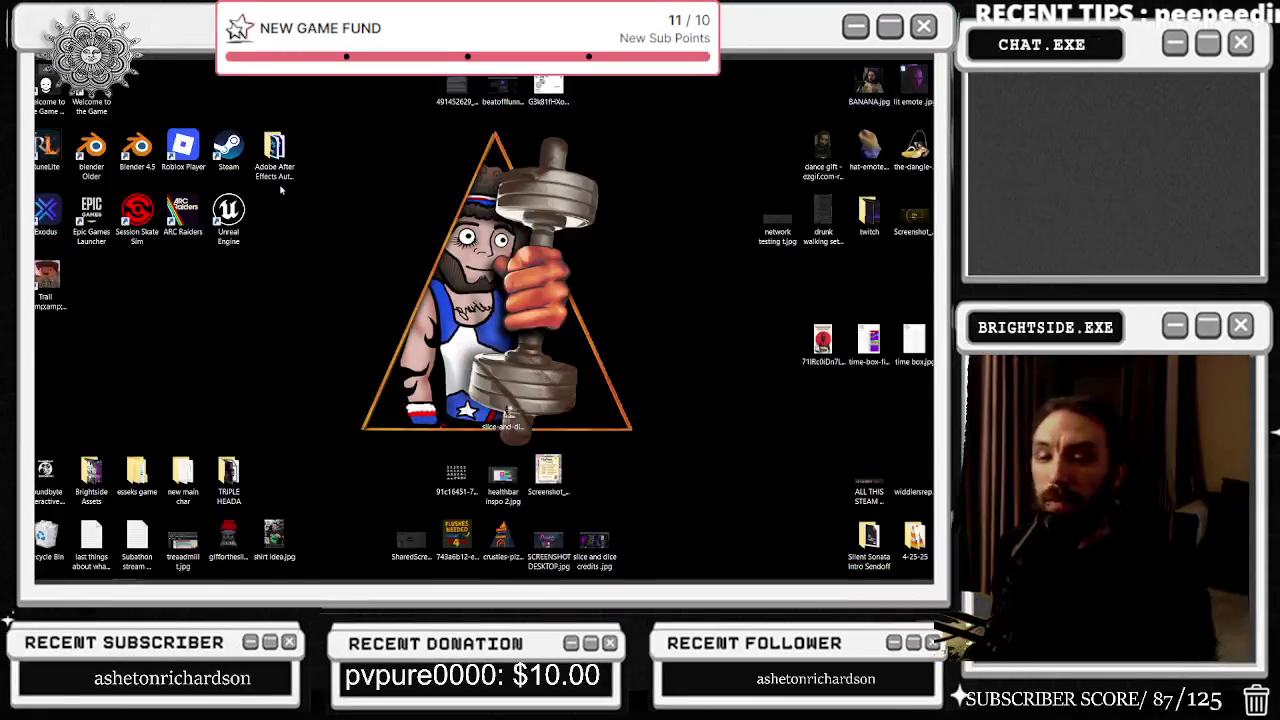
Step: Return to the BP_Twitch_BEAT_OFFICES Event Graph and pan to the Make STRUCTURE, Print String and ADD nodes
key(alt+Tab)
click(500, 296)
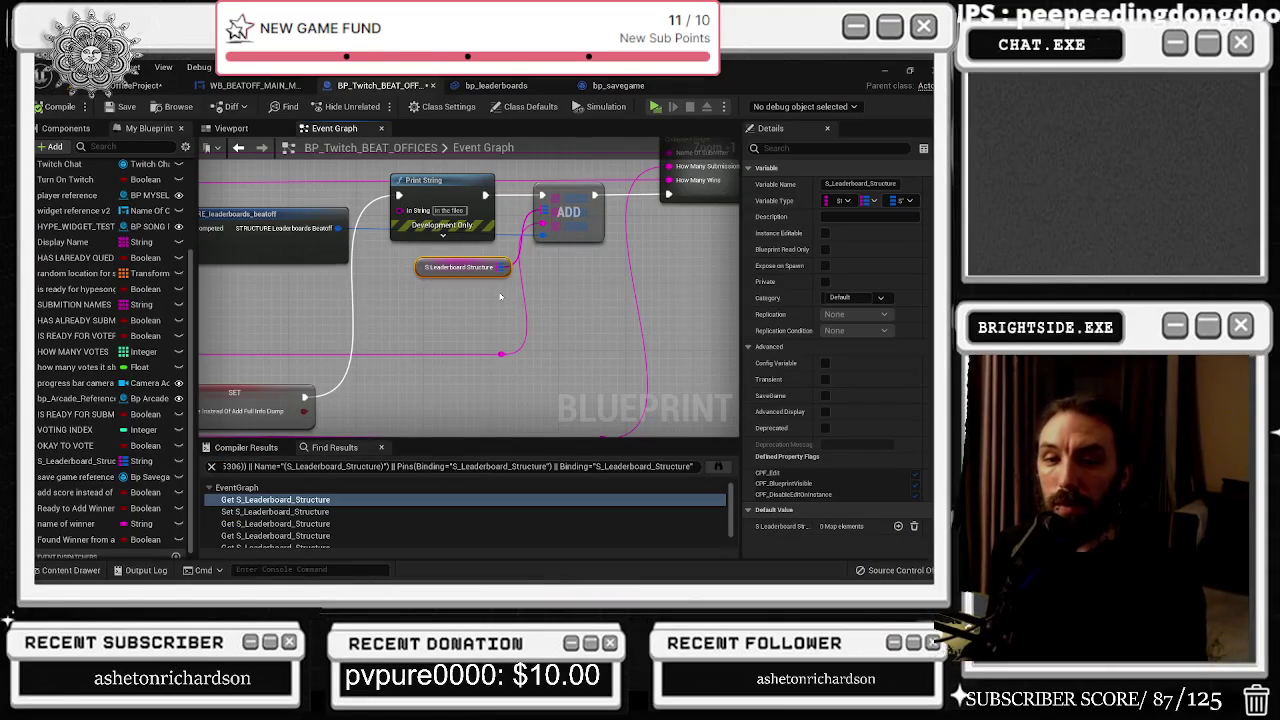
mouse_move(511, 298)
mouse_down()
mouse_move(439, 362)
mouse_move(432, 320)
mouse_move(460, 325)
mouse_up()
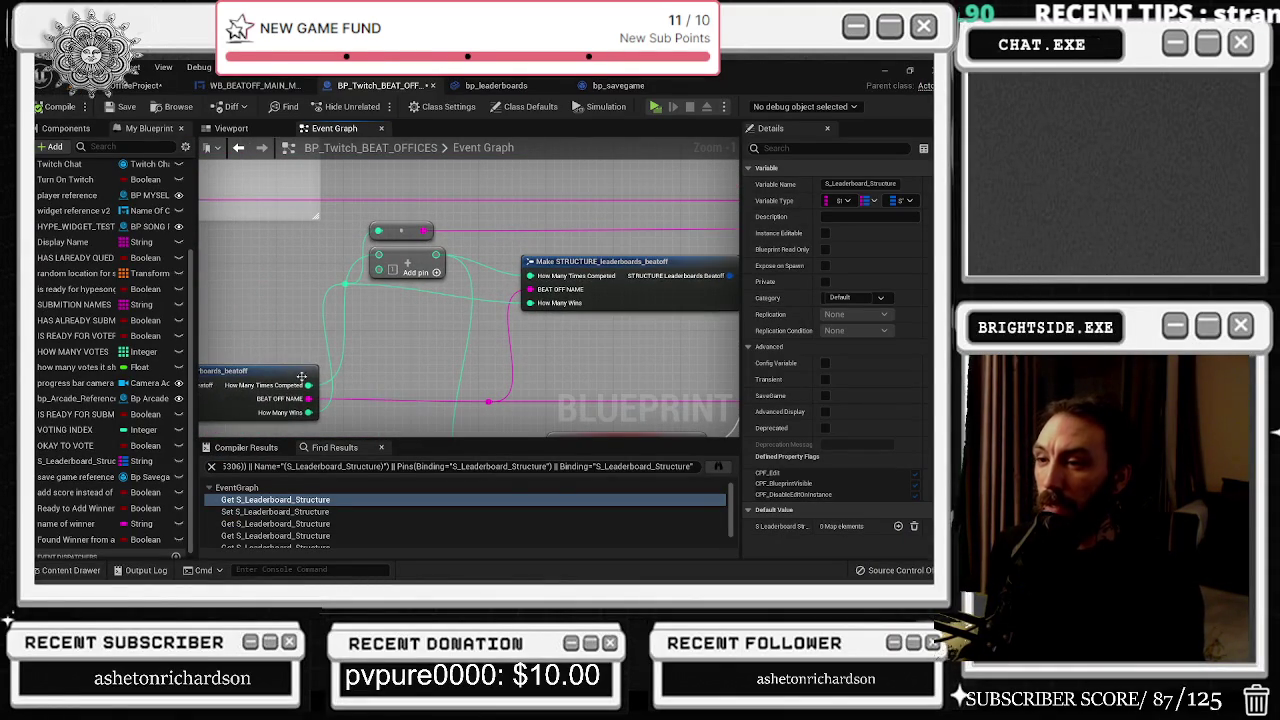
mouse_move(361, 339)
mouse_down()
mouse_move(484, 304)
mouse_move(555, 242)
mouse_up()
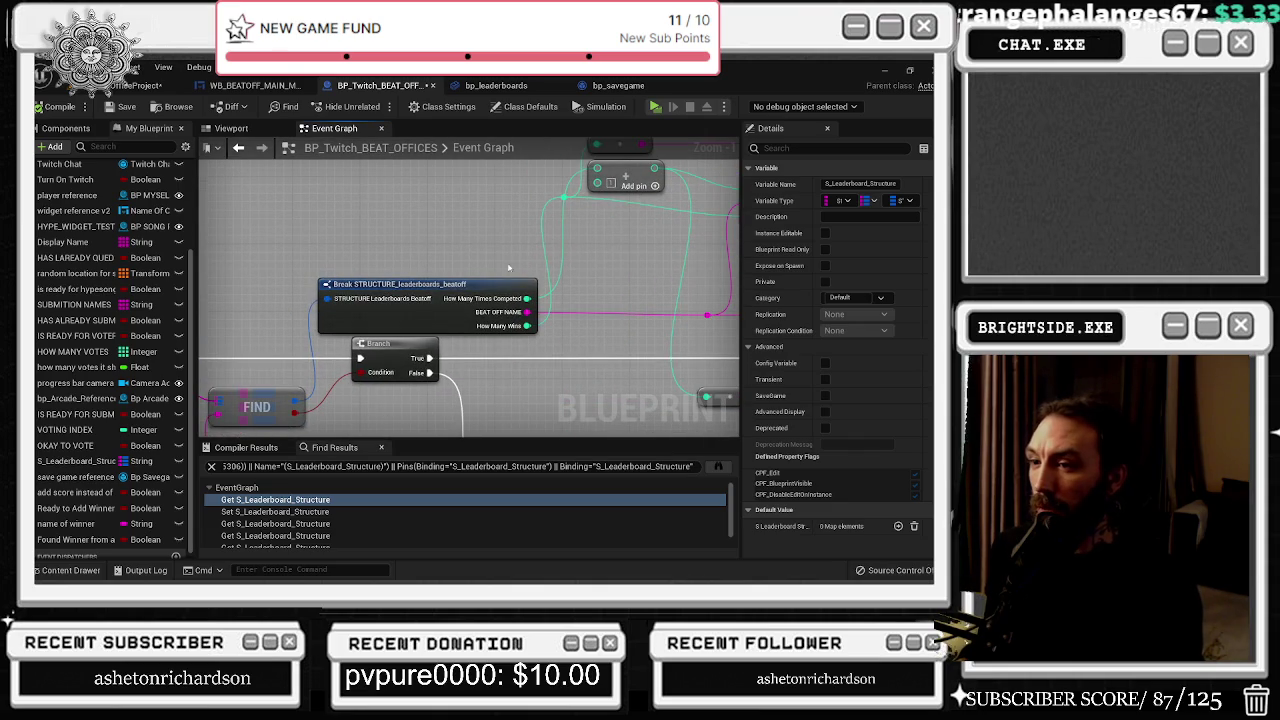
mouse_move(308, 381)
mouse_down()
mouse_move(481, 323)
mouse_move(475, 314)
mouse_move(563, 224)
mouse_move(321, 232)
mouse_up()
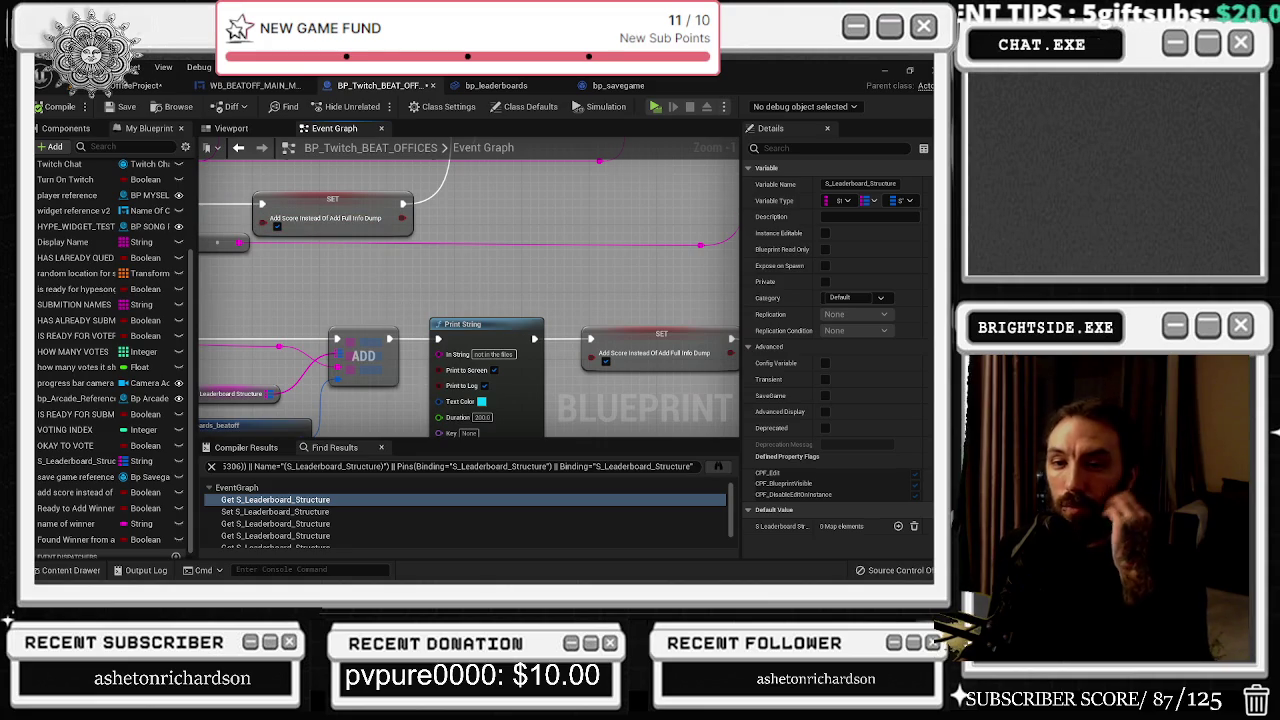
drag(390, 314, 498, 246)
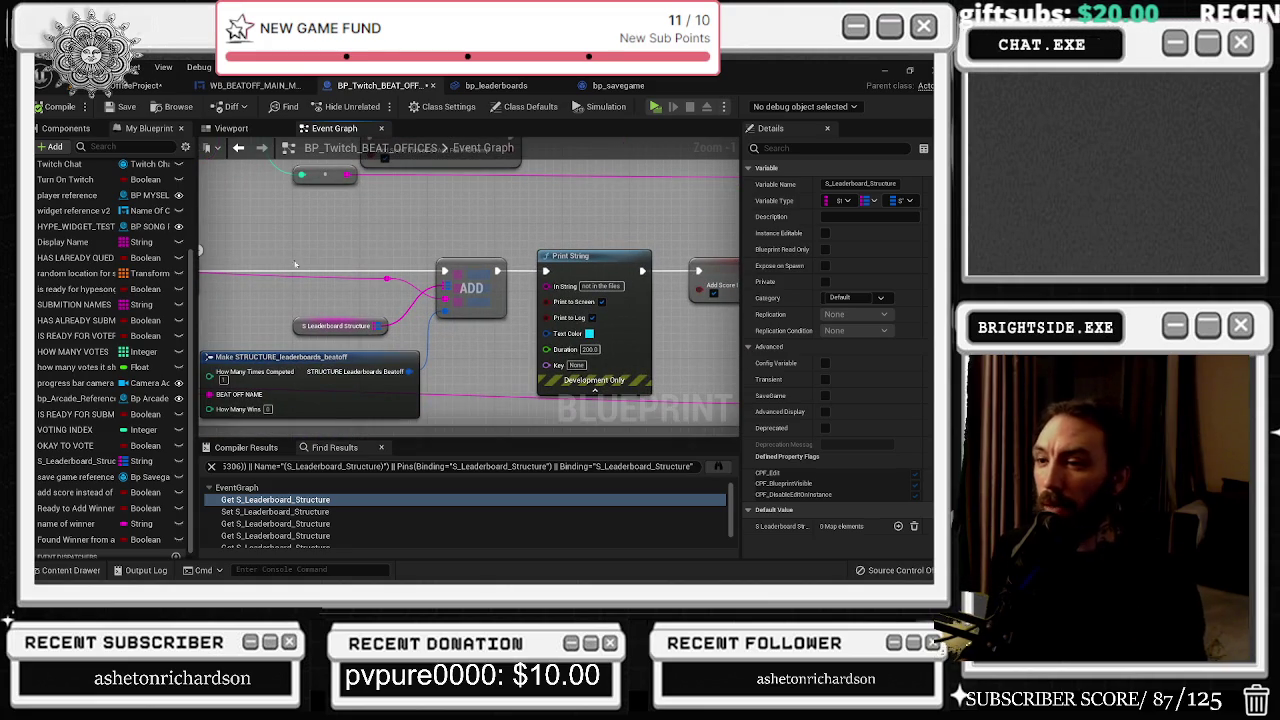
drag(368, 266, 554, 120)
drag(387, 268, 402, 351)
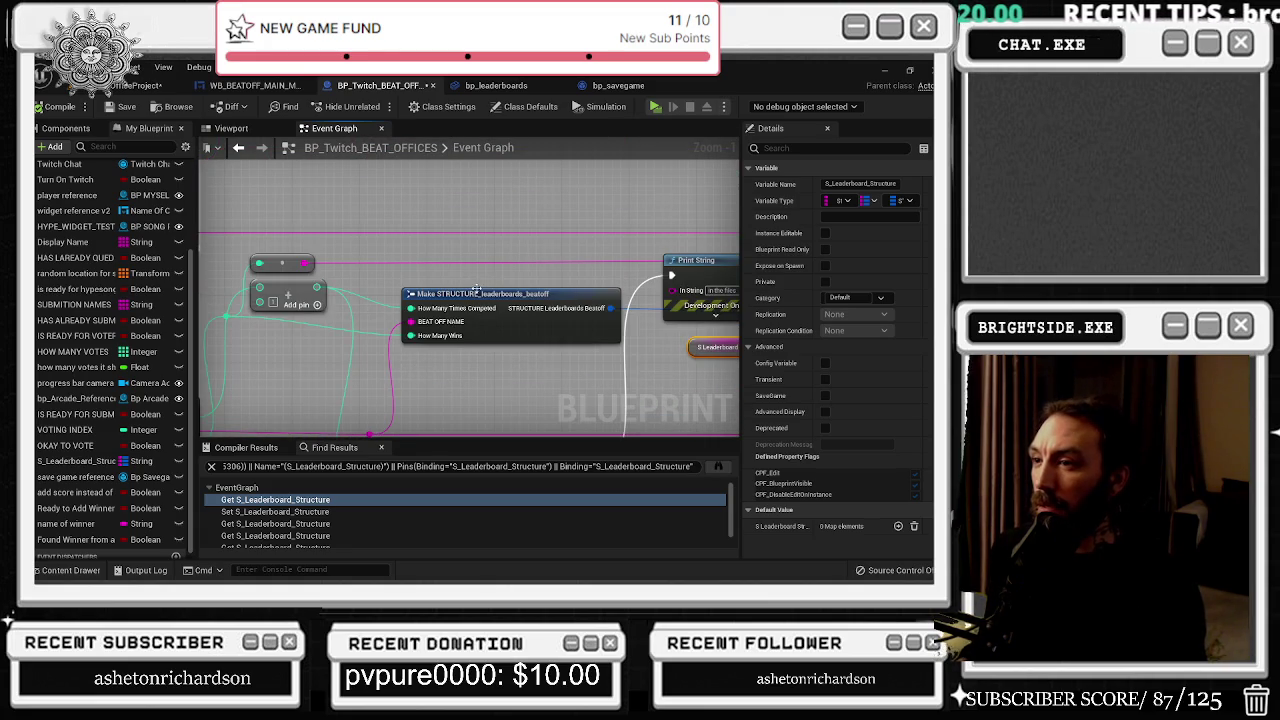
click(478, 292)
drag(566, 267, 245, 250)
Step: Drag a wire off S_Leaderboard Structure and search actions for 'sor', checking the forum post
drag(457, 329, 508, 362)
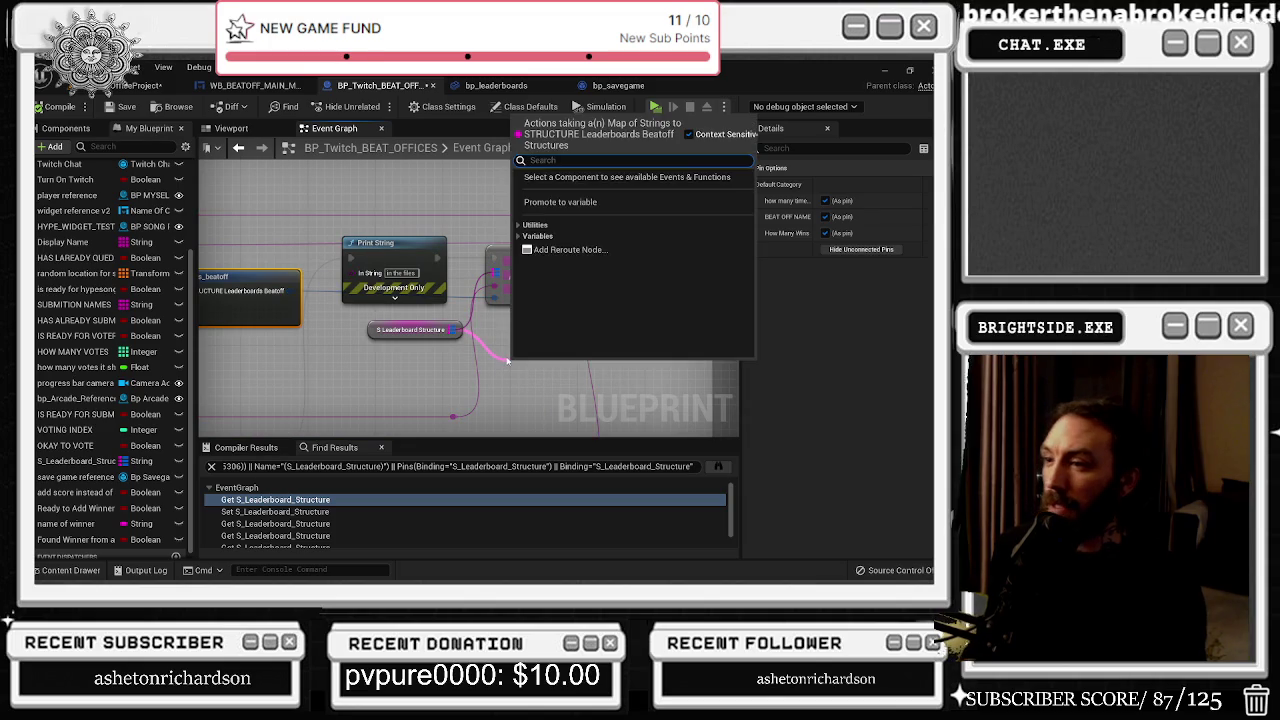
text(sor)
key(alt+Tab)
key(Tab)
key(Tab)
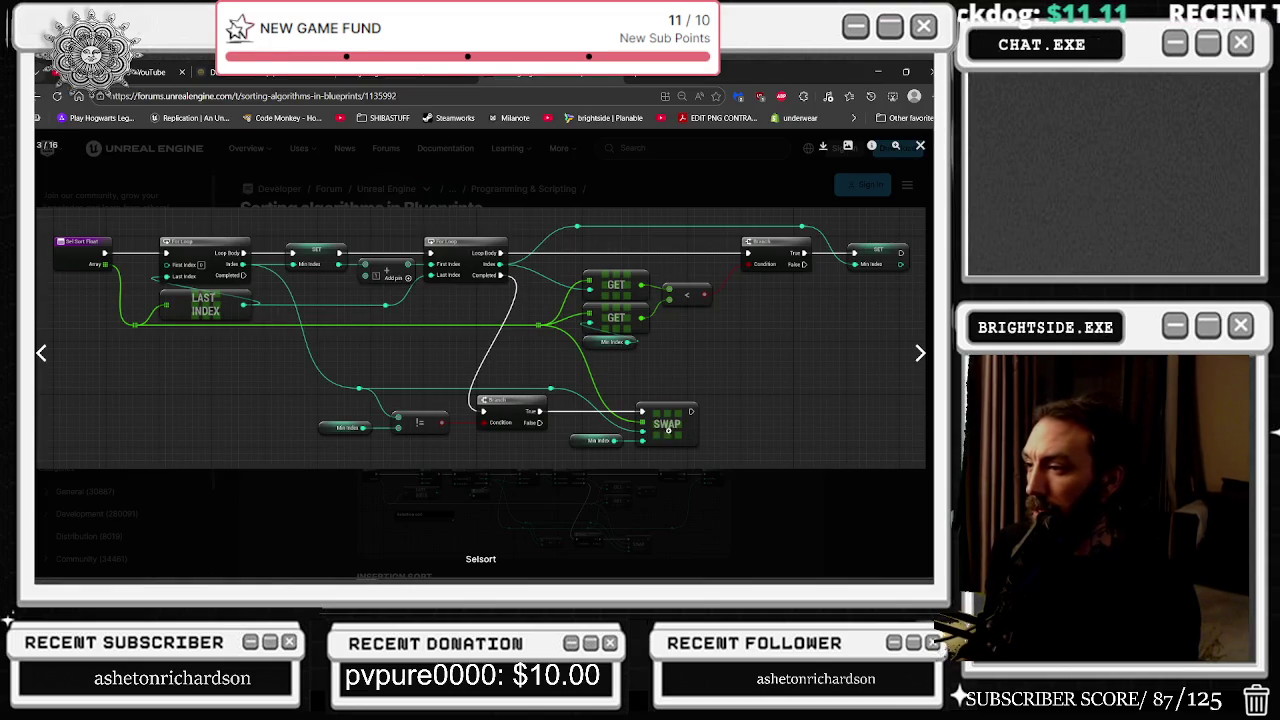
key(alt+Tab)
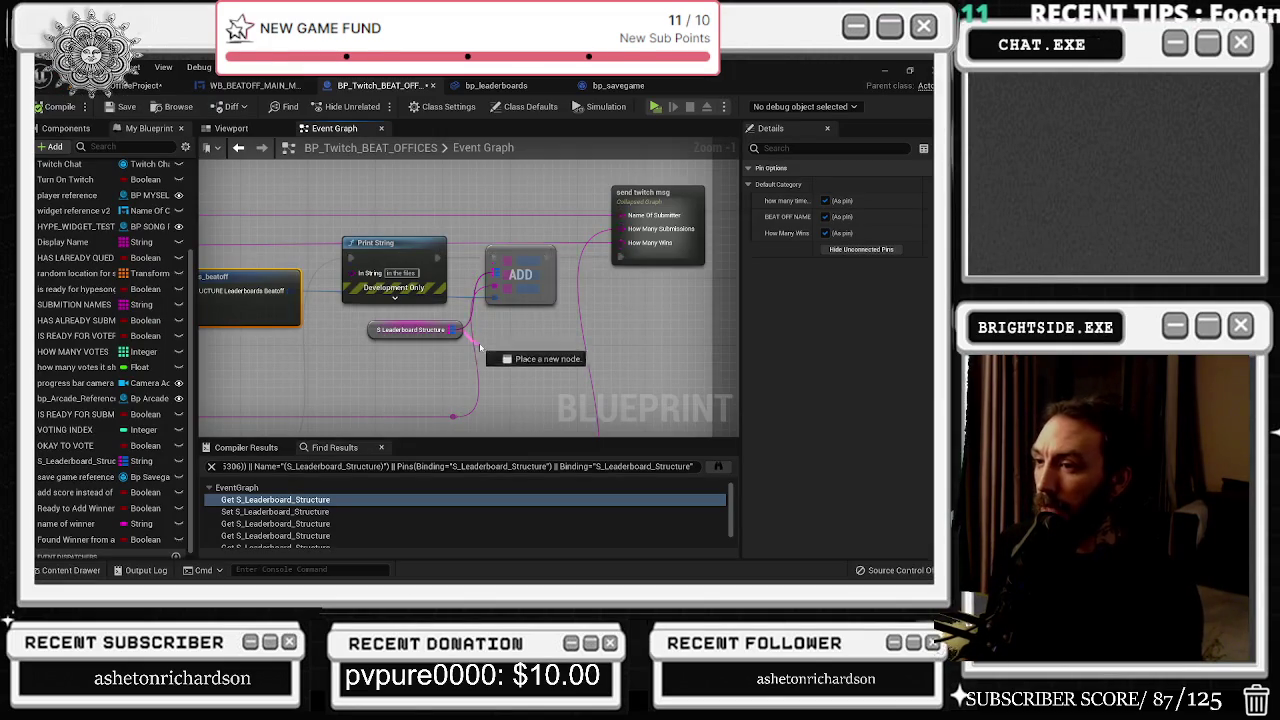
drag(480, 346, 481, 345)
Step: Add a Swap Array Elements node beside ADD, with context-sensitive search off, and try wiring the leaderboard map
text(s)
click(659, 117)
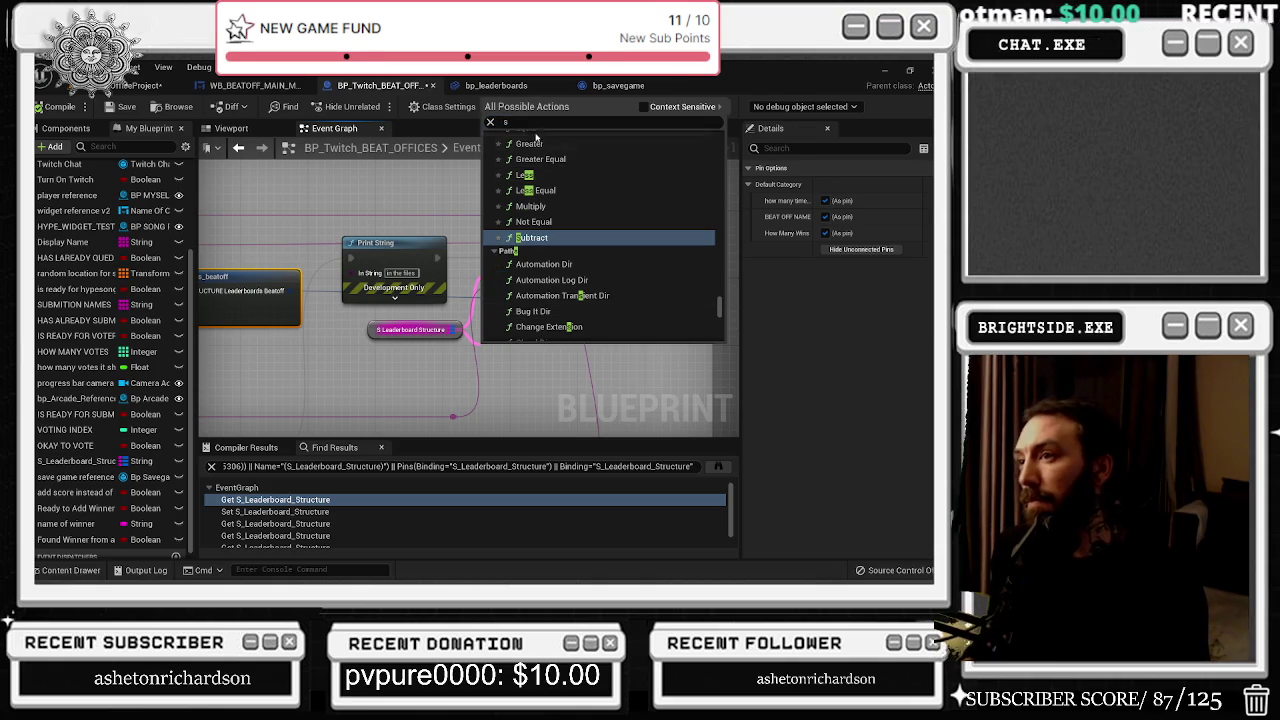
text(wa)
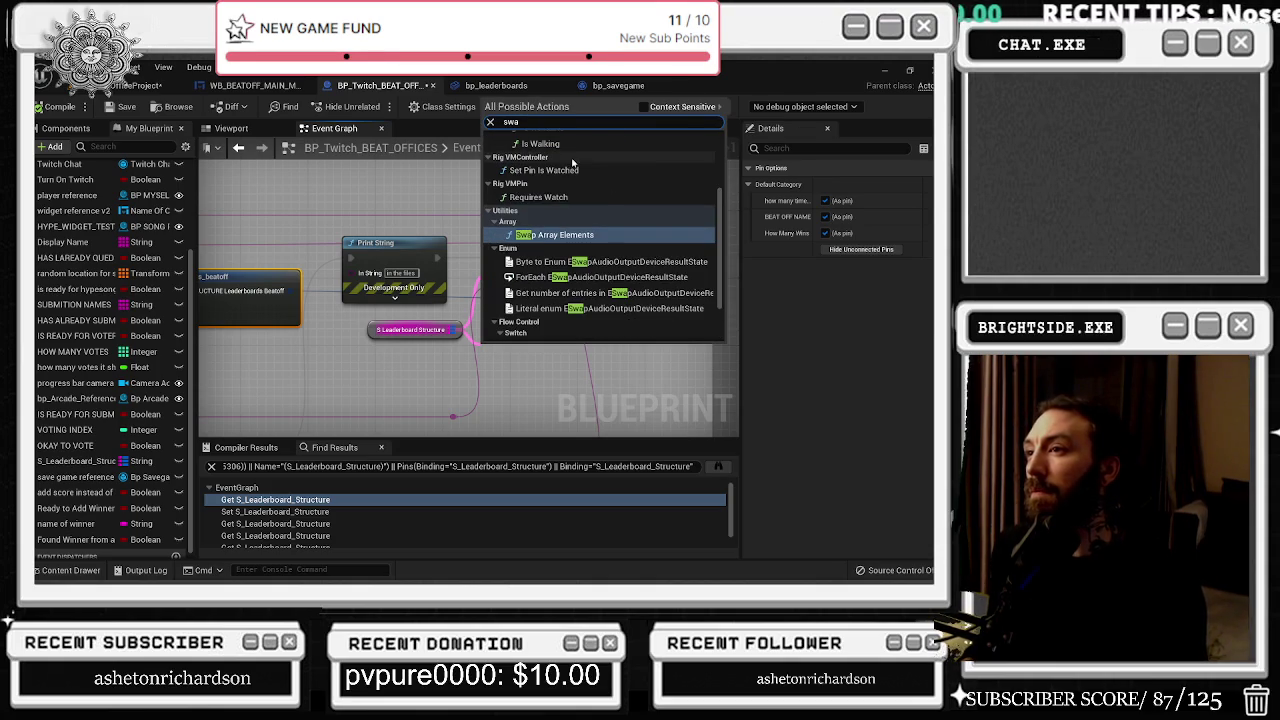
text(p)
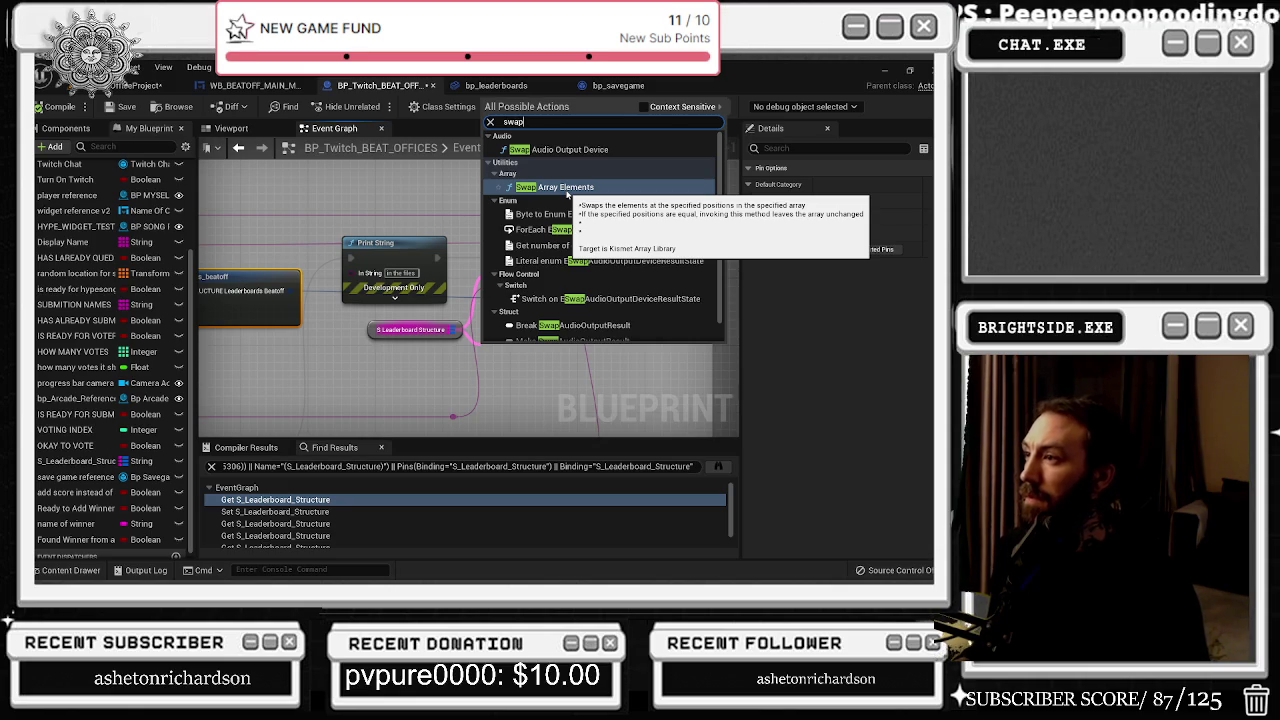
click(567, 187)
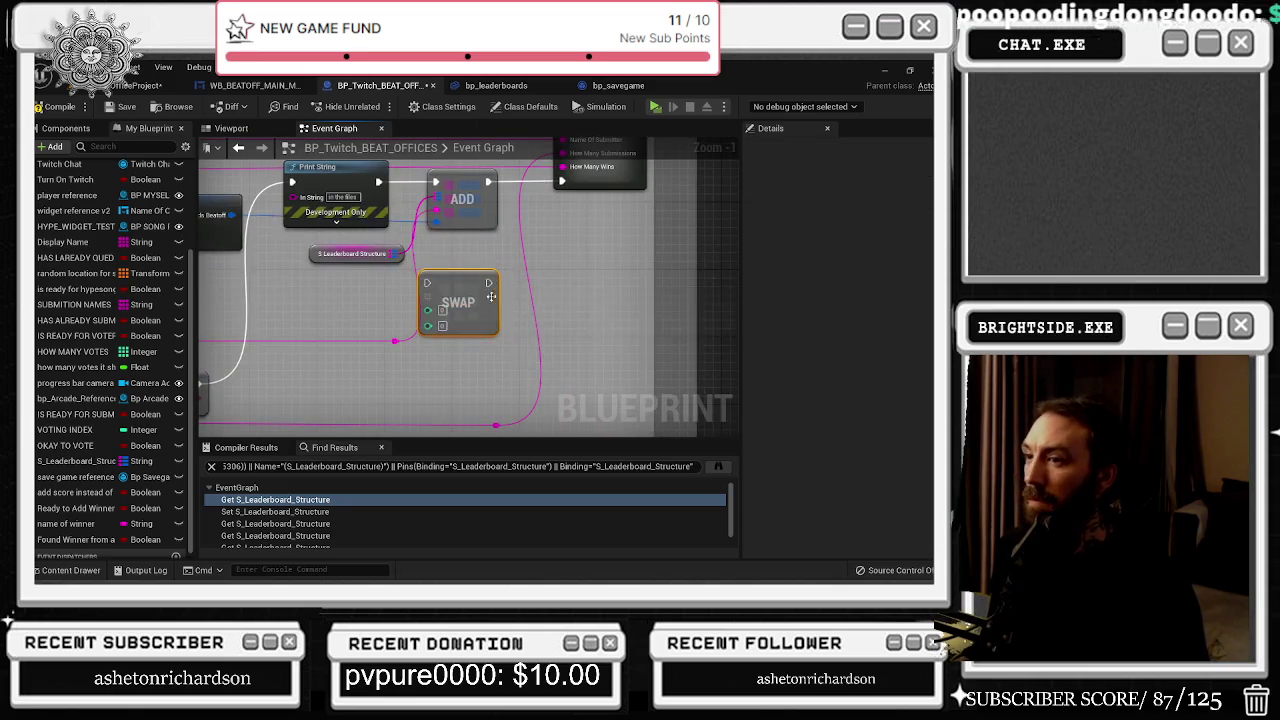
drag(451, 288, 494, 293)
drag(400, 253, 471, 313)
Step: Zoom out and pan the graph to frame the Print String, ADD and SWAP nodes
mouse_move(434, 265)
mouse_down()
mouse_move(400, 300)
mouse_move(372, 256)
mouse_move(400, 230)
mouse_up()
mouse_move(700, 330)
mouse_down()
mouse_move(514, 273)
mouse_move(494, 289)
mouse_up()
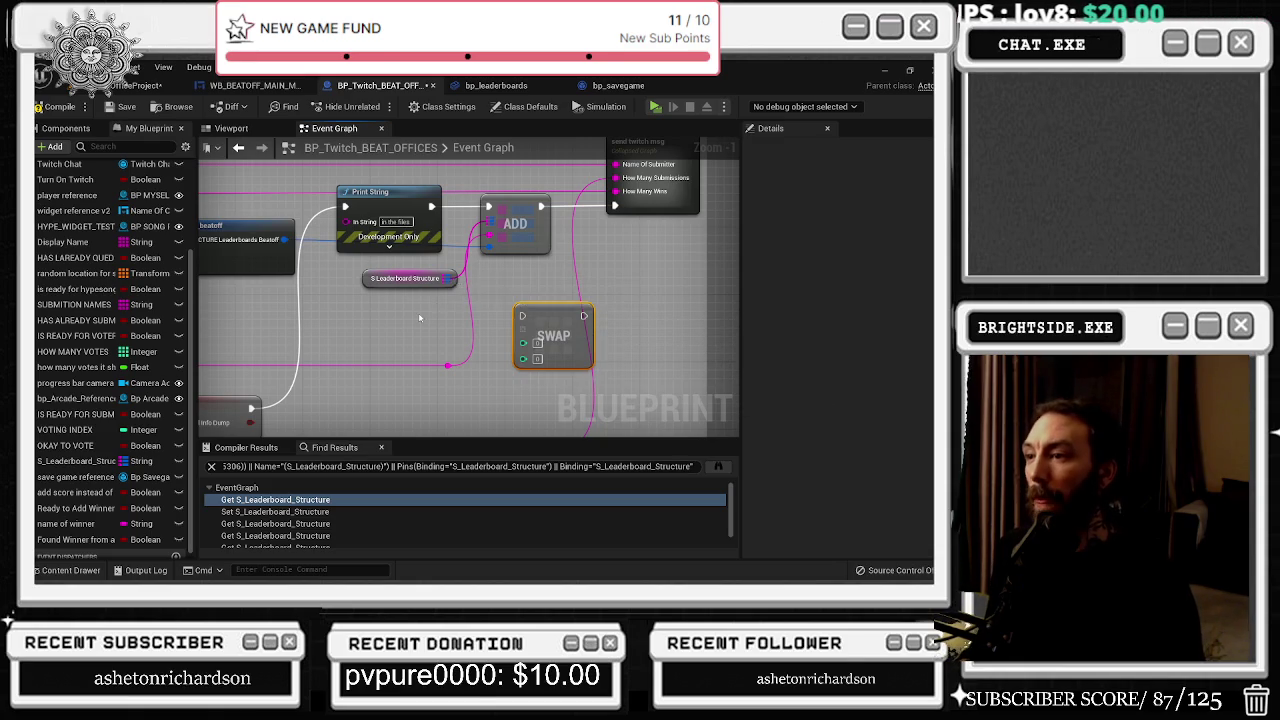
scroll(467, 309, down, 1)
scroll(469, 315, down, 2)
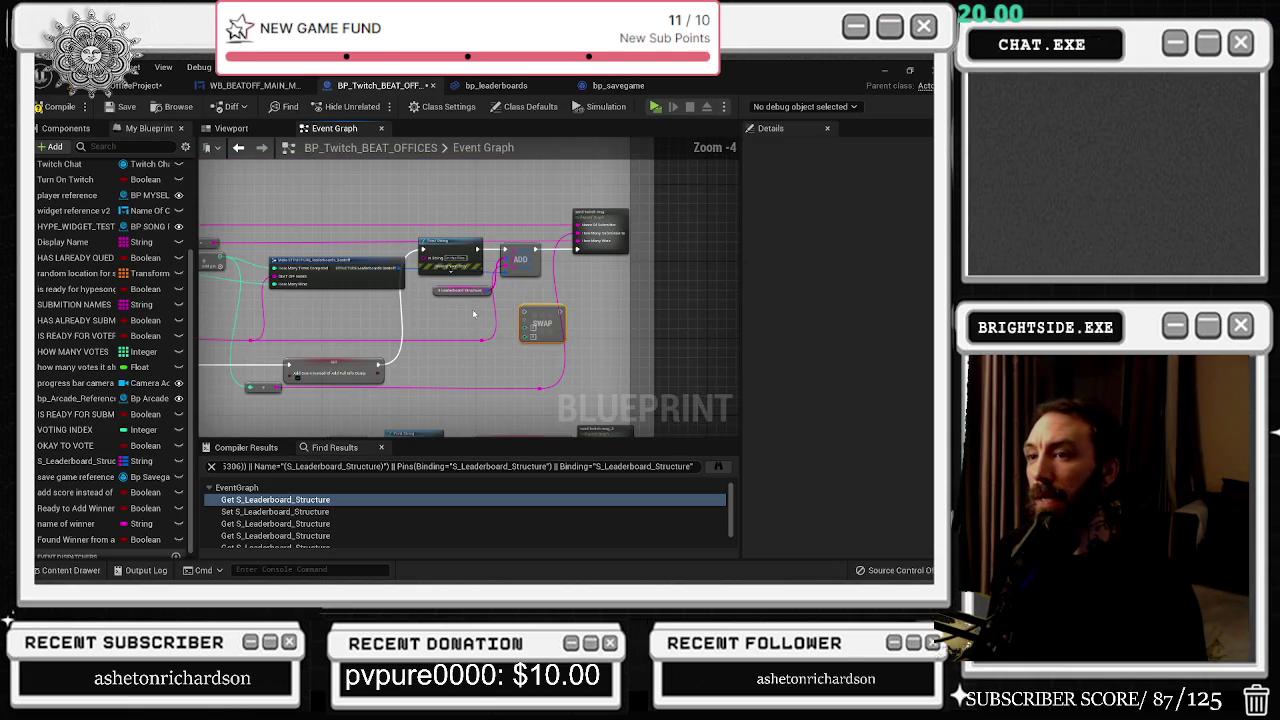
mouse_move(469, 315)
mouse_down()
mouse_move(719, 374)
mouse_move(787, 272)
mouse_up()
drag(547, 338, 450, 291)
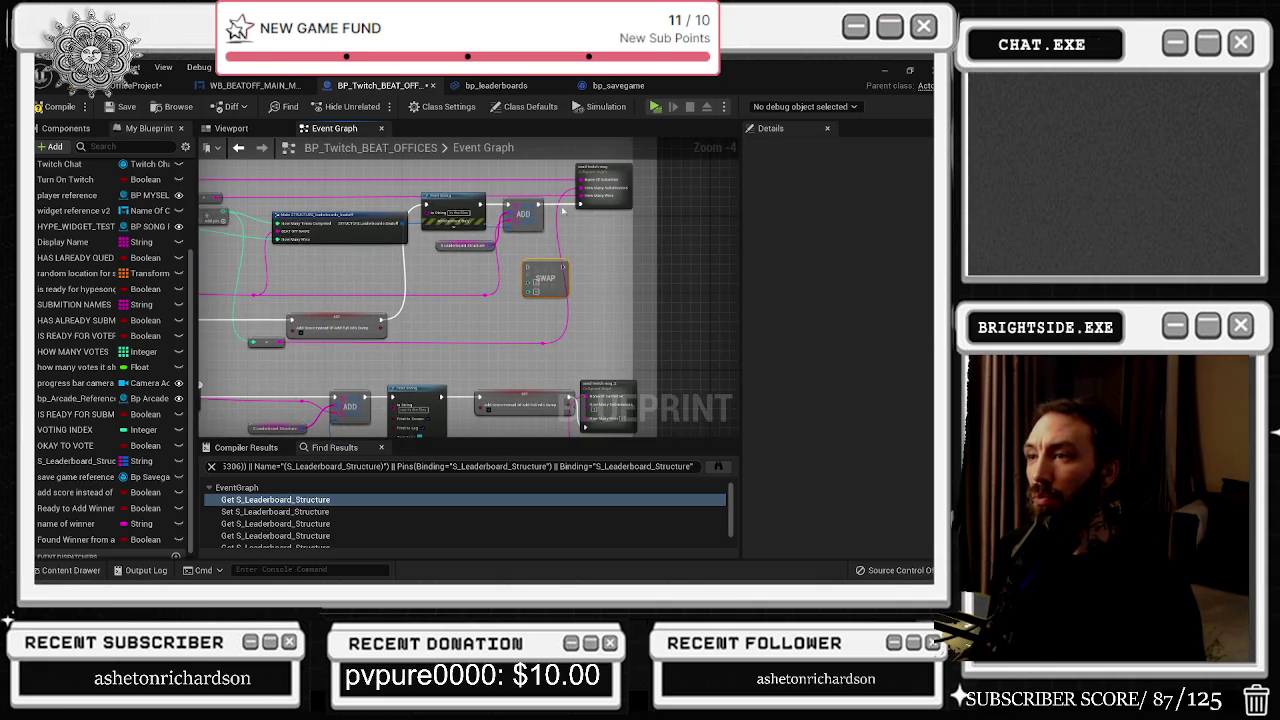
scroll(548, 232, up, 2)
Step: Review the WB_BEATOFF_MAIN_MENU, bp_leaderboards and bp_savegame tabs, then return to the level and save the map
click(258, 85)
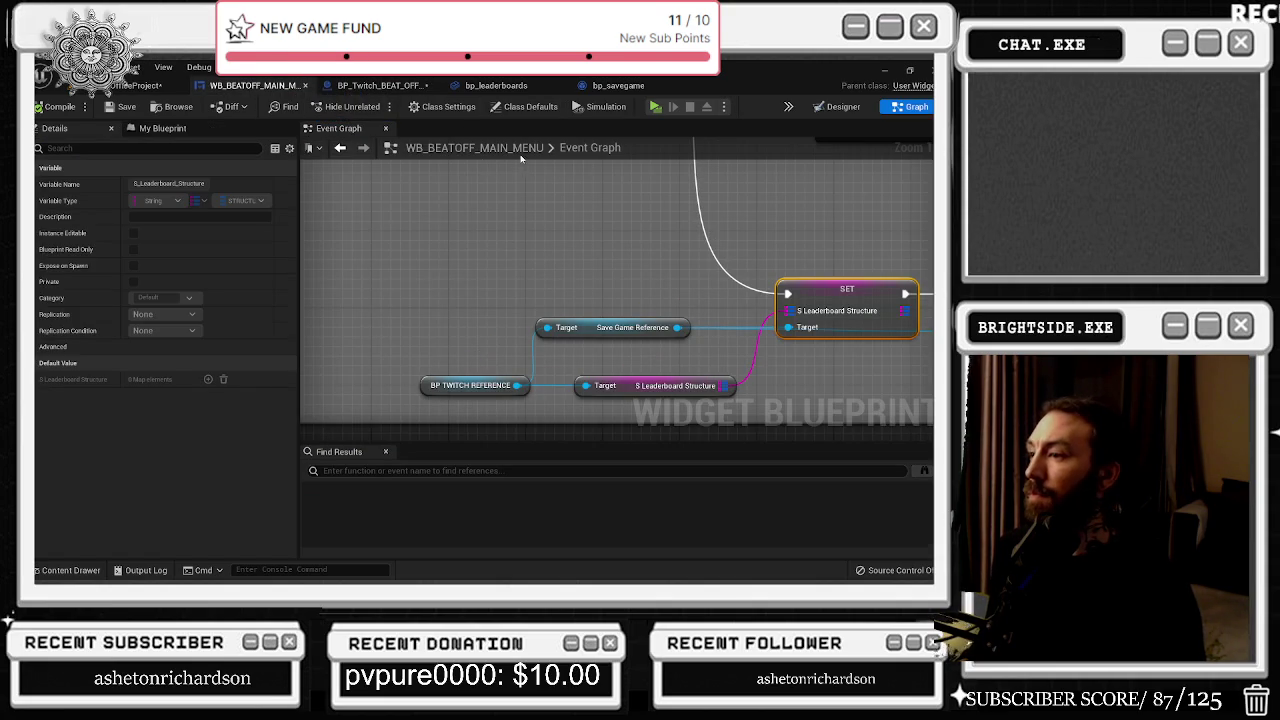
click(380, 85)
click(506, 87)
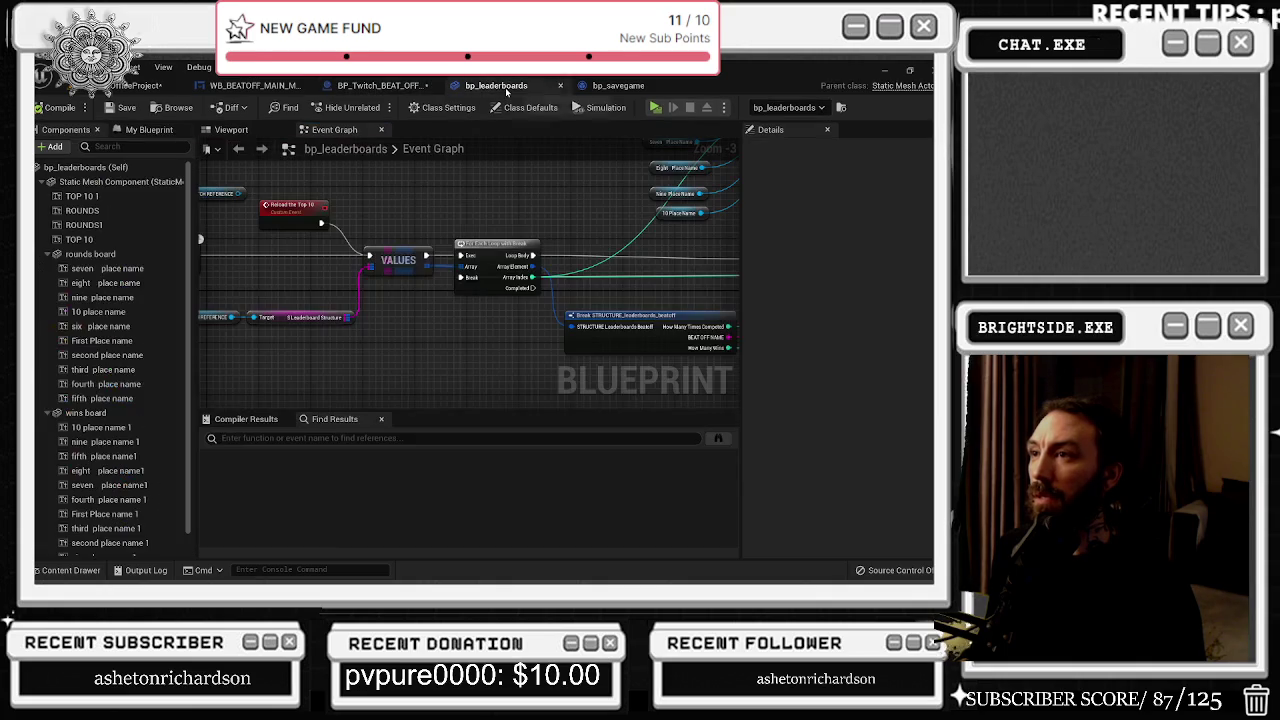
click(610, 86)
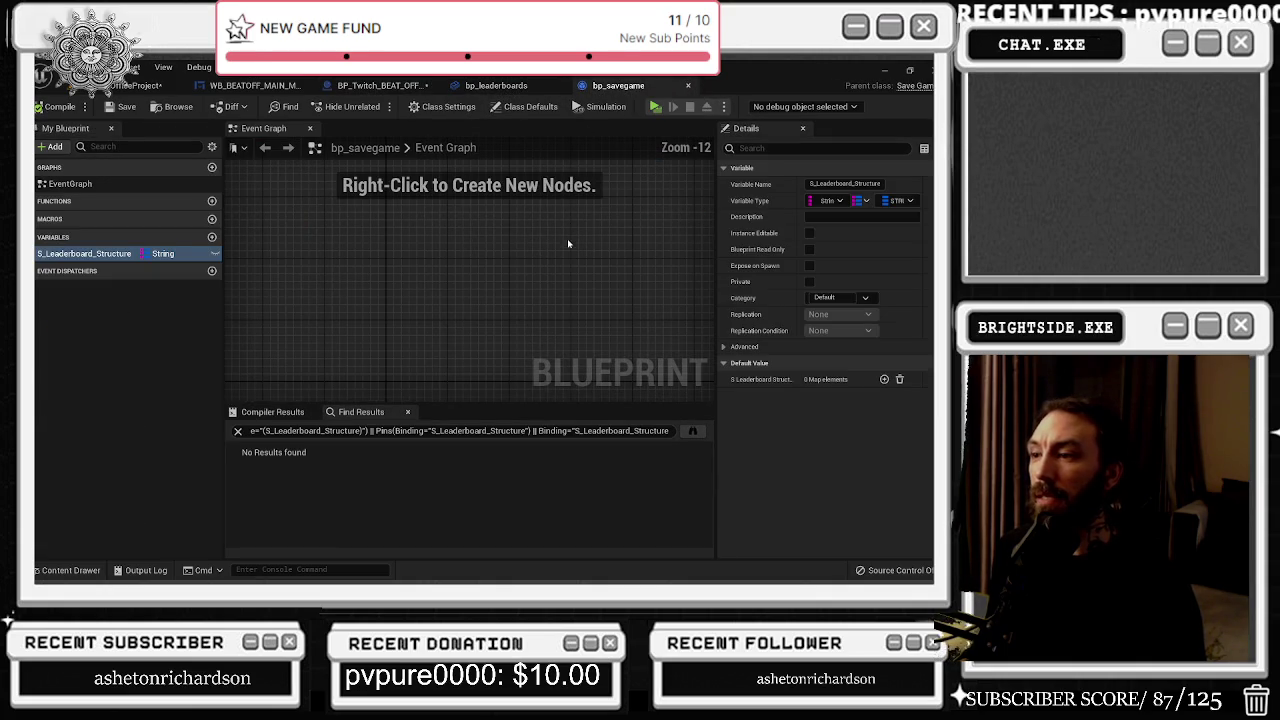
click(245, 86)
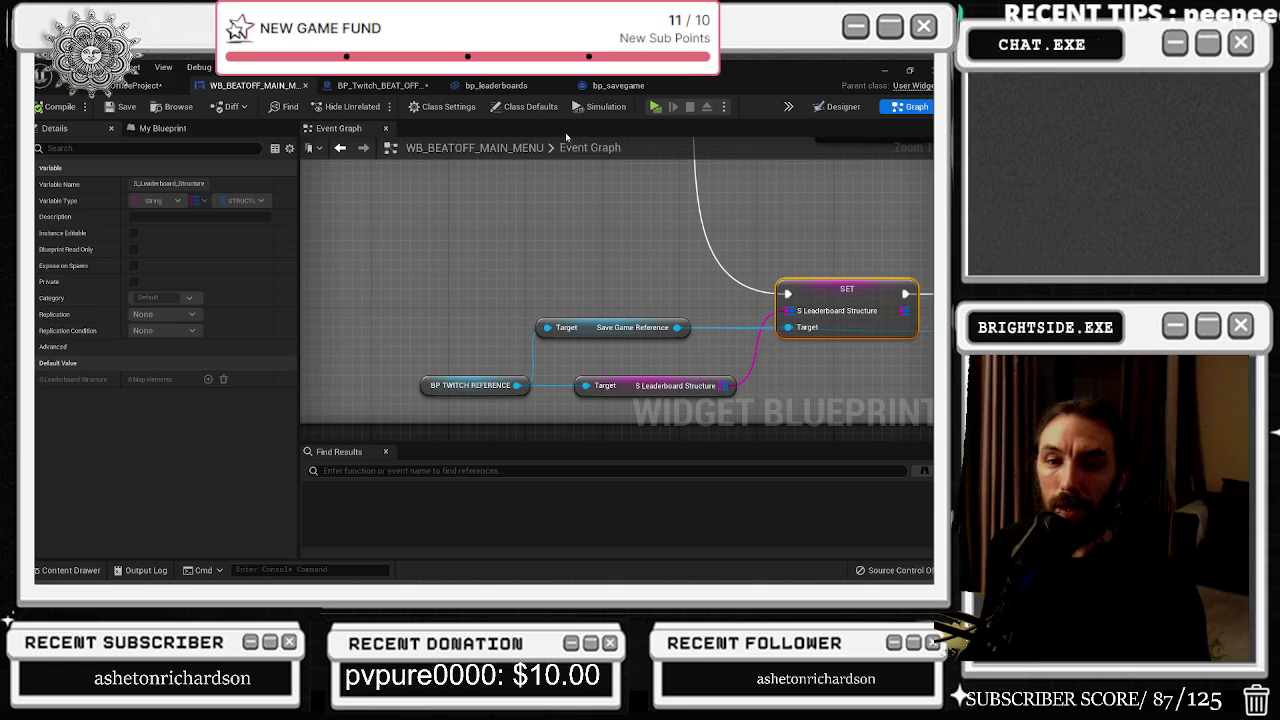
click(150, 85)
key(ctrl+s)
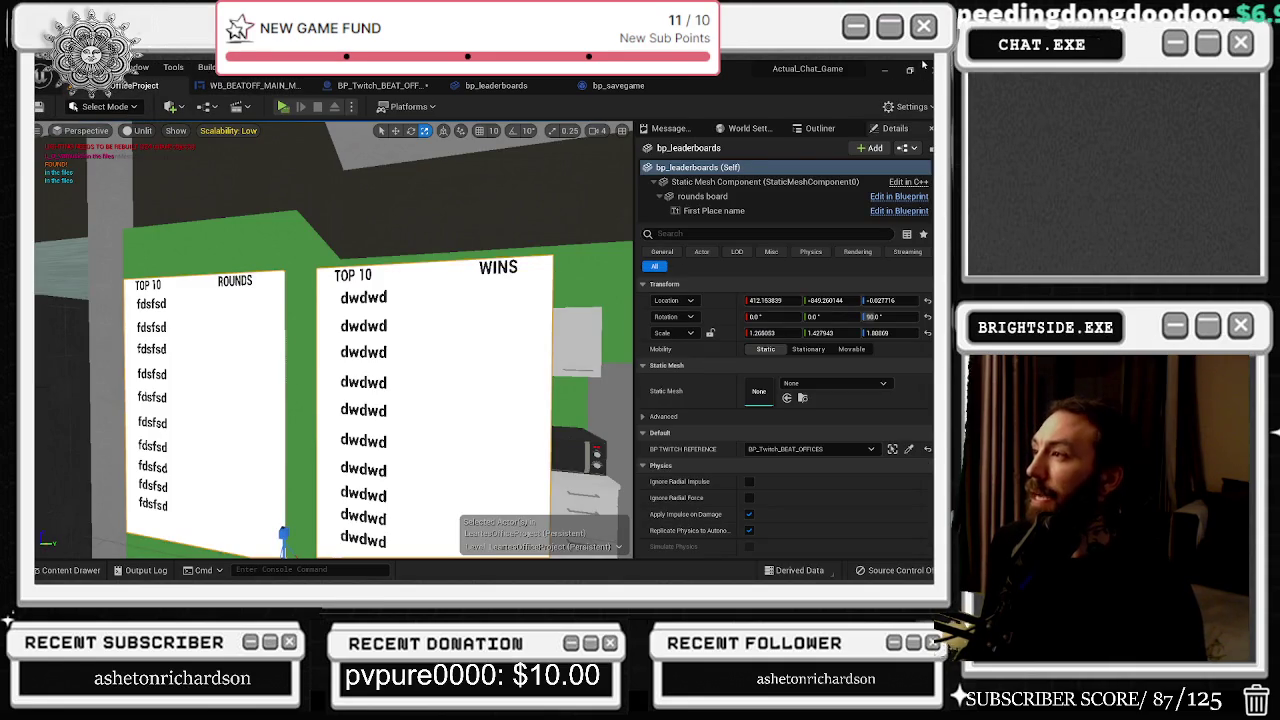
Step: Run Save All (Ctrl+Shift+S) on every modified asset
key(ctrl+shift+s)
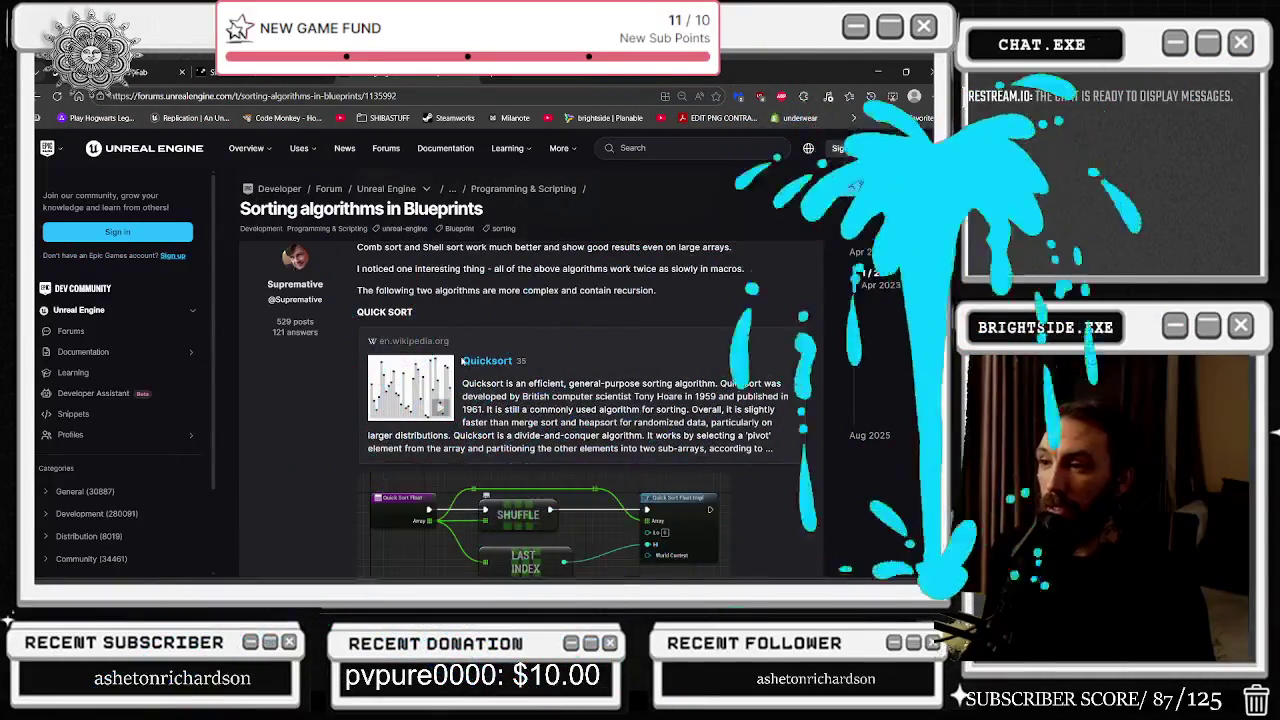
Step: Scroll through the thread, highlighting the sentence about comparative test results
scroll(470, 362, down, 1)
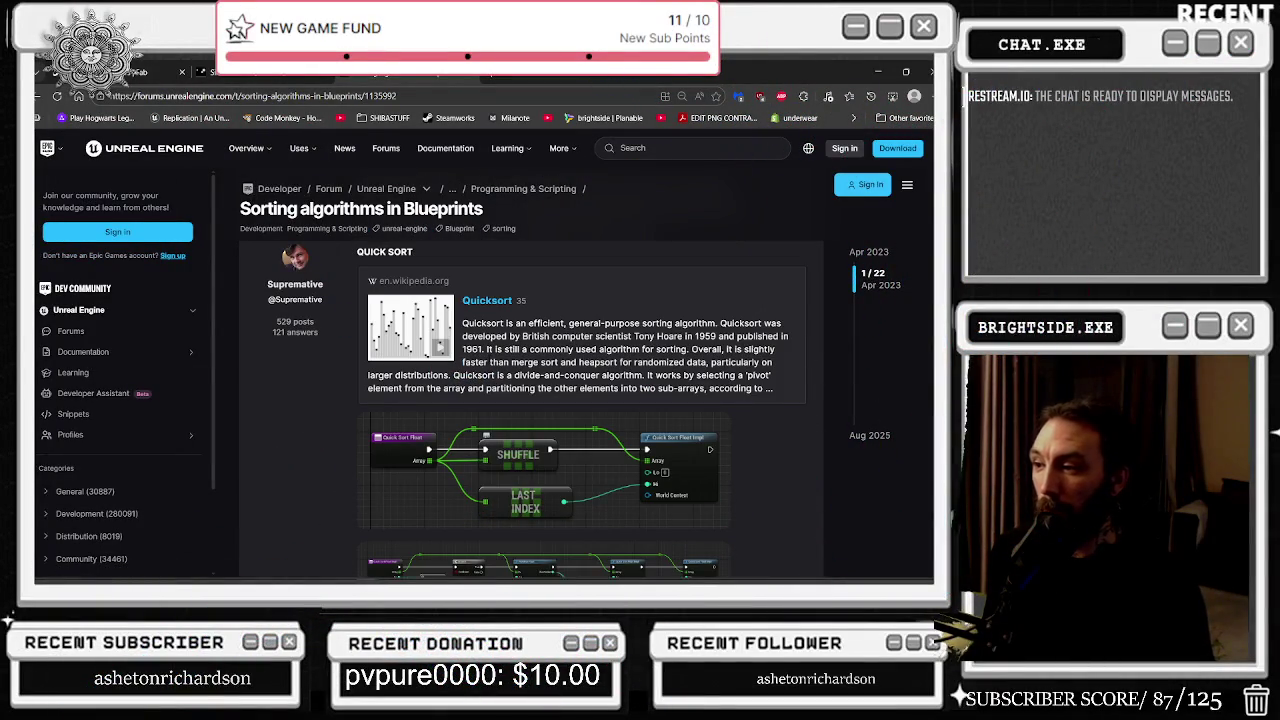
scroll(500, 370, down, 5)
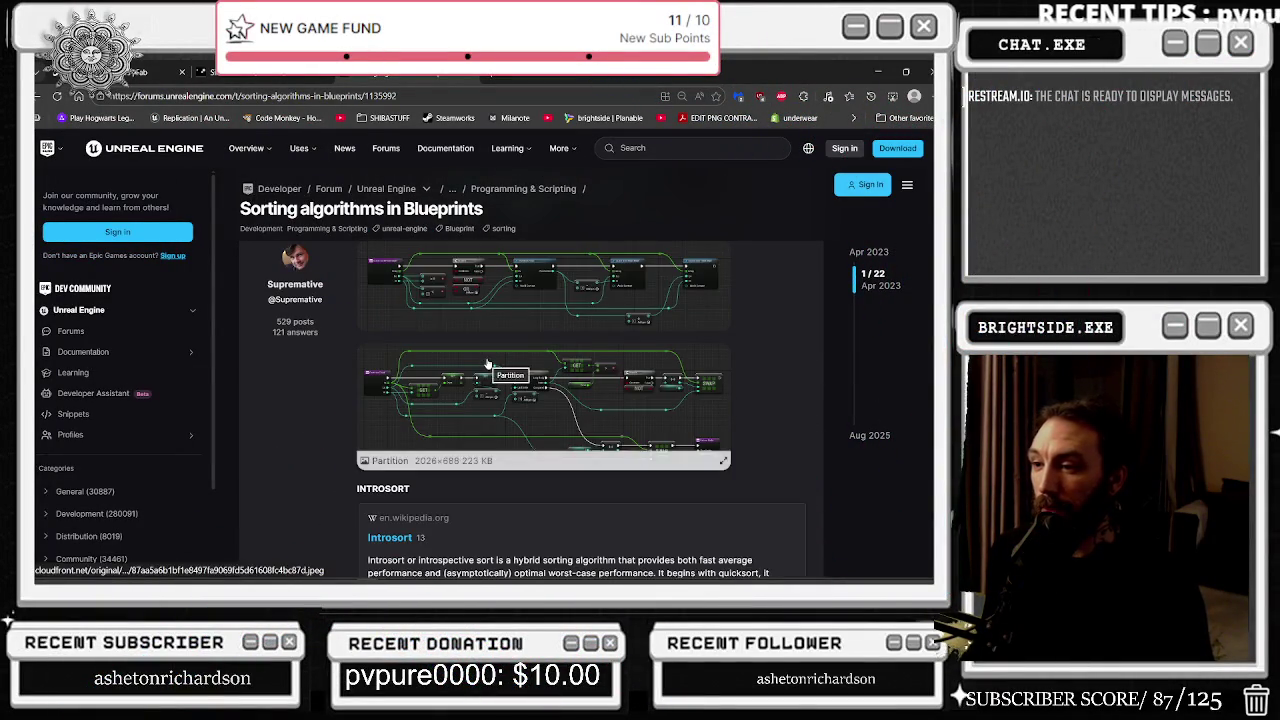
scroll(453, 380, down, 1)
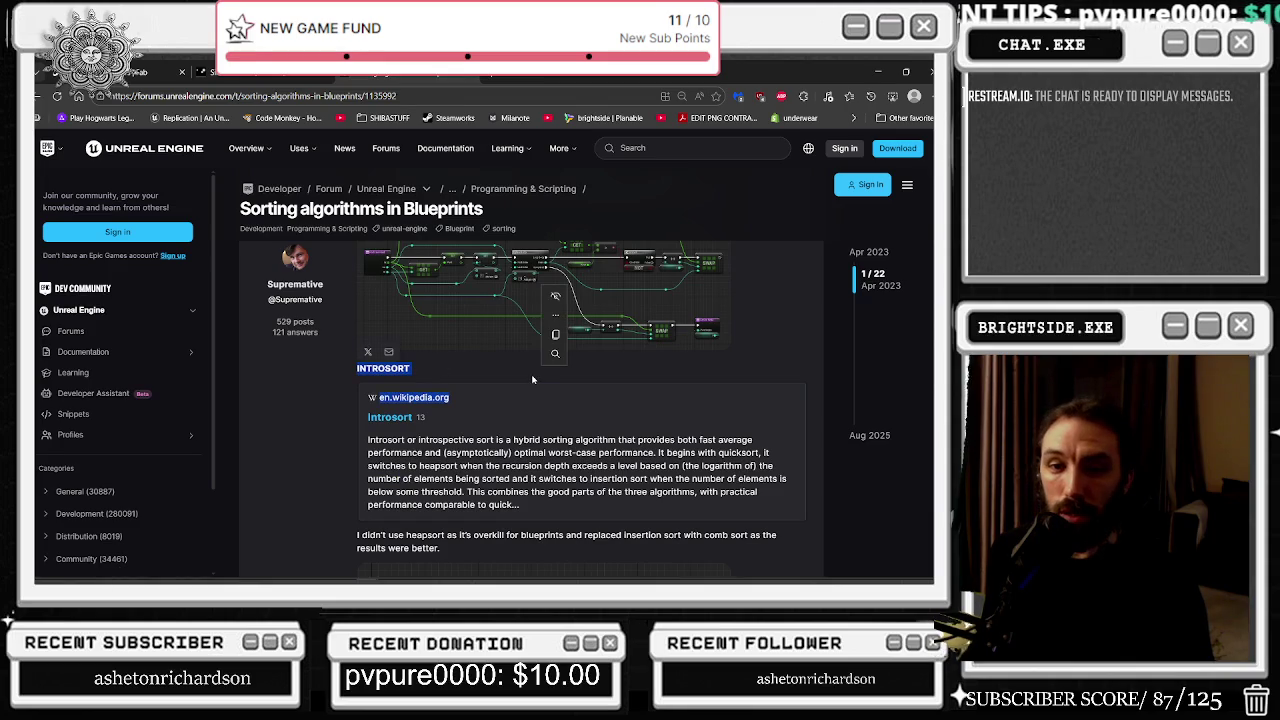
scroll(528, 393, down, 5)
scroll(528, 395, down, 1)
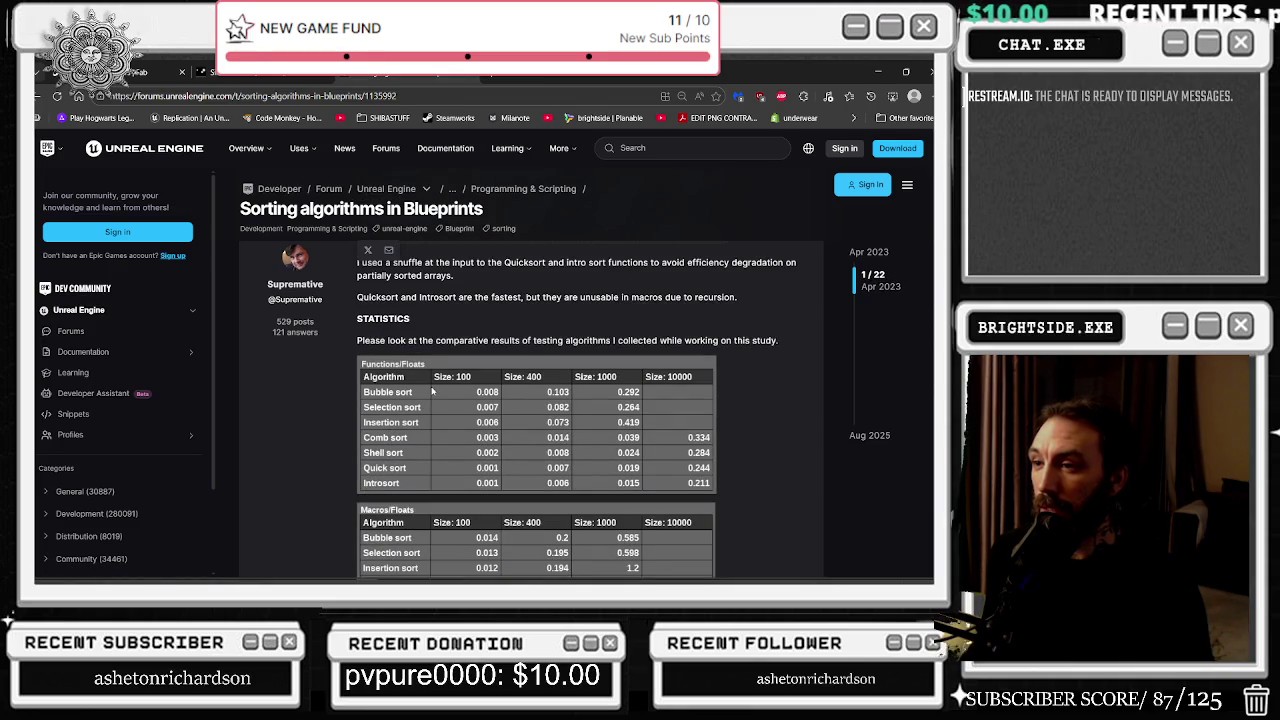
mouse_move(405, 340)
mouse_down()
mouse_move(720, 420)
mouse_move(655, 342)
mouse_move(790, 350)
mouse_up()
scroll(706, 386, up, 2)
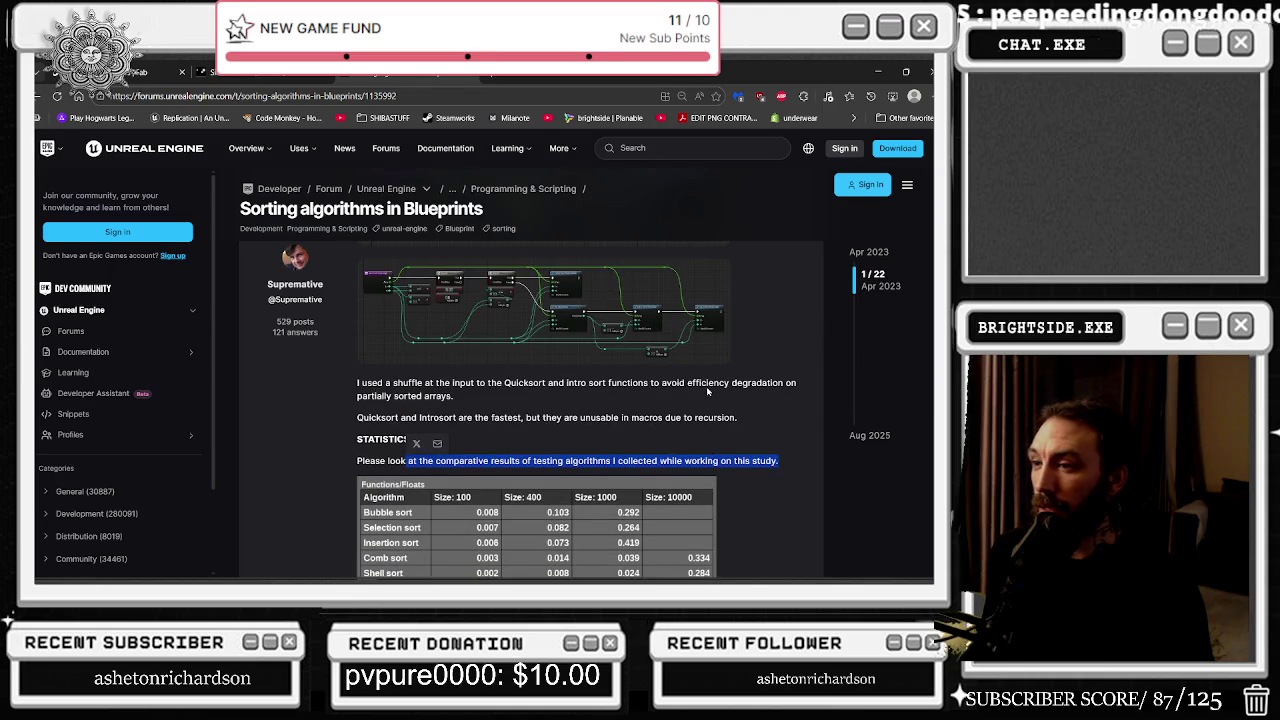
drag(508, 383, 621, 399)
Step: Scroll down to the SIMPLE compare strings blueprint, enlarge and zoom it, then close it
scroll(621, 399, down, 5)
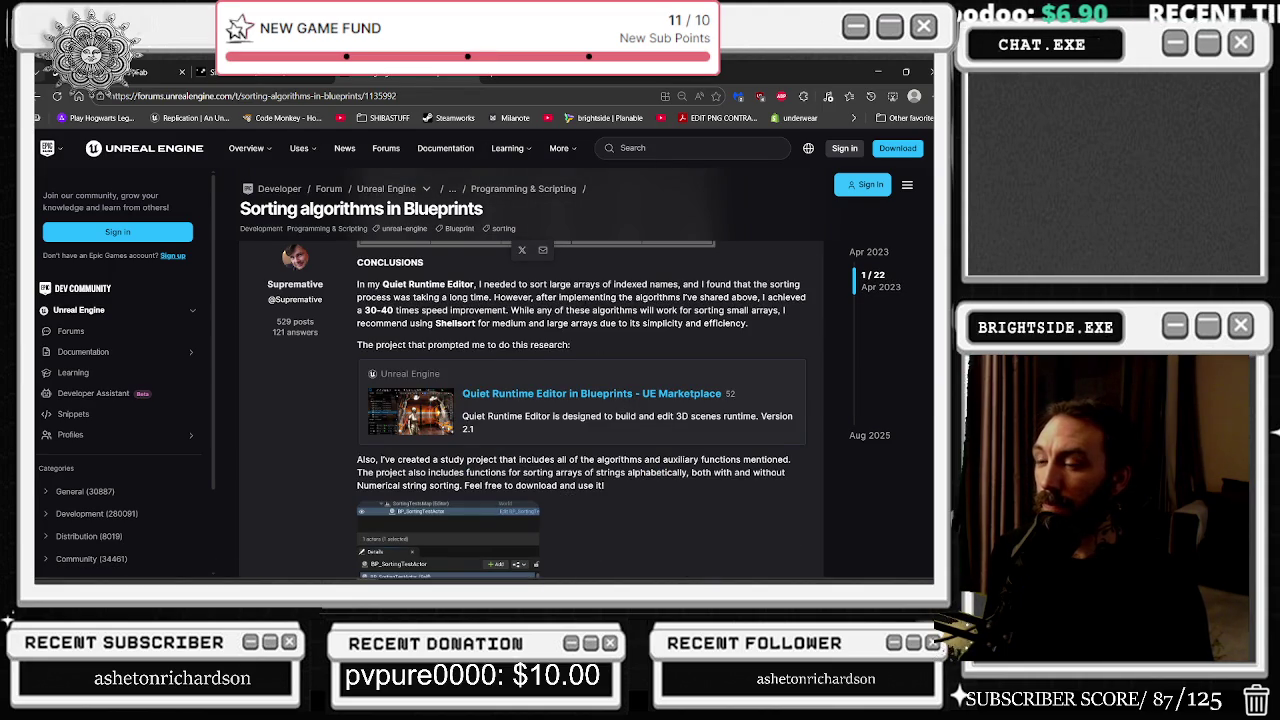
scroll(585, 307, down, 2)
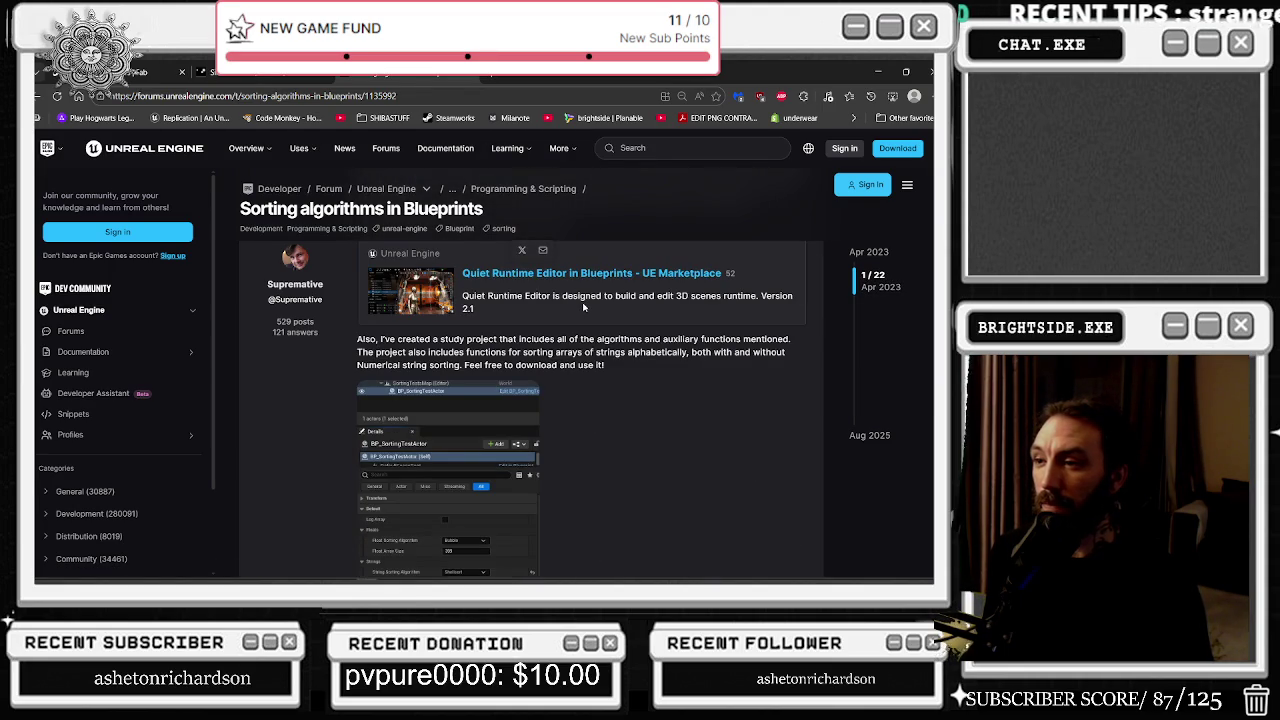
scroll(585, 307, down, 5)
scroll(558, 313, down, 2)
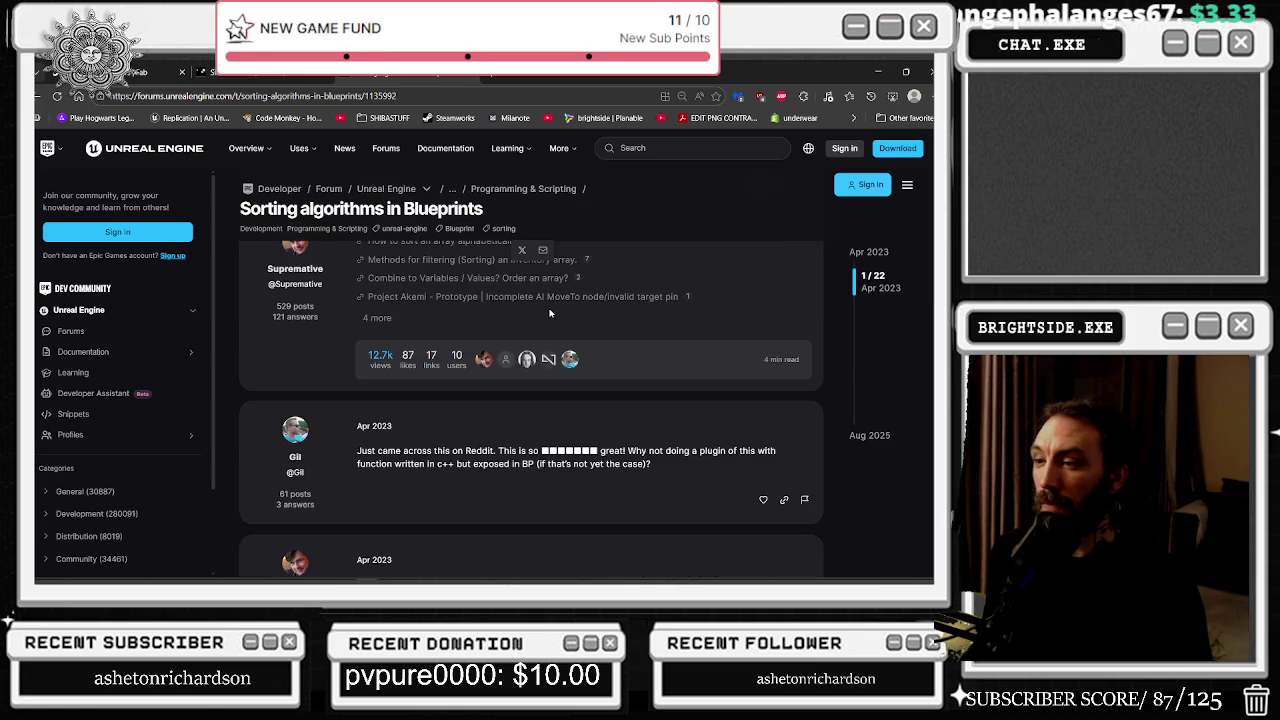
scroll(417, 395, down, 3)
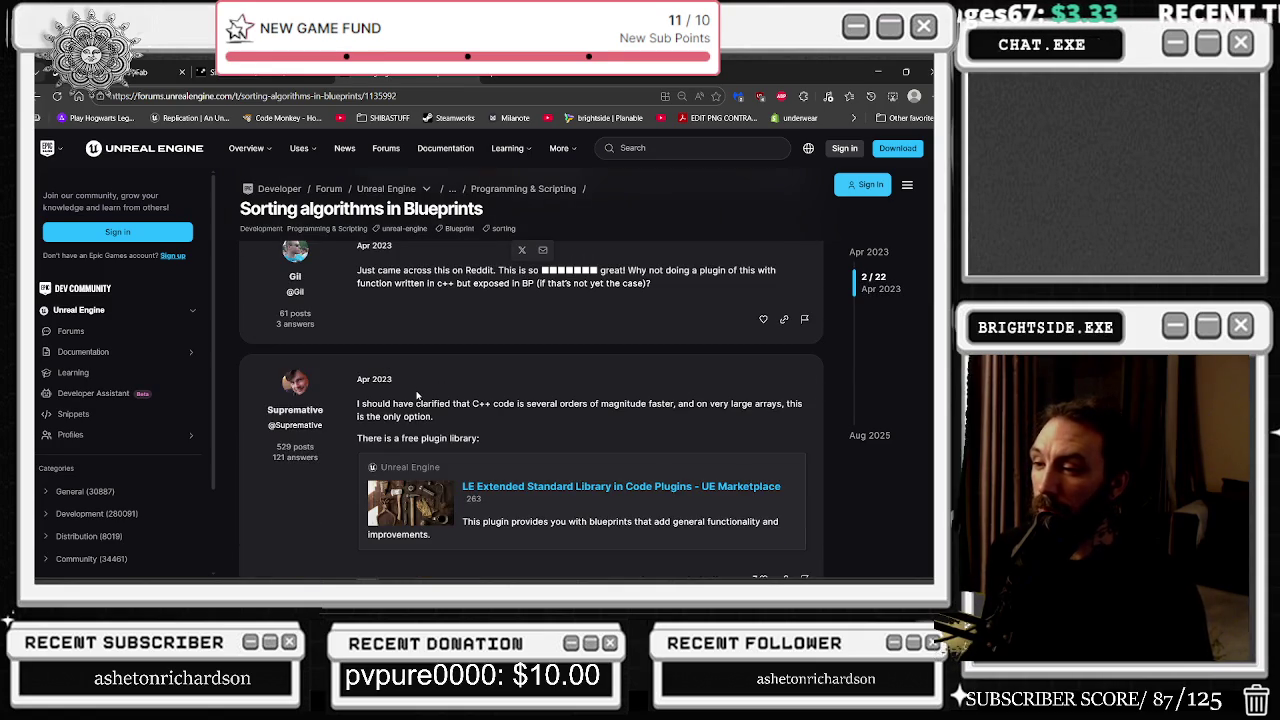
scroll(417, 395, down, 5)
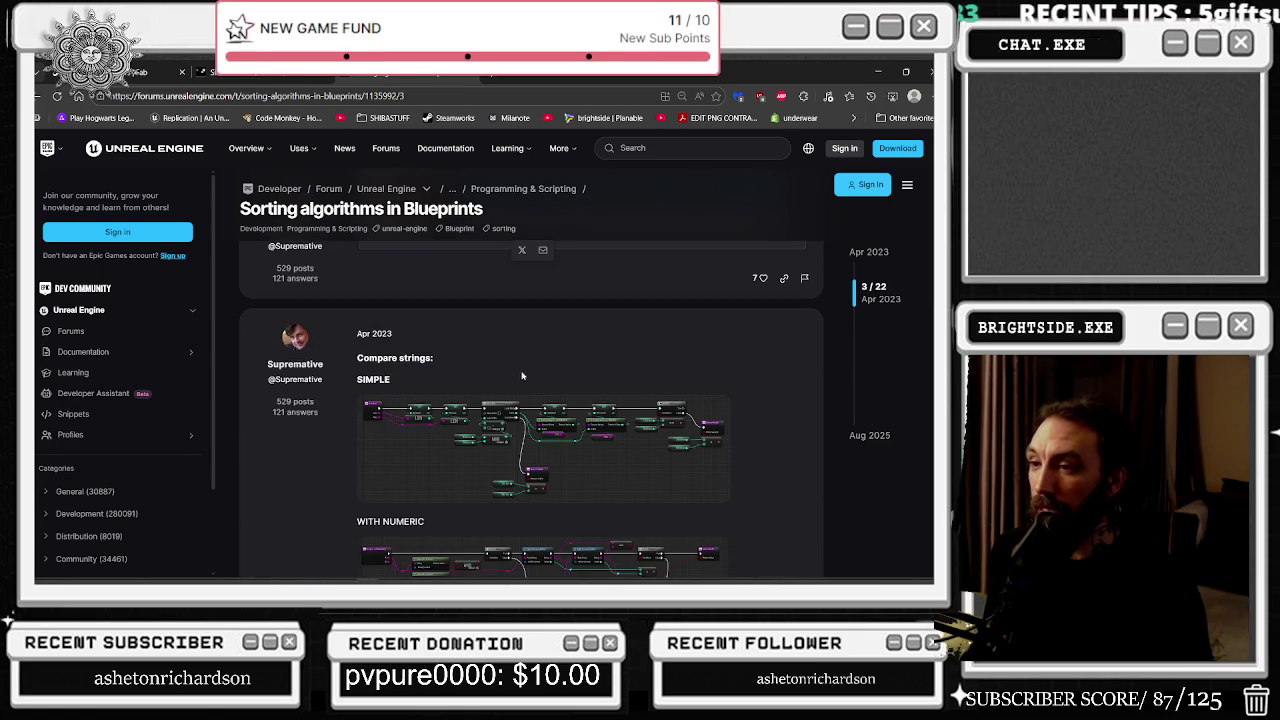
click(450, 418)
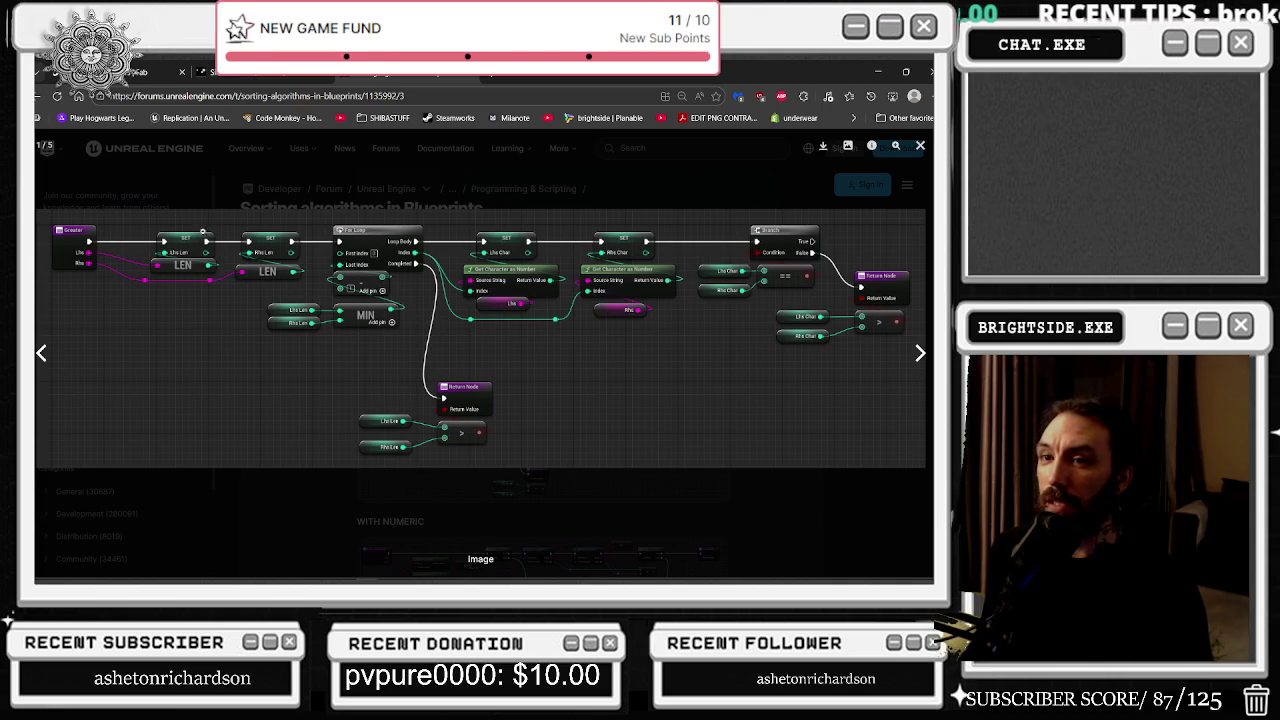
click(345, 206)
click(555, 517)
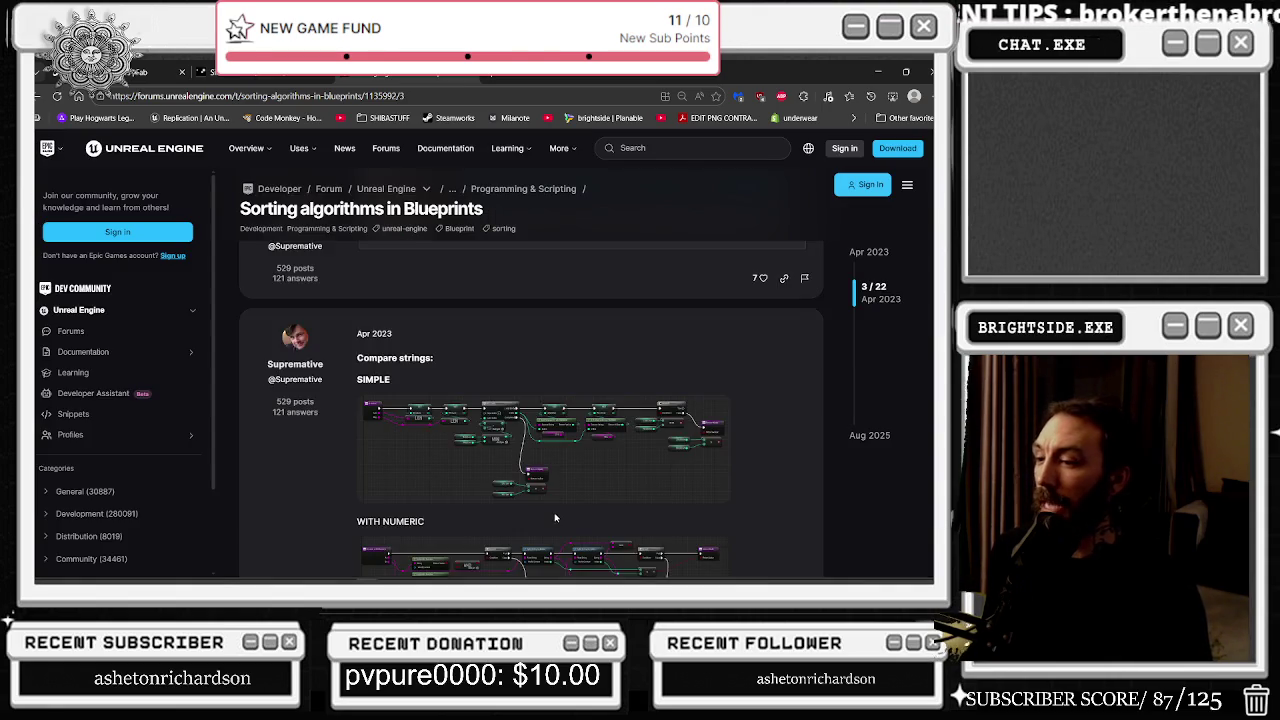
Step: Scroll through the rest of the thread, ending back at the Bubble sort section
scroll(520, 400, down, 2)
scroll(420, 380, down, 3)
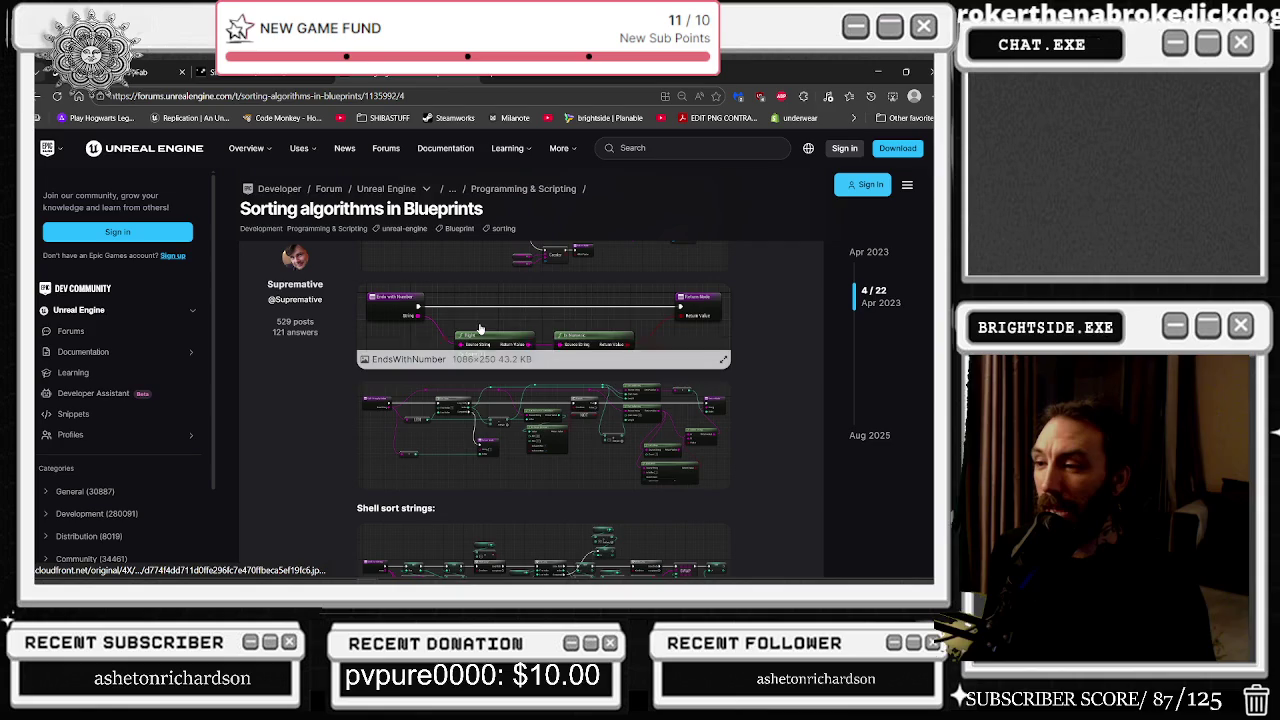
scroll(360, 385, down, 5)
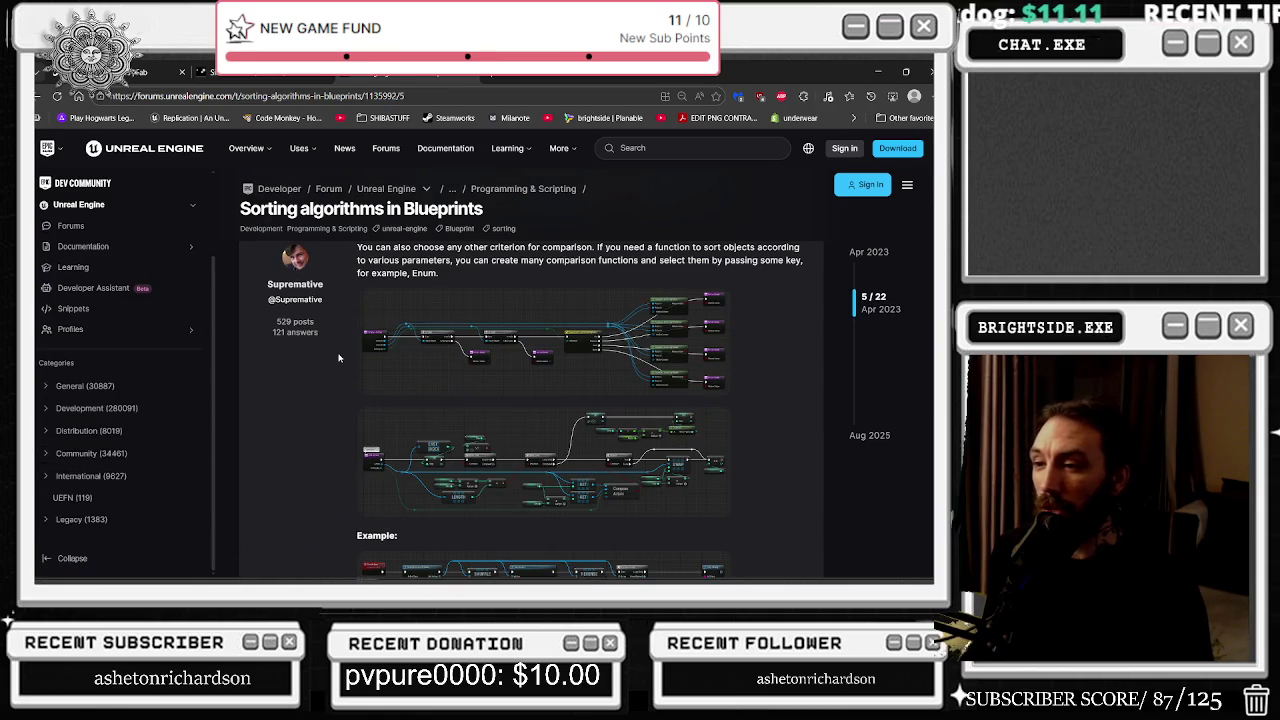
scroll(338, 357, down, 3)
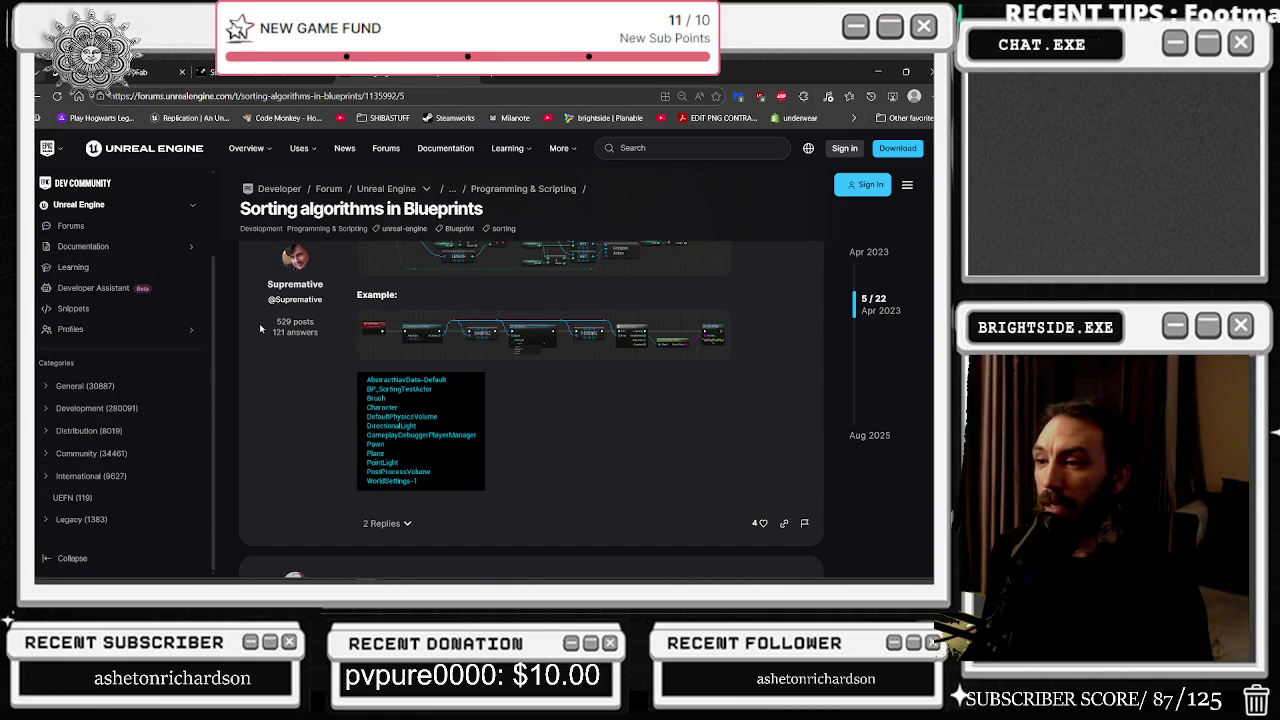
scroll(259, 323, down, 3)
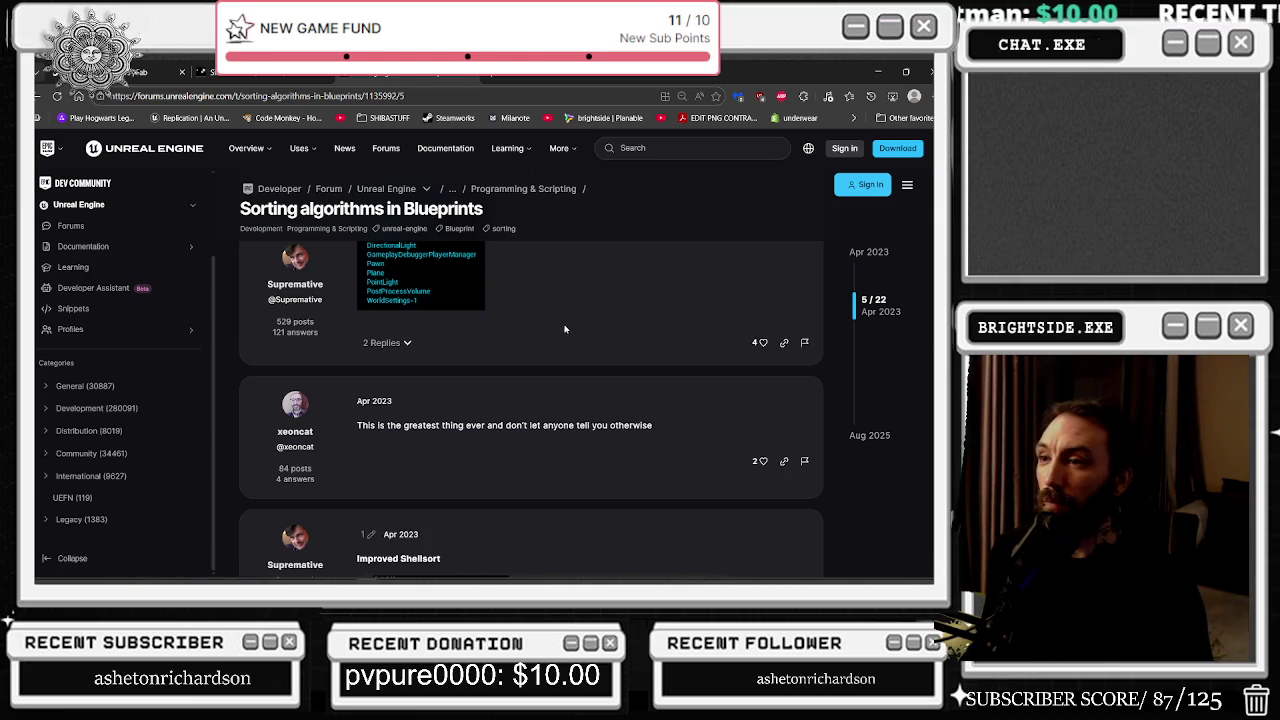
scroll(565, 329, up, 10)
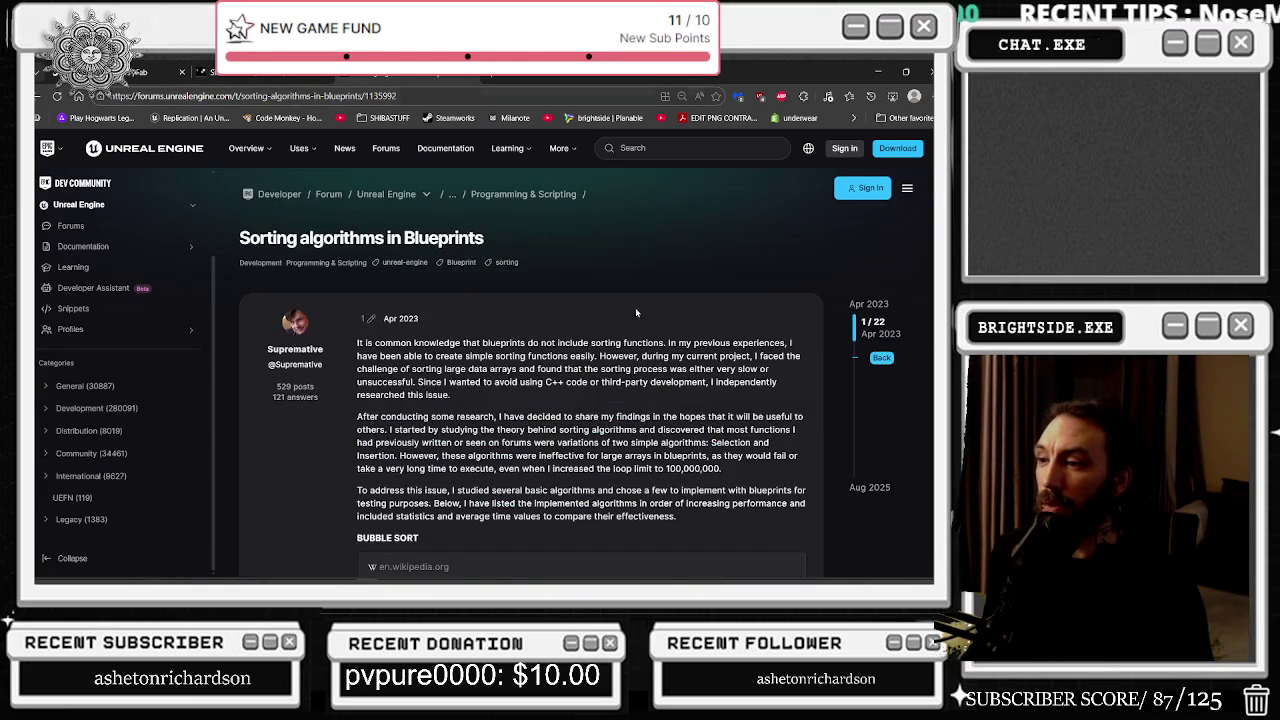
scroll(636, 313, down, 3)
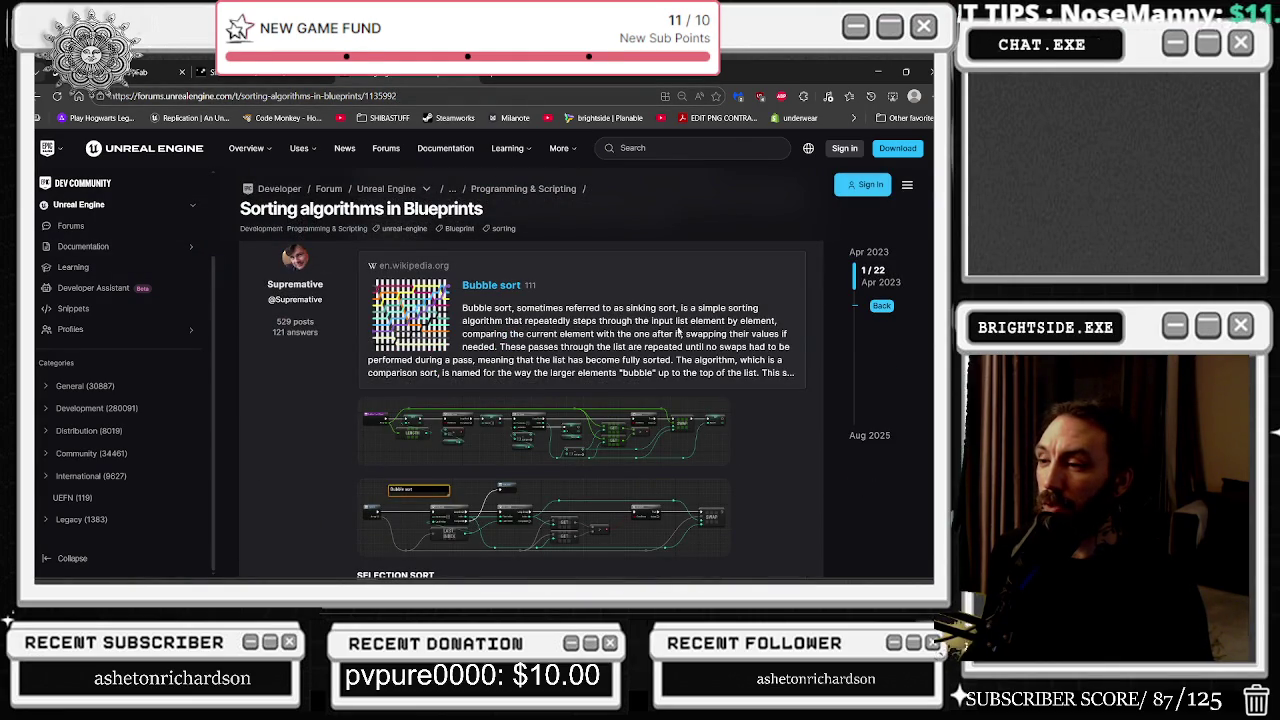